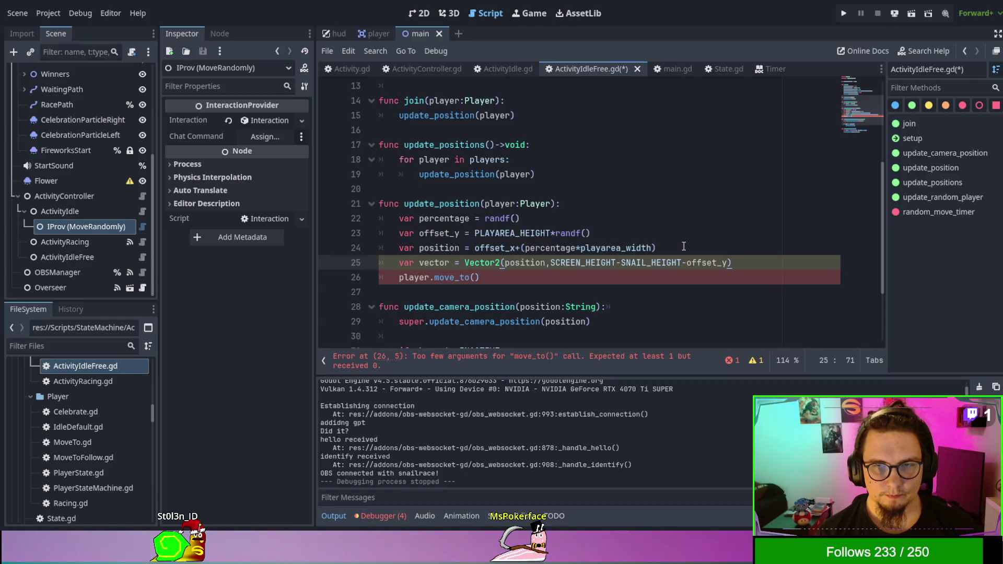
# Add a vector.limit_length(30) line after the vector line in update_position
pyautogui.press('Return')
pyautogui.write('vector.le')
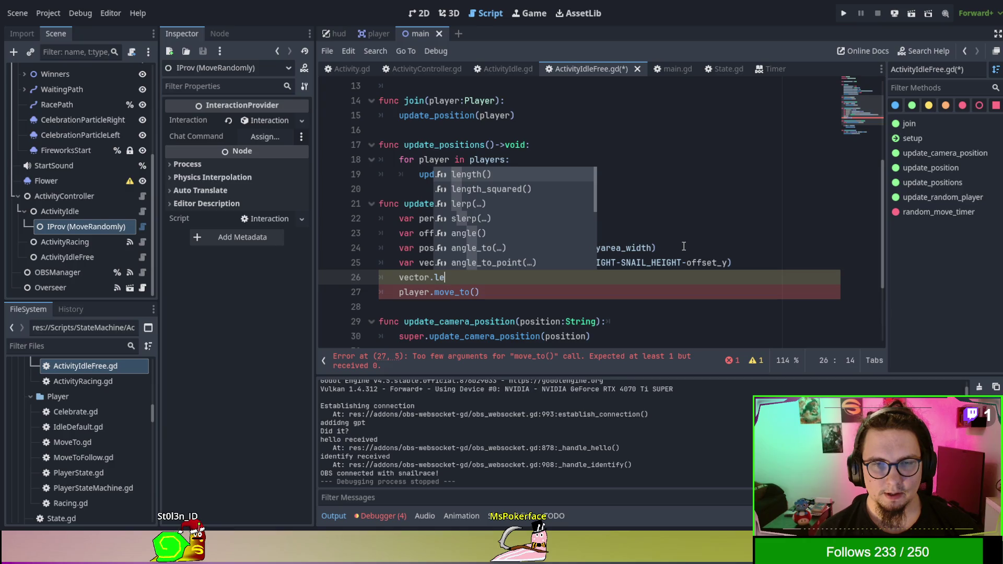
pyautogui.press('BackSpace')
pyautogui.press('BackSpace')
pyautogui.write('set')
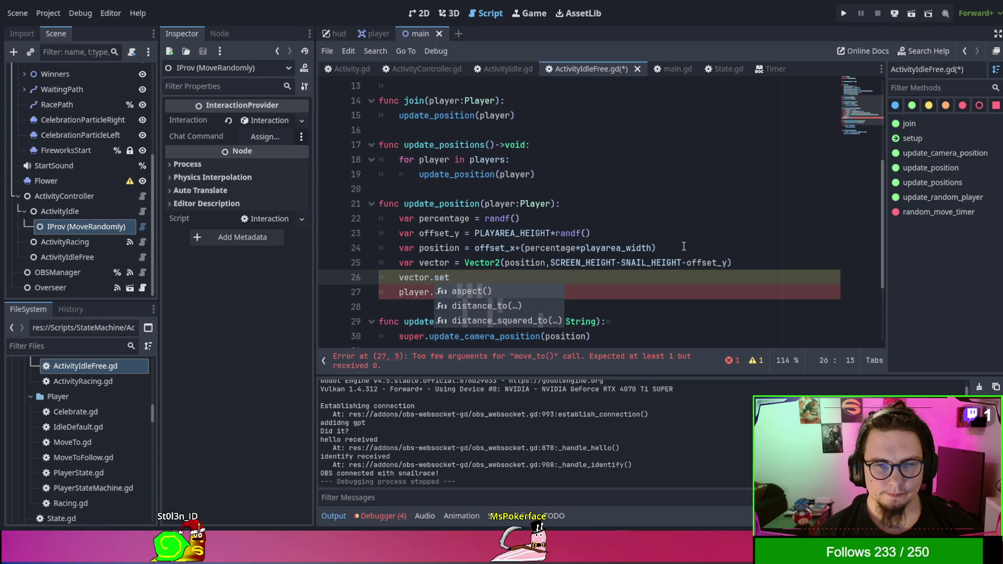
pyautogui.press('BackSpace')
pyautogui.press('BackSpace')
pyautogui.press('BackSpace')
pyautogui.write('len')
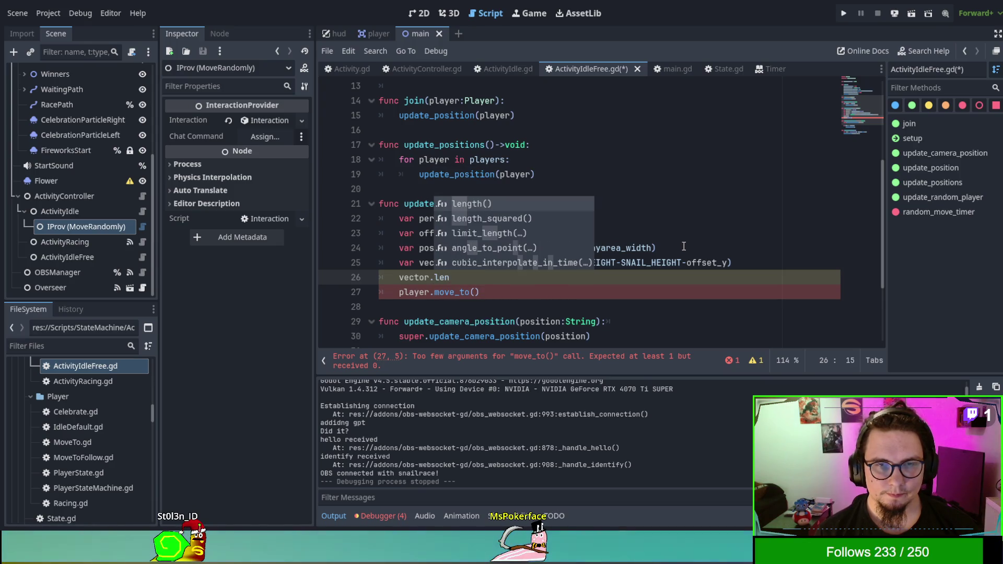
pyautogui.press('Down')
pyautogui.press('Return')
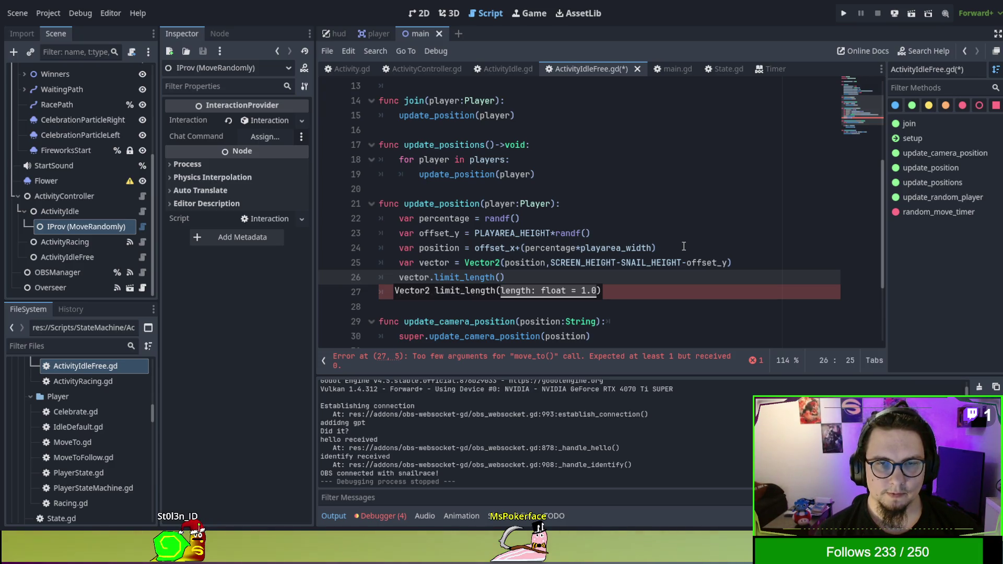
pyautogui.write('30')
pyautogui.press('Right')
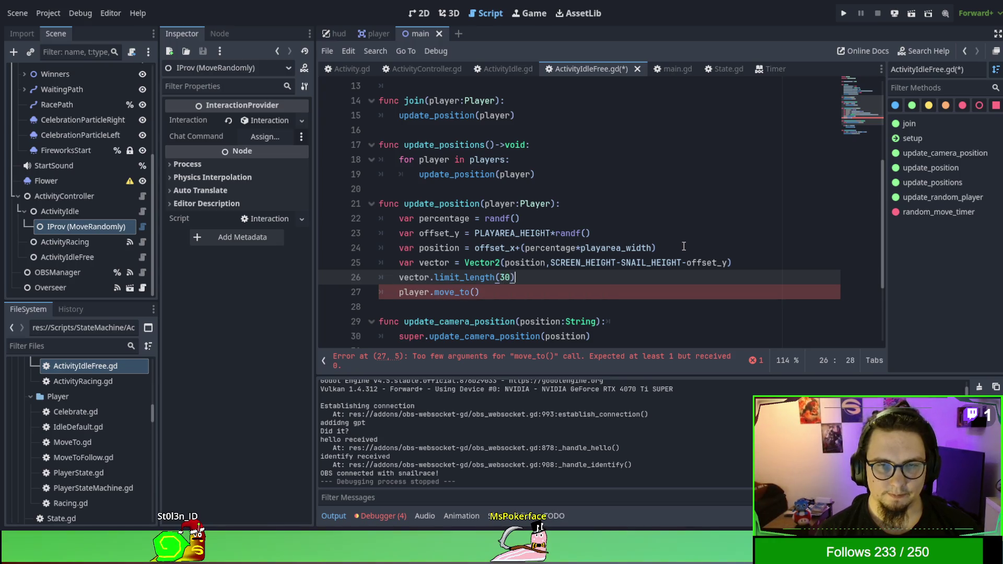
# Pass vector into move_to(), then save the script and run the scene
pyautogui.click(474, 292)
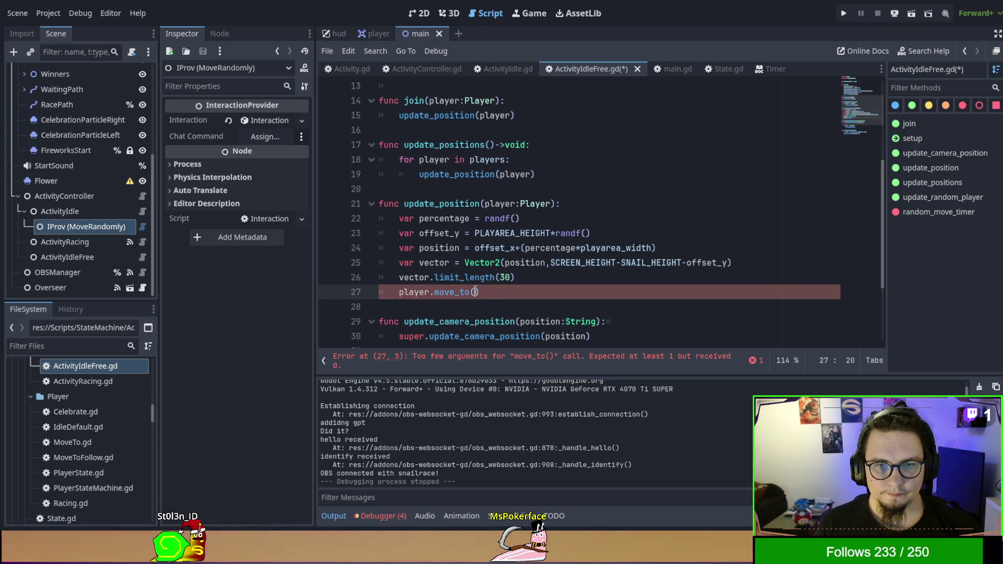
pyautogui.write('vector')
pyautogui.click(614, 280)
pyautogui.press('F6')
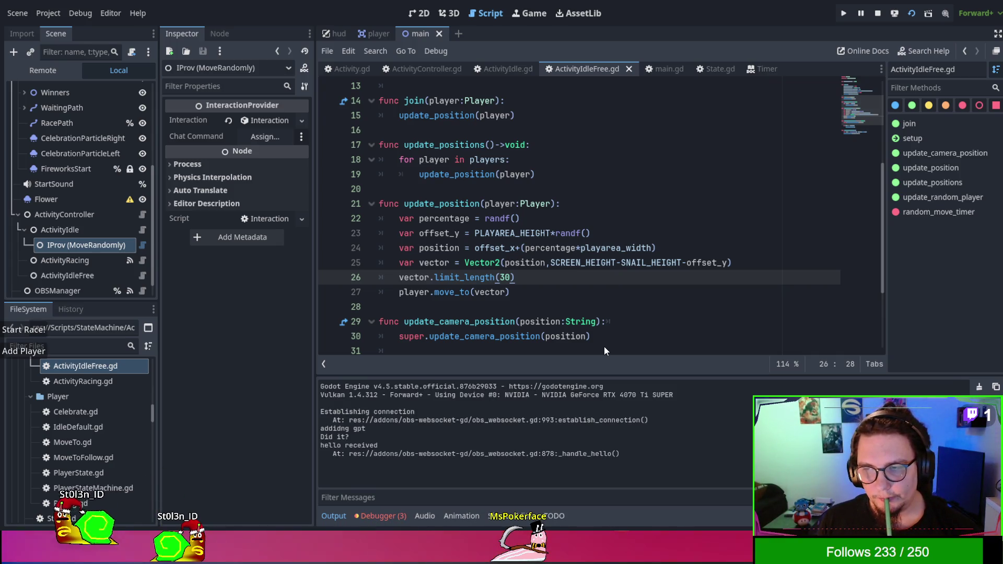
# Add another snail racer in the running game, then stop the game
pyautogui.click(23, 354)
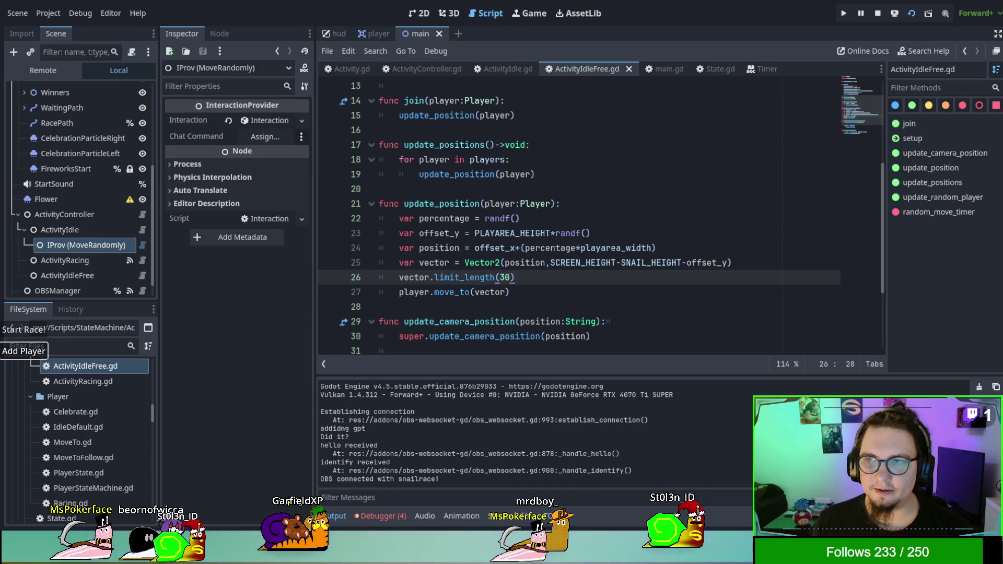
pyautogui.press('F8')
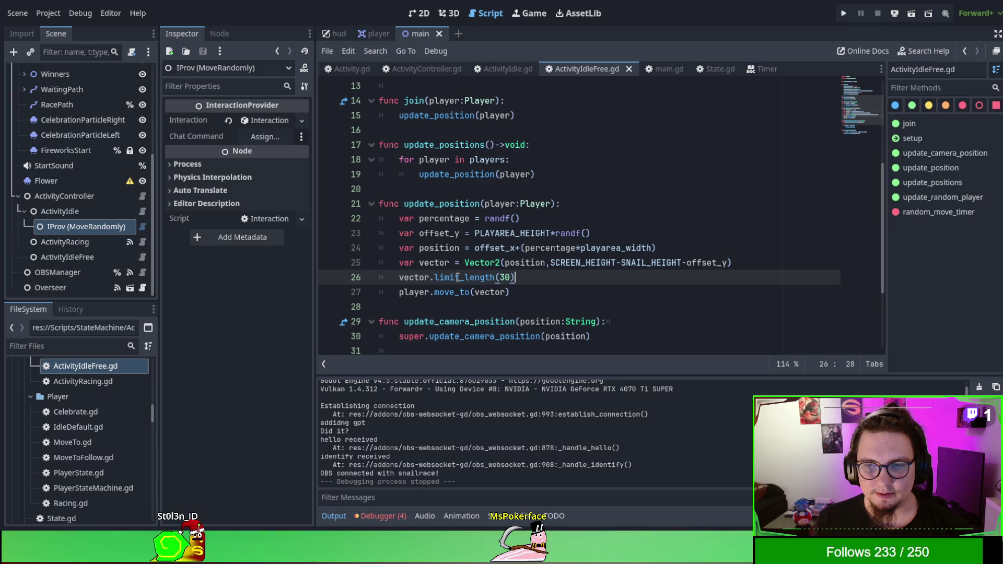
# Move the limit_length call into move_to() in place of vector and remove the leftover line
pyautogui.tripleClick(457, 277)
pyautogui.hotkey('ctrl', 'c')
pyautogui.press('BackSpace')
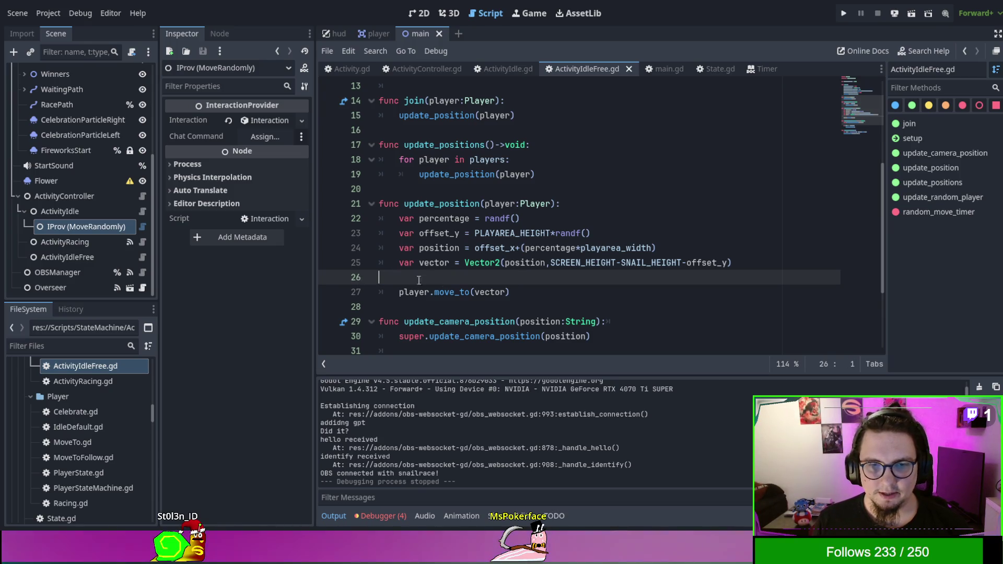
pyautogui.doubleClick(477, 292)
pyautogui.hotkey('ctrl', 'v')
pyautogui.click(576, 282)
pyautogui.press('BackSpace')
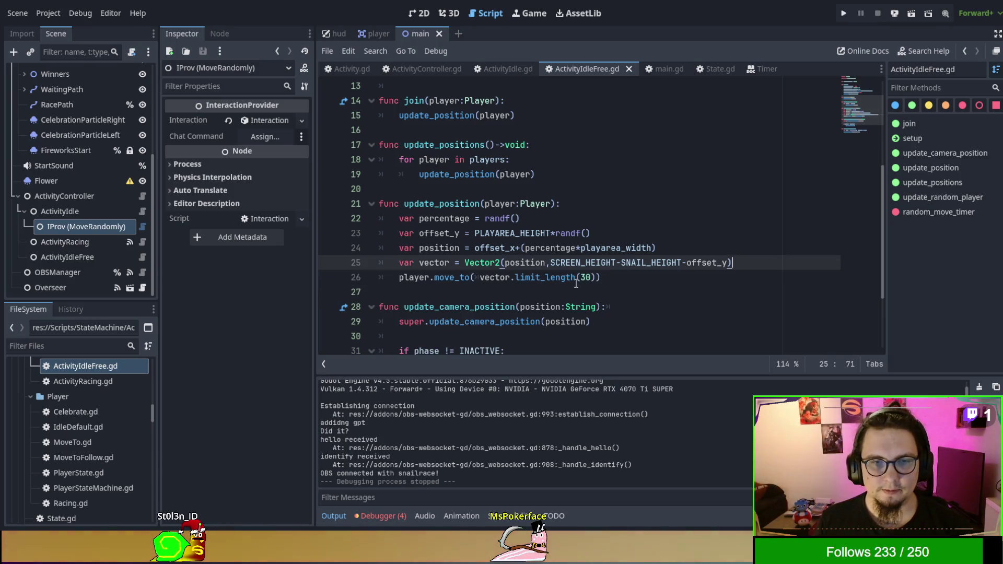
# Change the limit from 30 to 10, then relaunch the game and stop it
pyautogui.click(585, 277)
pyautogui.press('BackSpace')
pyautogui.write('1')
pyautogui.press('F5')
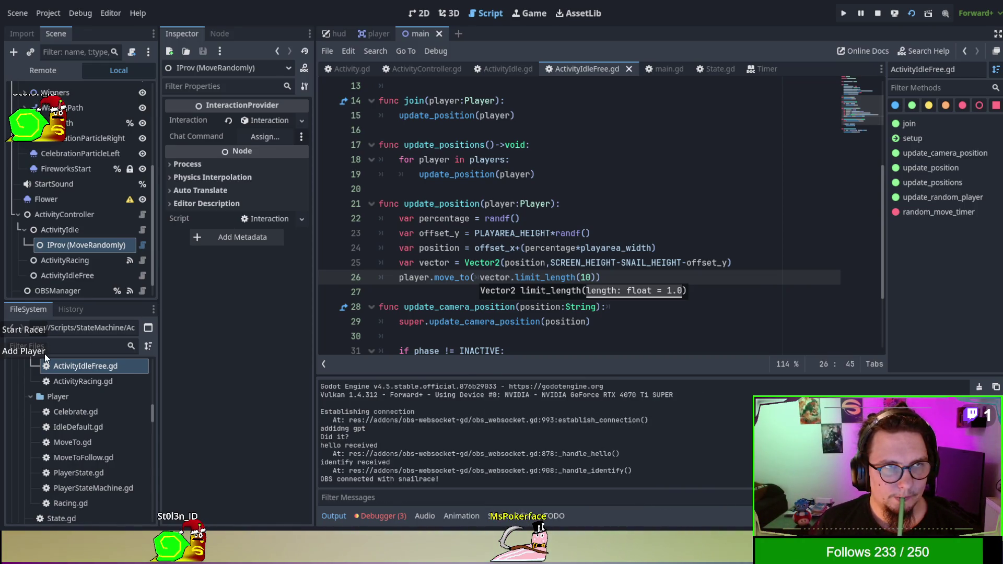
pyautogui.press('F8')
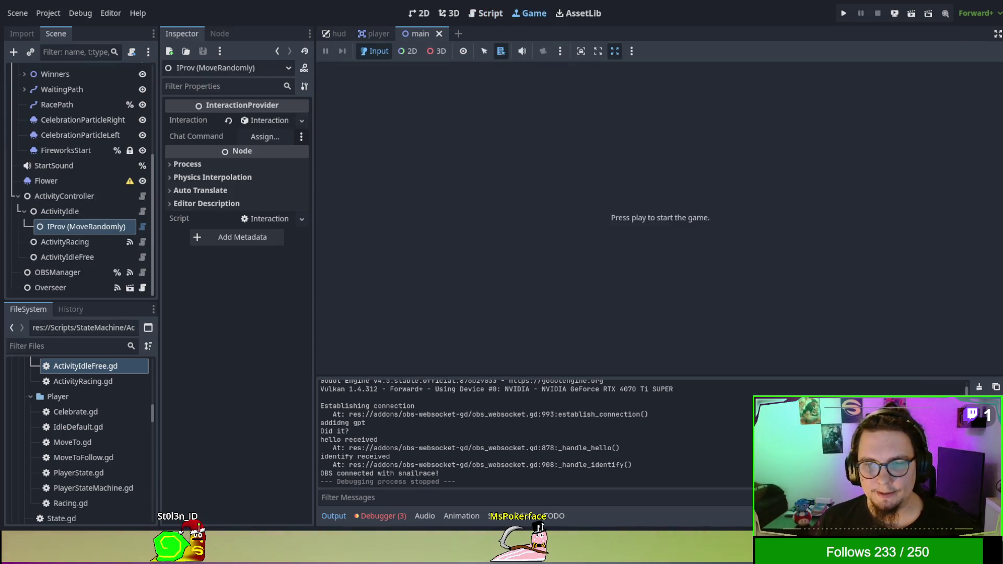
# Look over the player scene and main.gd, then return to ActivityIdleFree.gd
pyautogui.click(365, 34)
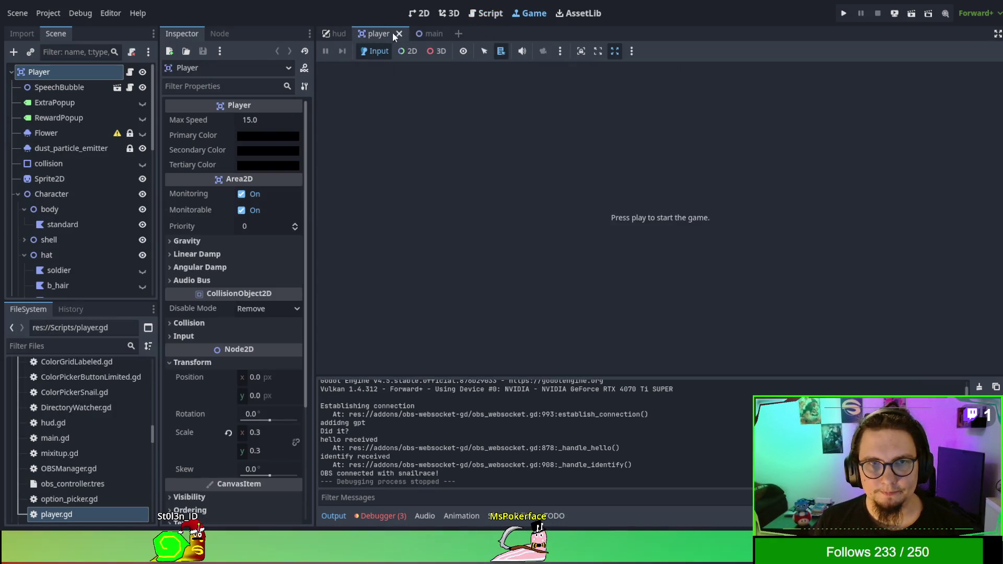
pyautogui.click(425, 32)
pyautogui.click(491, 12)
pyautogui.scroll(-4, 554, 240)
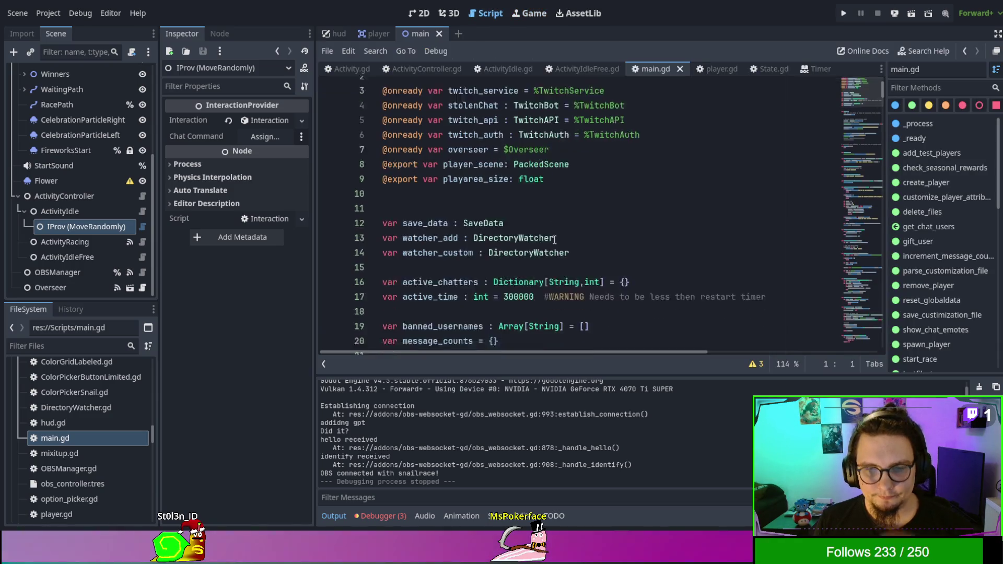
pyautogui.scroll(-1, 554, 240)
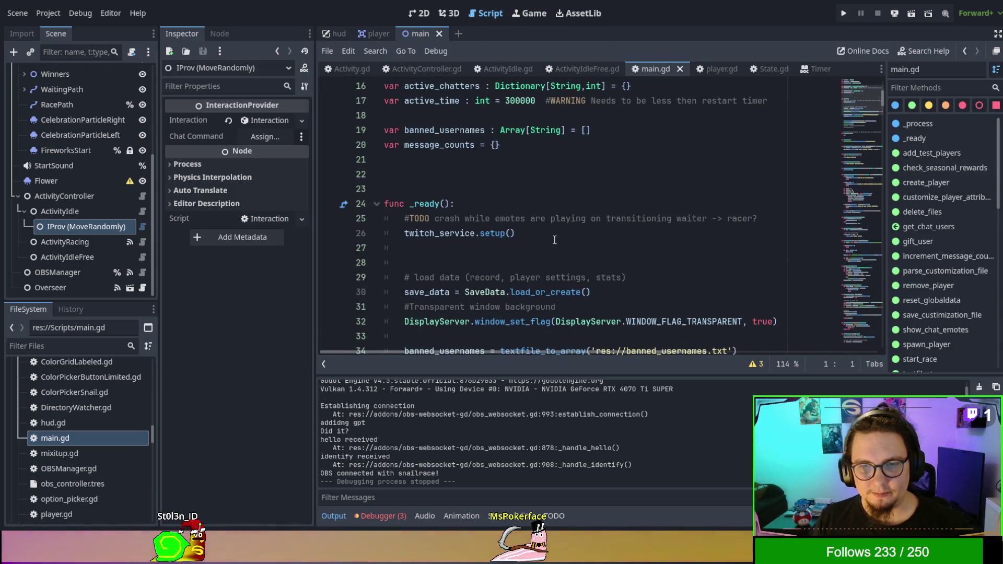
pyautogui.click(589, 67)
pyautogui.click(471, 307)
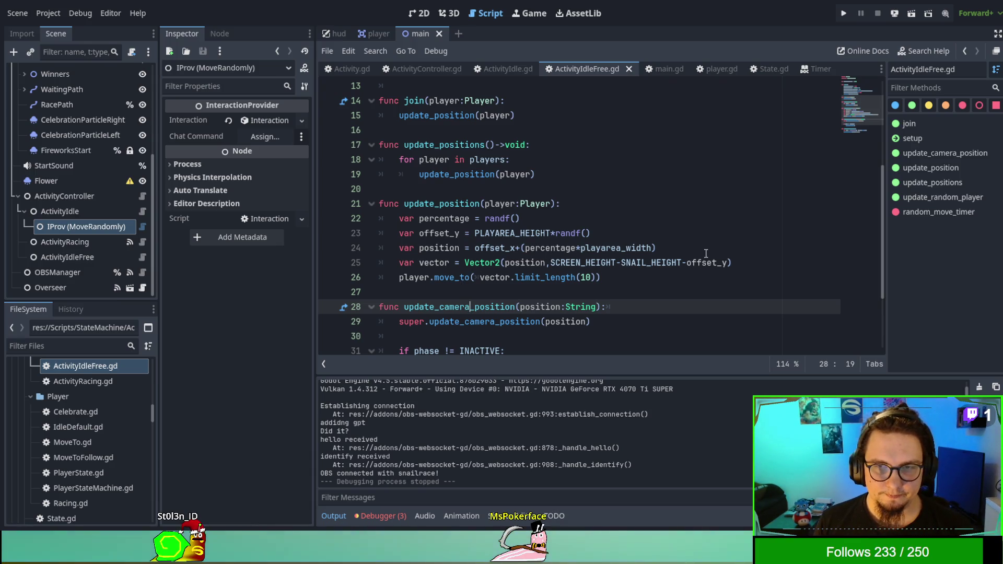
# Rename vector to target and add a player.get_transform() call on the next line
pyautogui.doubleClick(438, 263)
pyautogui.write('target')
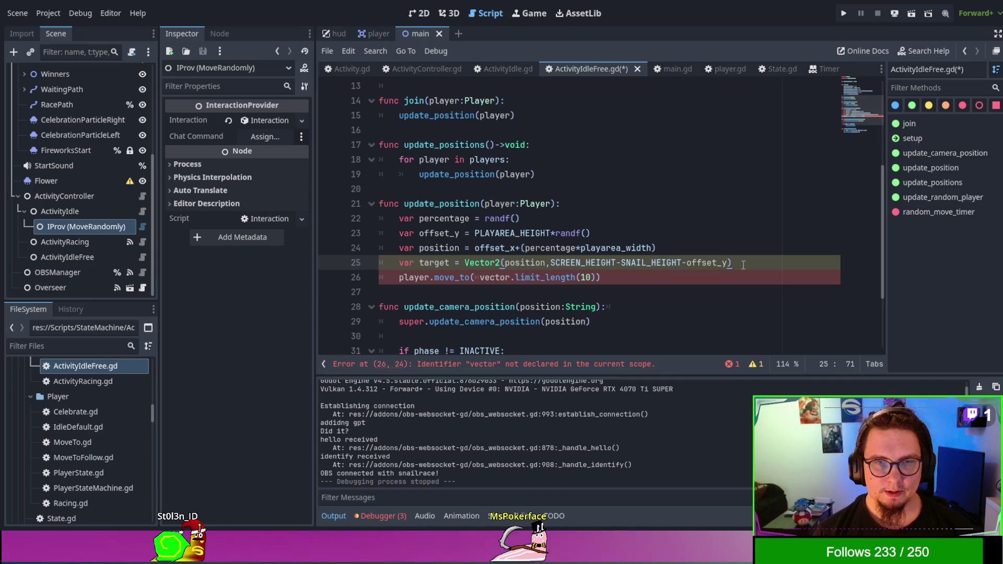
pyautogui.press('Return')
pyautogui.write('playe')
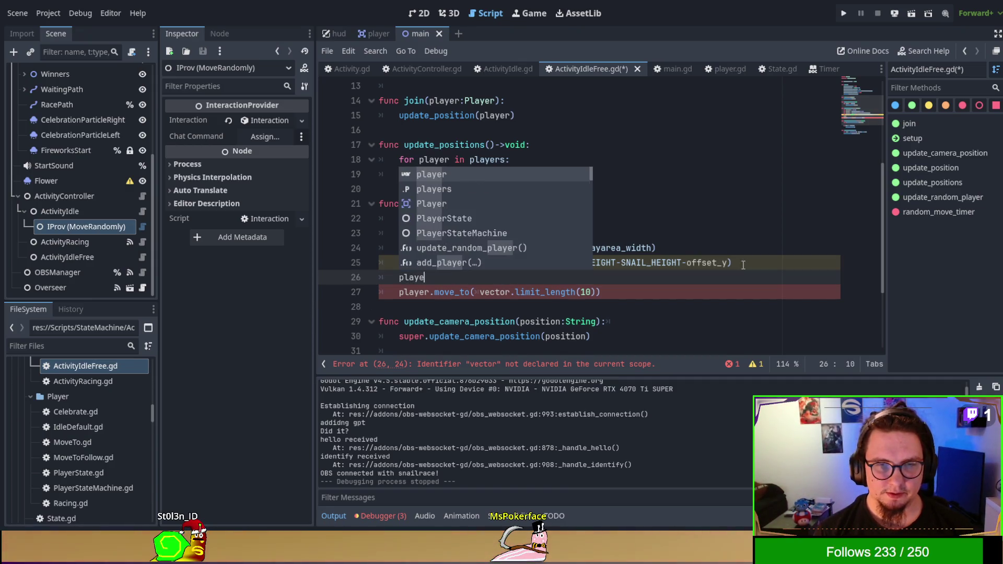
pyautogui.write('r.get')
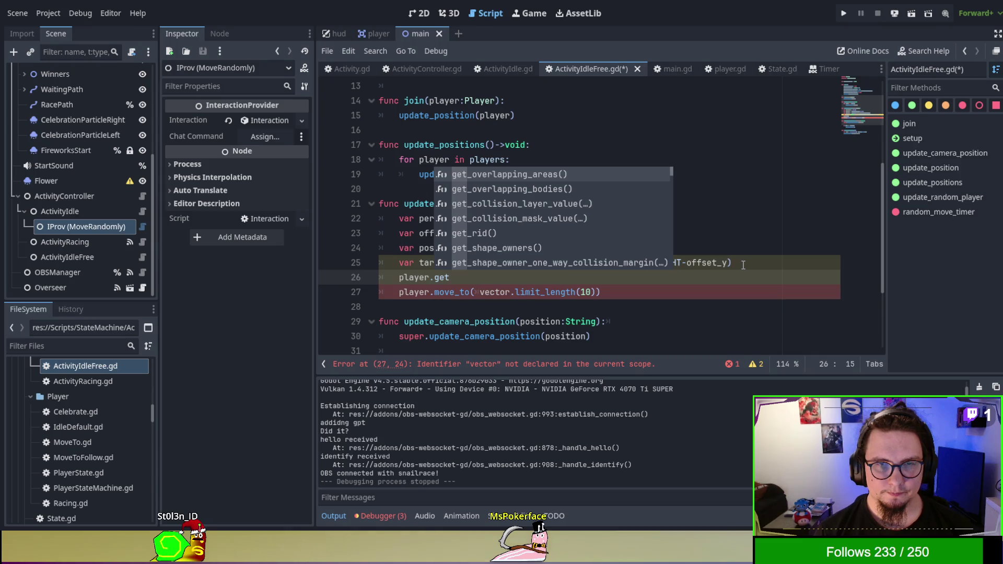
pyautogui.write('_positi')
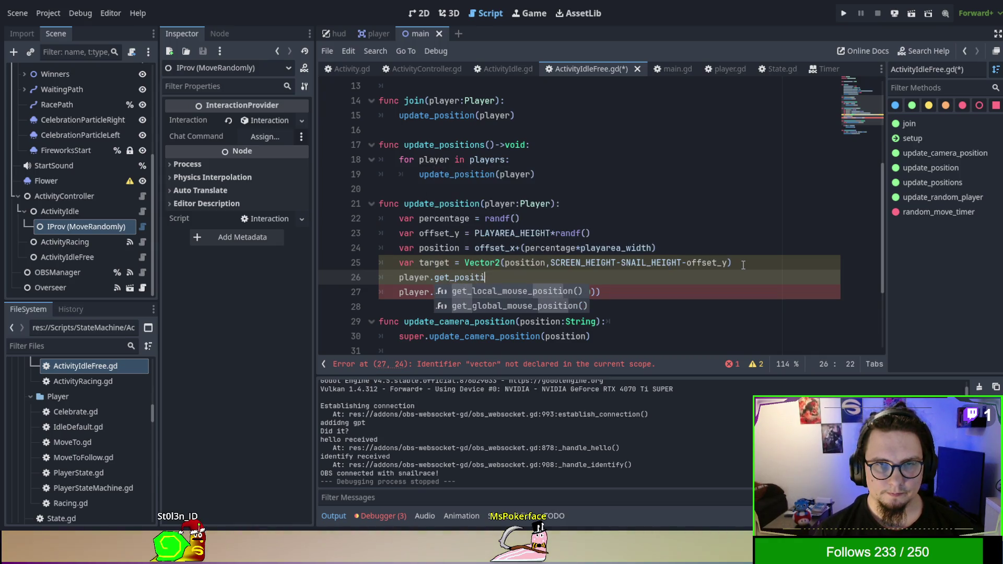
pyautogui.press('BackSpace')
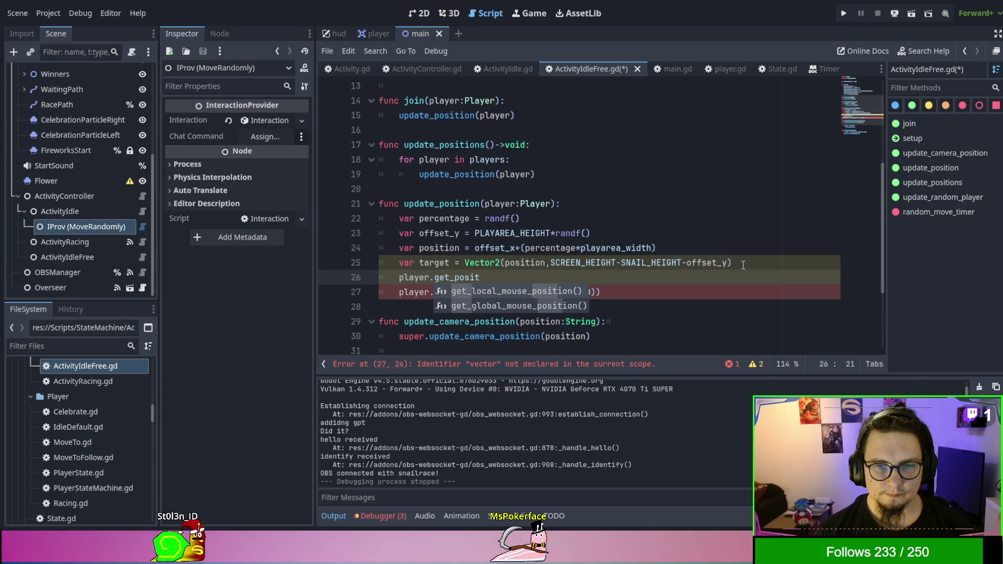
pyautogui.press('BackSpace')
pyautogui.press('BackSpace')
pyautogui.press('BackSpace')
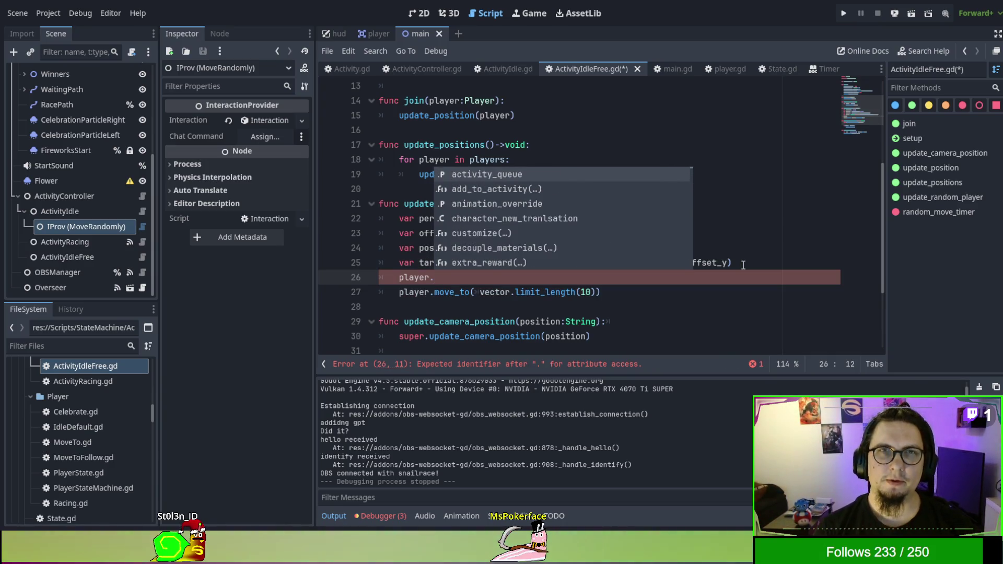
pyautogui.write('get_ra')
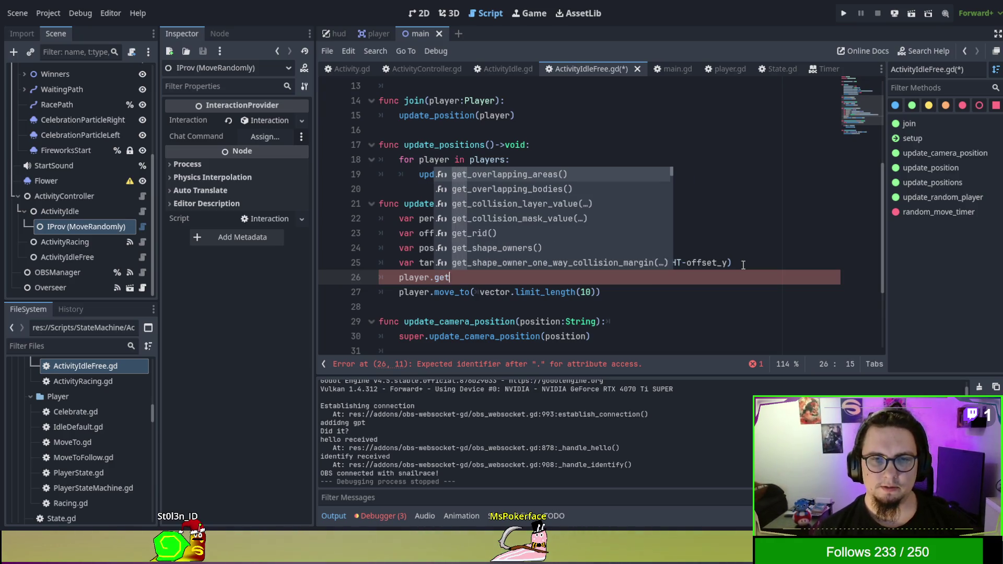
pyautogui.press('BackSpace')
pyautogui.press('BackSpace')
pyautogui.write('tr')
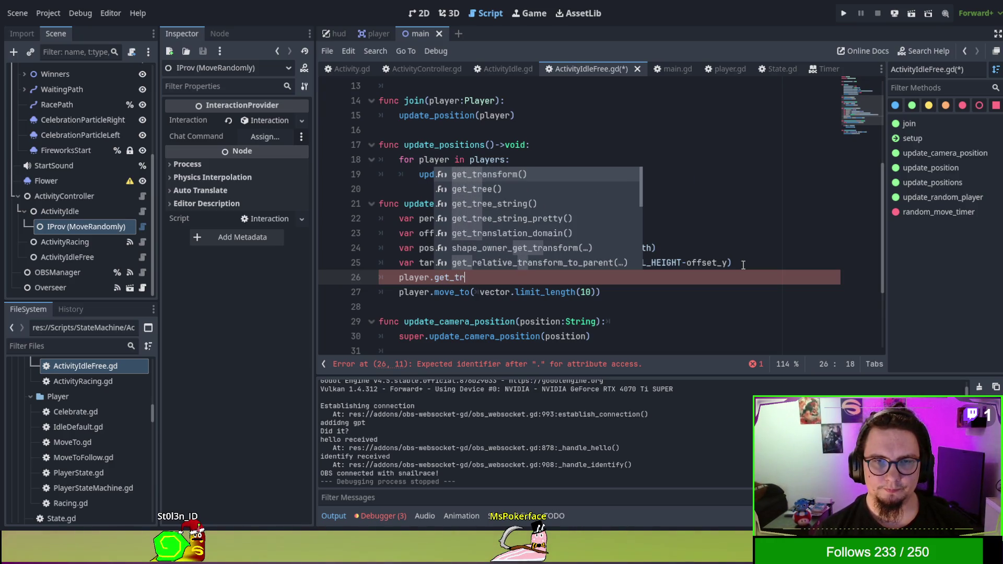
pyautogui.press('Return')
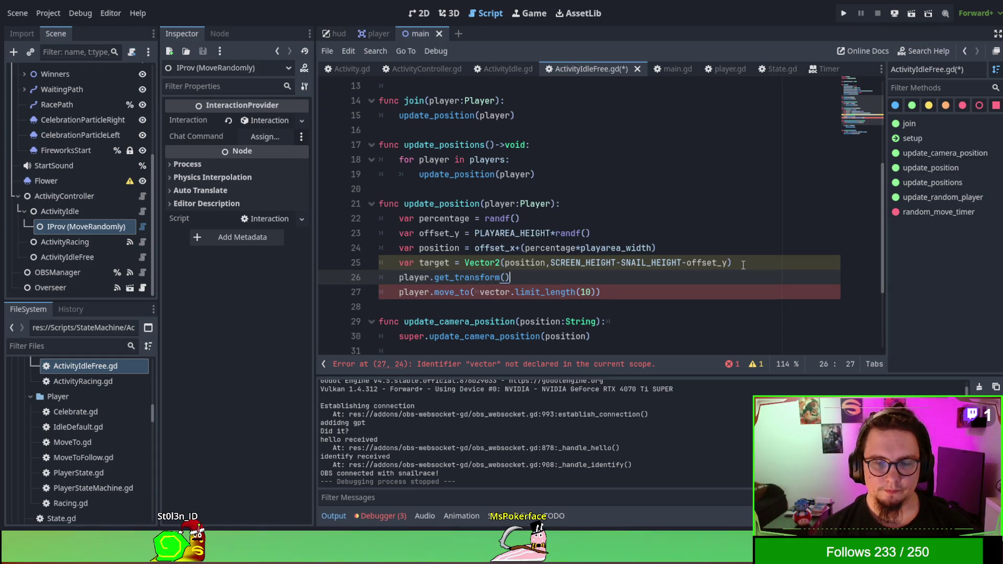
# Assign that call to var player_pos and clear the move_to() argument
pyautogui.press('Home')
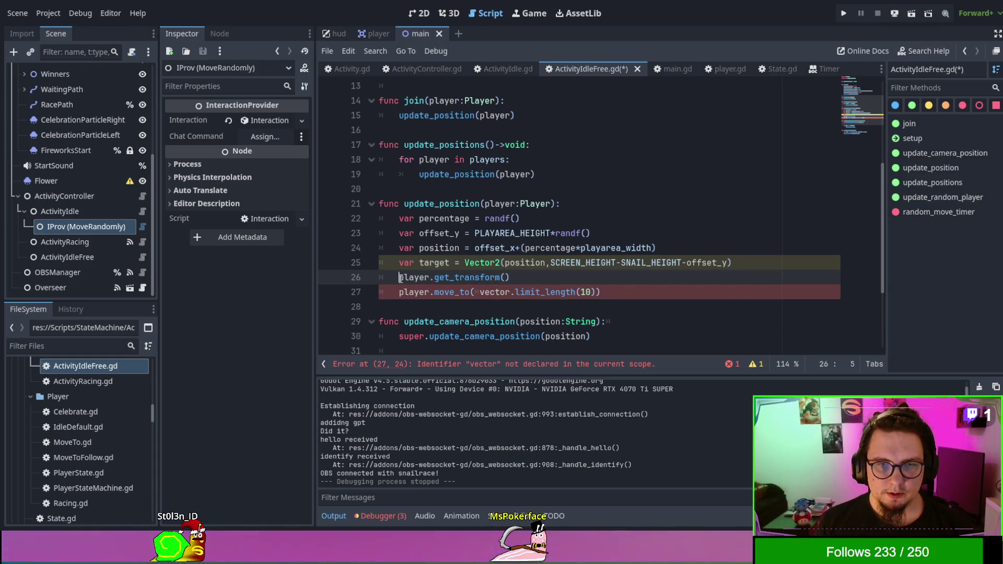
pyautogui.write('vara')
pyautogui.press('BackSpace')
pyautogui.press('BackSpace')
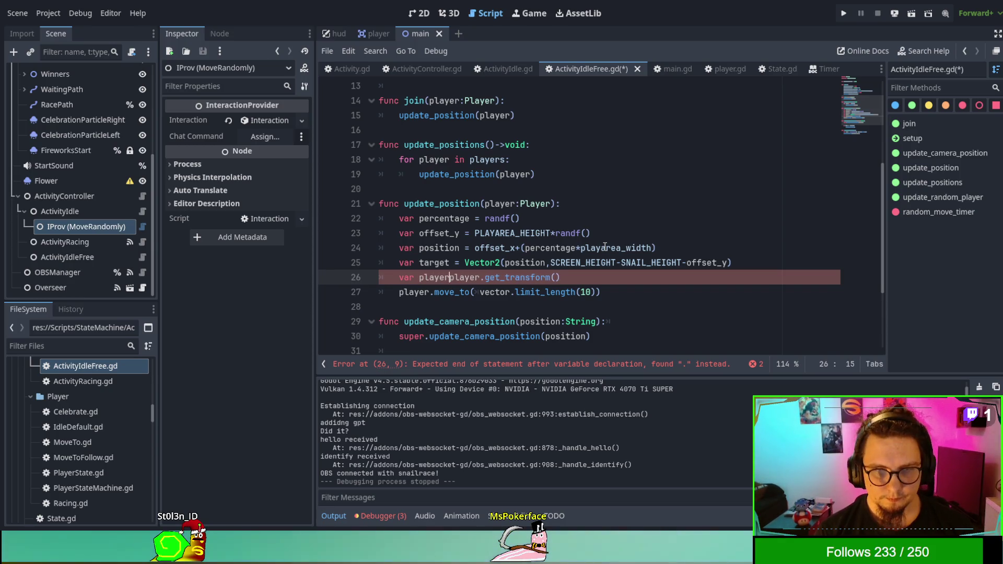
pyautogui.write('player_pow')
pyautogui.press('BackSpace')
pyautogui.write('s =')
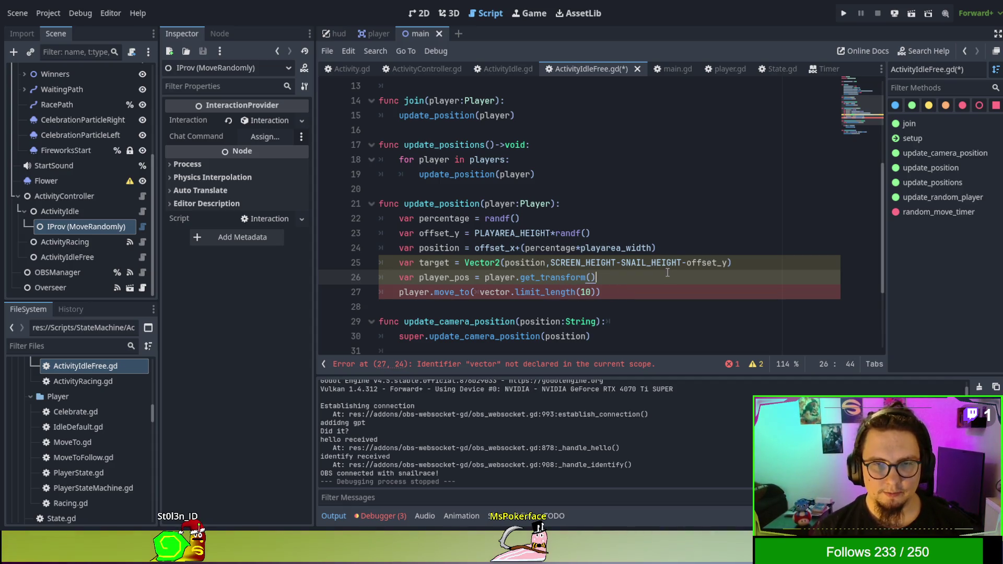
pyautogui.moveTo(480, 292); pyautogui.dragTo(596, 291)
pyautogui.press('BackSpace')
pyautogui.click(645, 276)
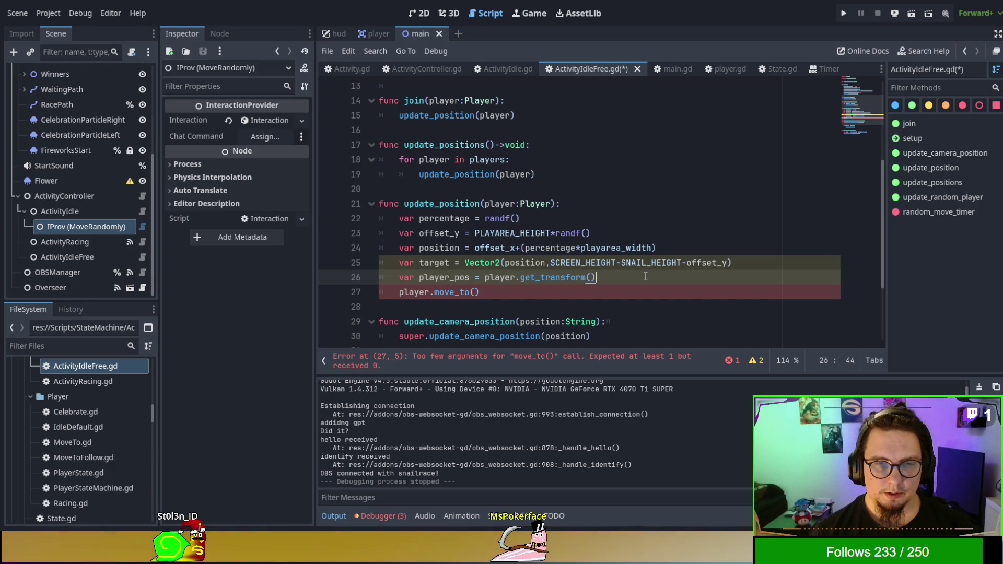
# Insert 'var move_vector = (target-player_pos)' on a new line above move_to()
pyautogui.press('Down')
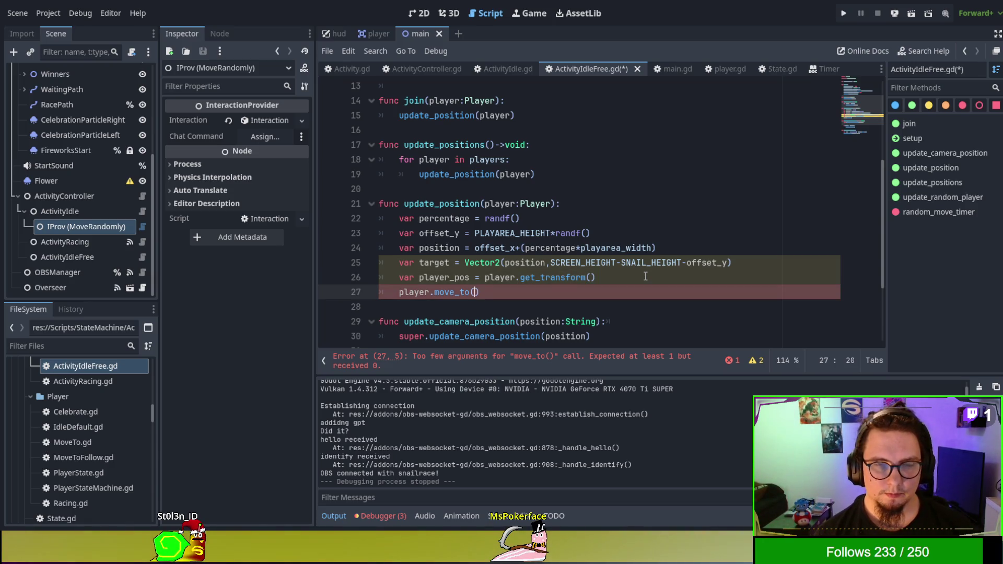
pyautogui.press('Up')
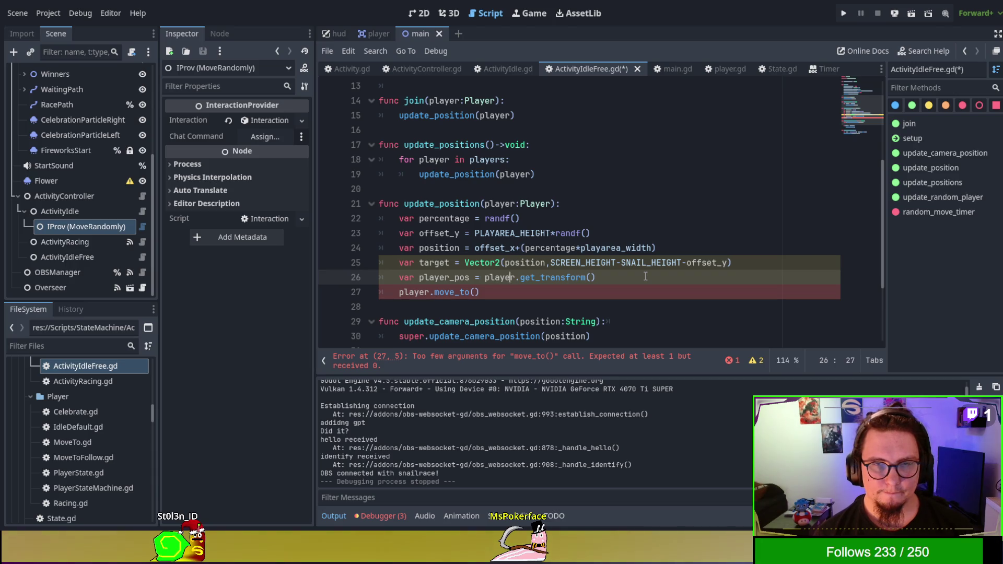
pyautogui.press('End')
pyautogui.press('Return')
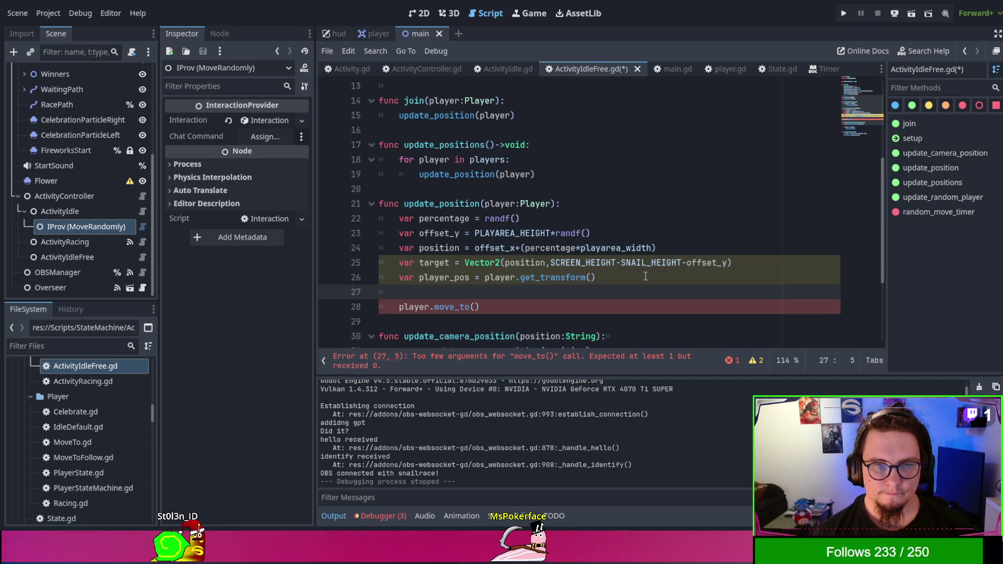
pyautogui.write('var move_vect')
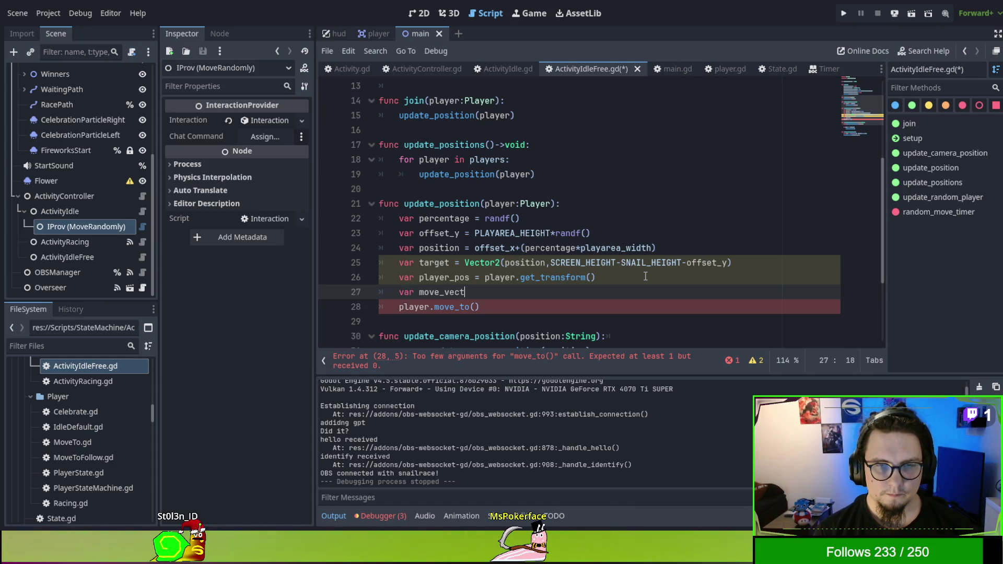
pyautogui.press('BackSpace')
pyautogui.press('BackSpace')
pyautogui.press('BackSpace')
pyautogui.write('= ')
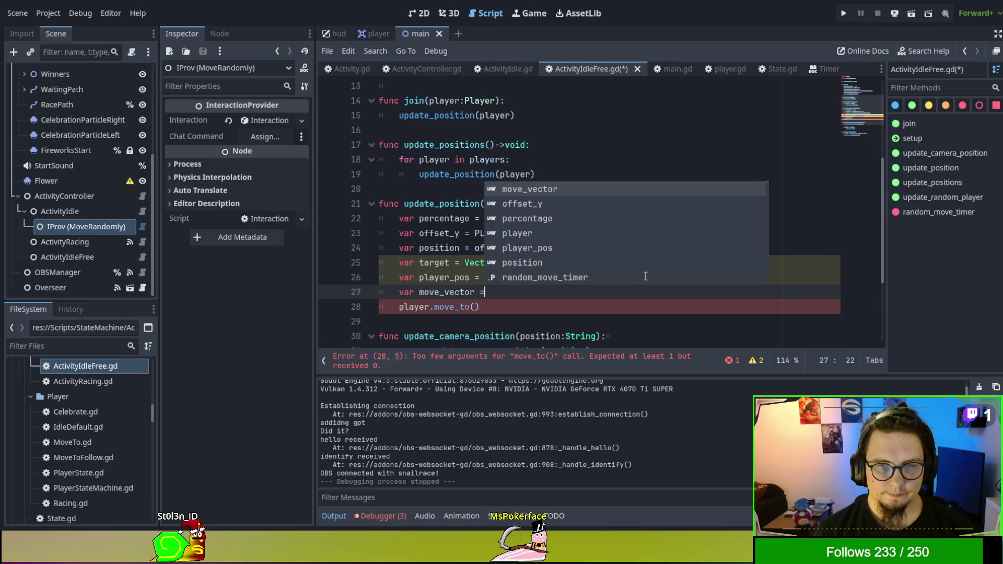
pyautogui.write('target-p')
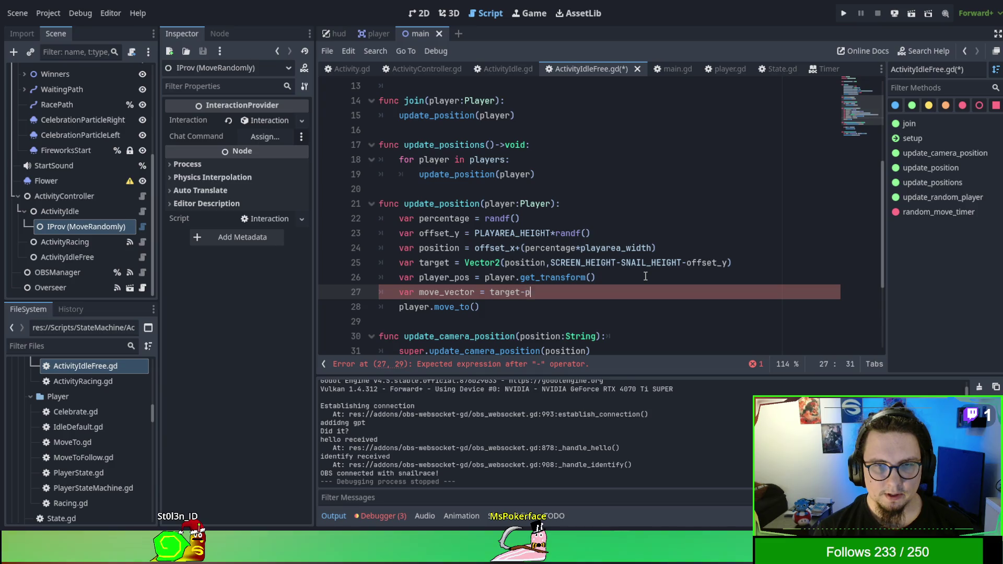
pyautogui.write('layer_')
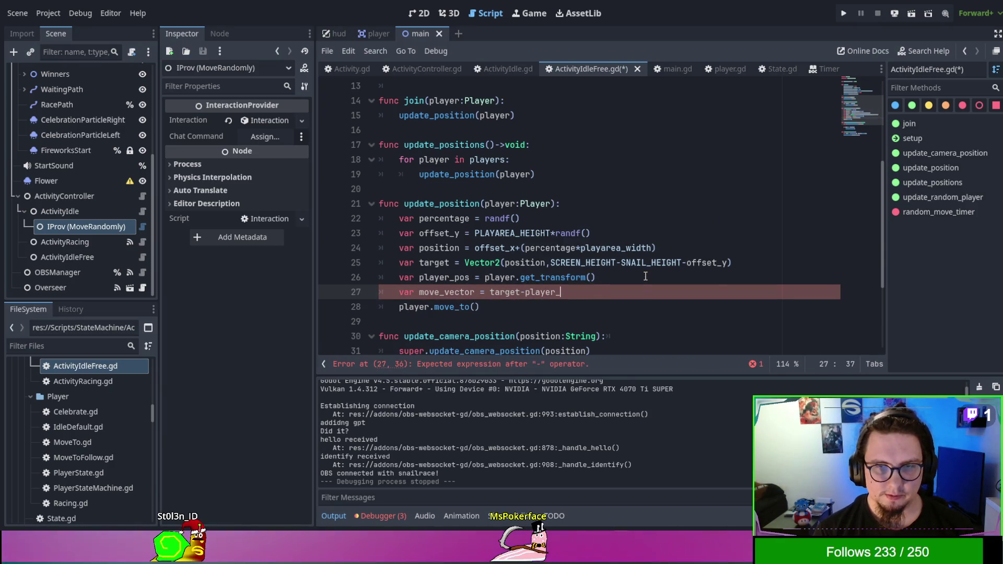
pyautogui.write('pos')
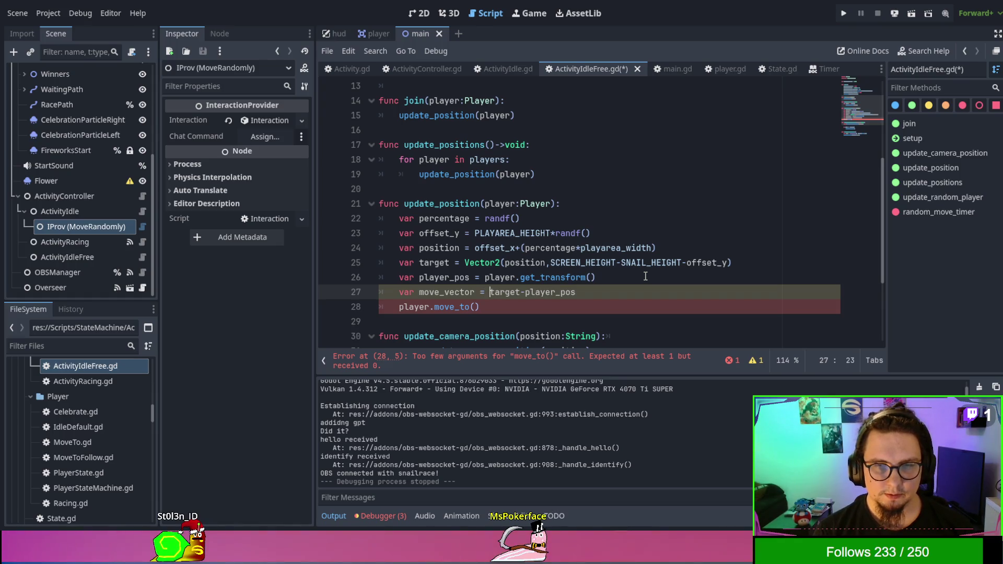
pyautogui.hotkey('ctrl', 'Left')
pyautogui.write('(')
pyautogui.press('Right')
pyautogui.press('Right')
pyautogui.press('Right')
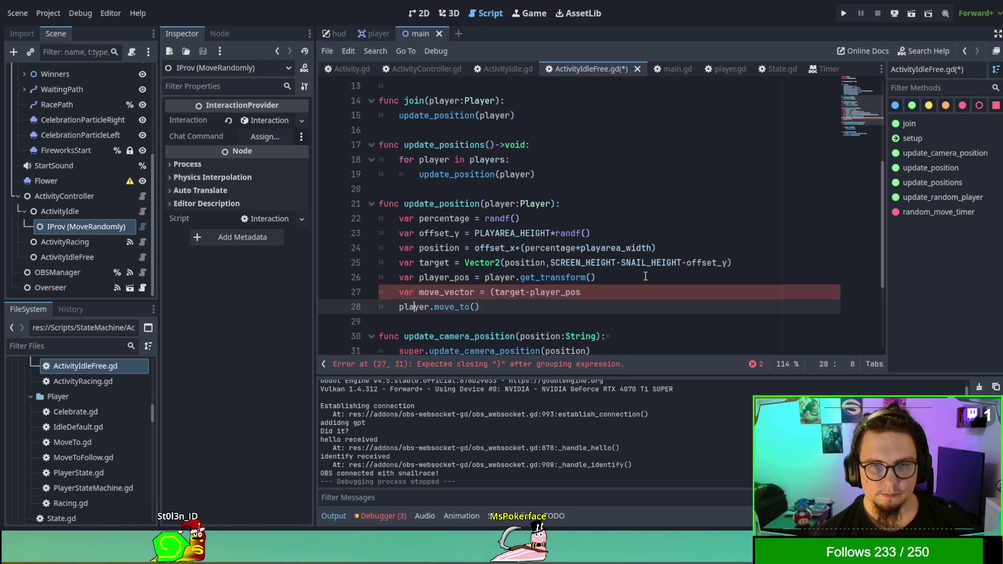
pyautogui.press('Right')
pyautogui.press('Right')
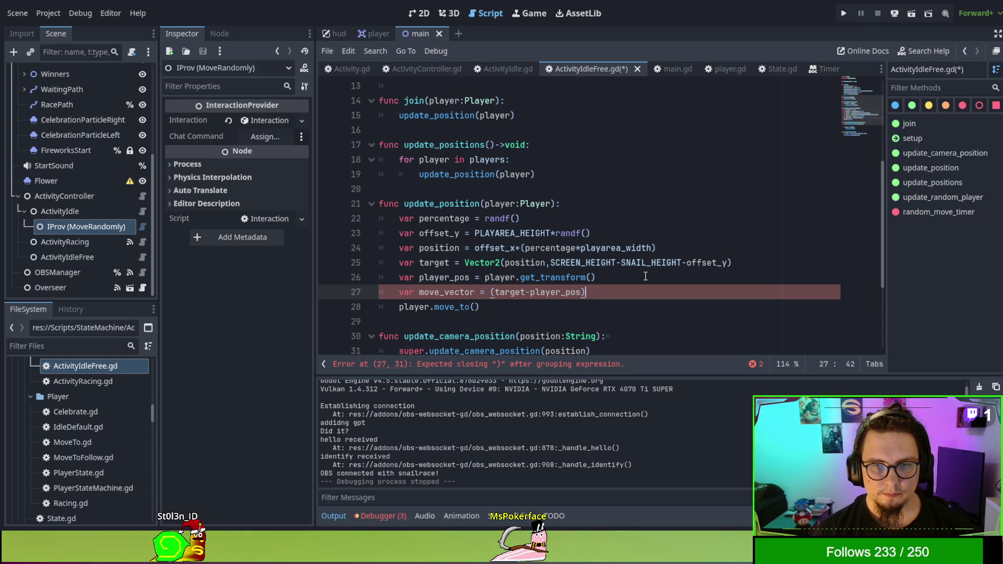
pyautogui.write('.l')
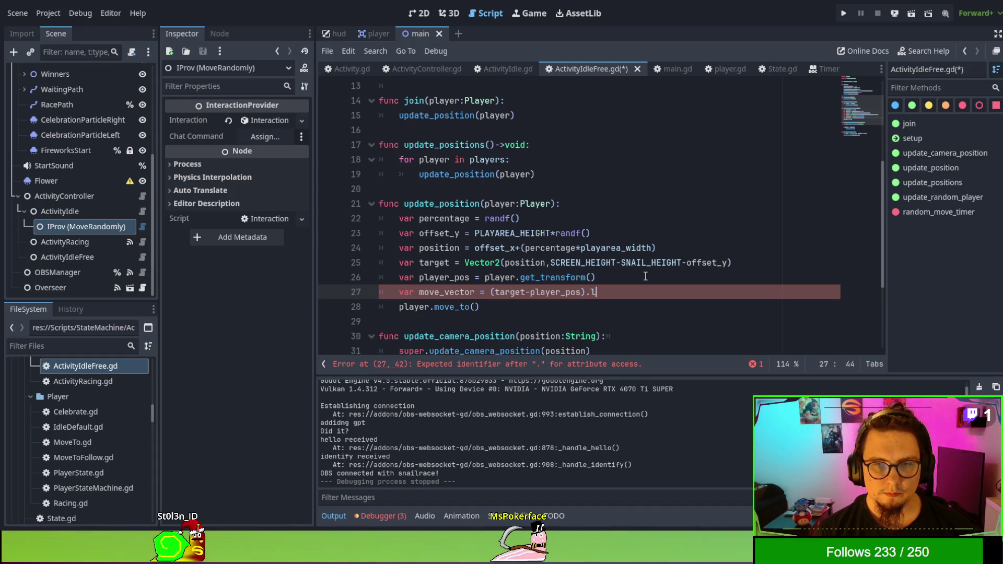
# Give target and player_pos ':Vector2' type hints, fixing the spacing
pyautogui.press('BackSpace')
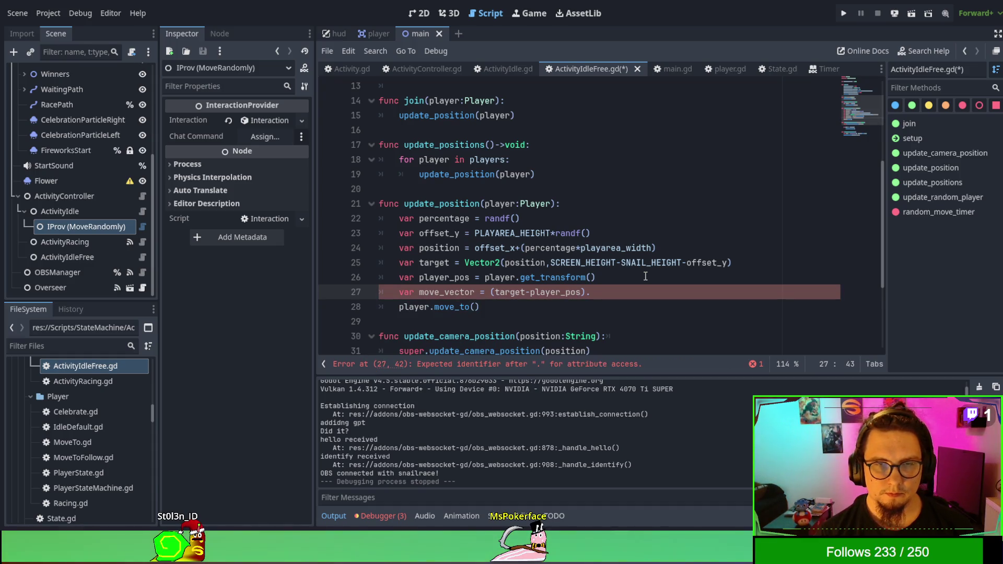
pyautogui.click(469, 277)
pyautogui.write('Vector2')
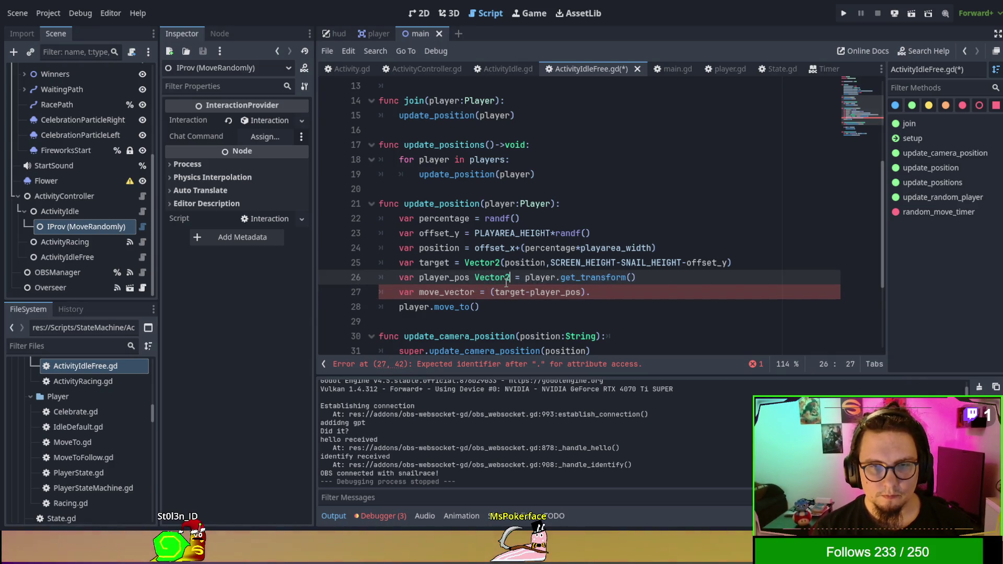
pyautogui.press('BackSpace')
pyautogui.press('BackSpace')
pyautogui.press('BackSpace')
pyautogui.write(':')
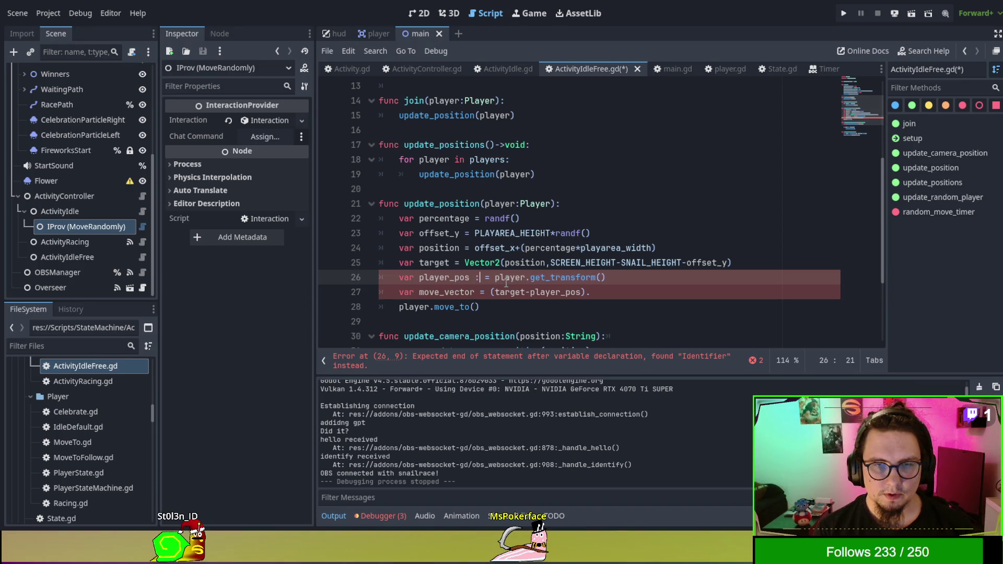
pyautogui.write('Vector2')
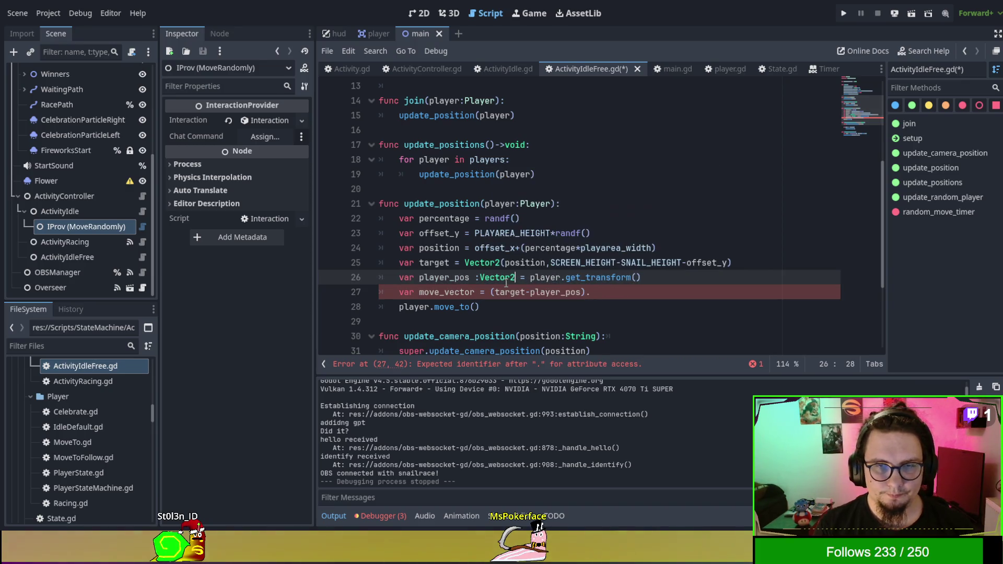
pyautogui.click(476, 277)
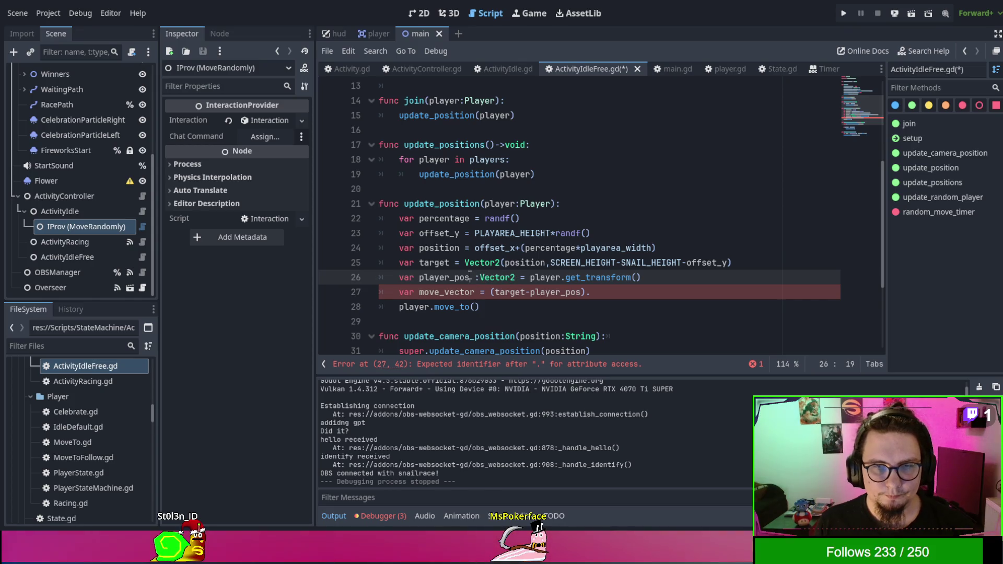
pyautogui.press('BackSpace')
pyautogui.click(452, 262)
pyautogui.write(':Vector2')
pyautogui.click(635, 288)
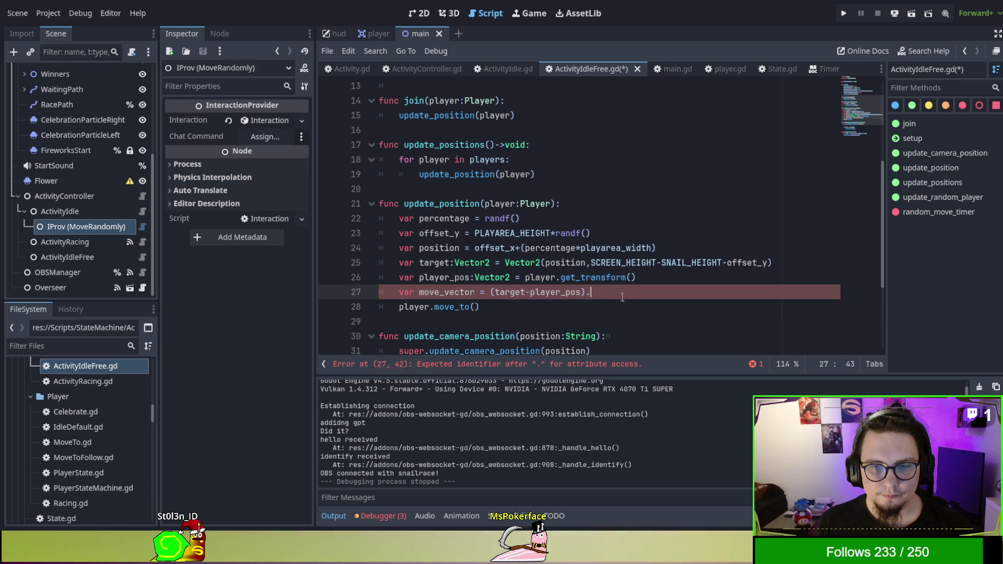
pyautogui.press('BackSpace')
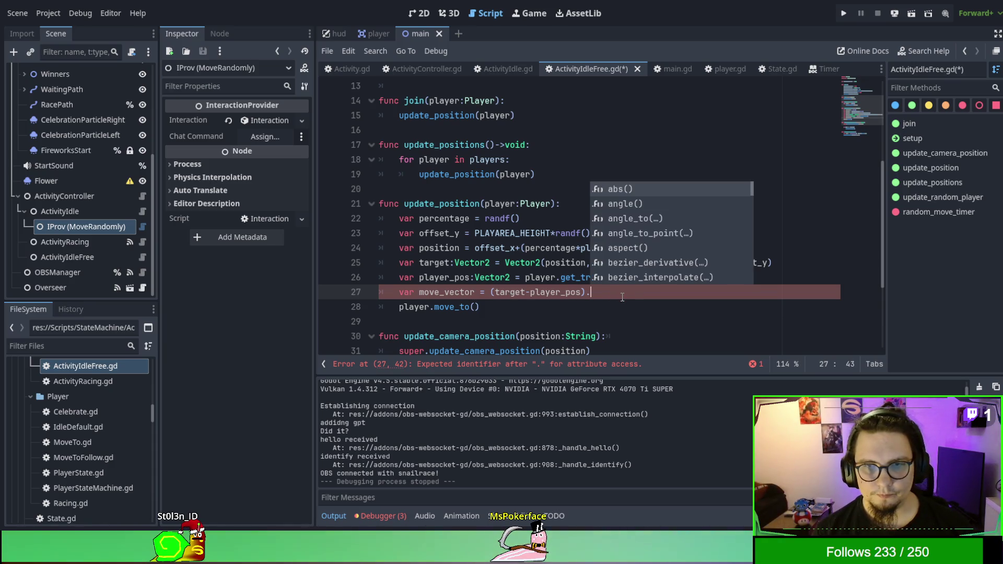
# Cap move_vector with .limit_length(10)
pyautogui.write('limi')
pyautogui.press('Return')
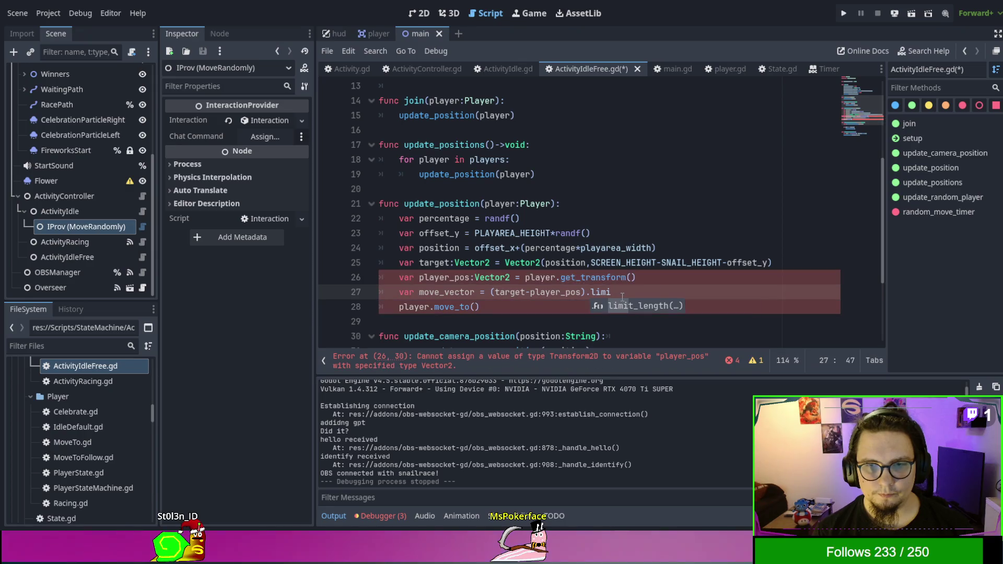
pyautogui.write('10')
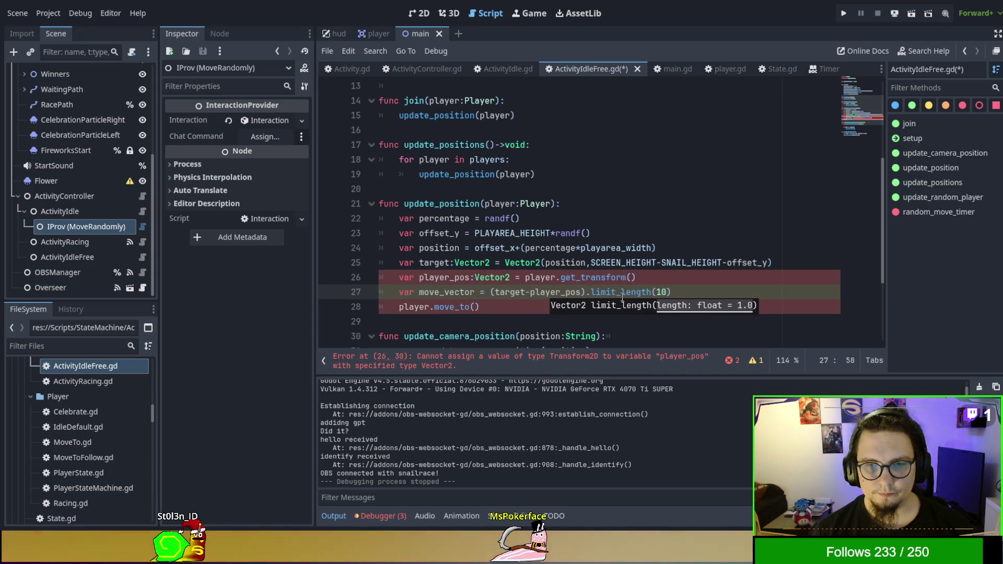
pyautogui.press('Escape')
# Type move_vector as Vector2 and call move_to(player_pos+move_vector)
pyautogui.click(440, 291)
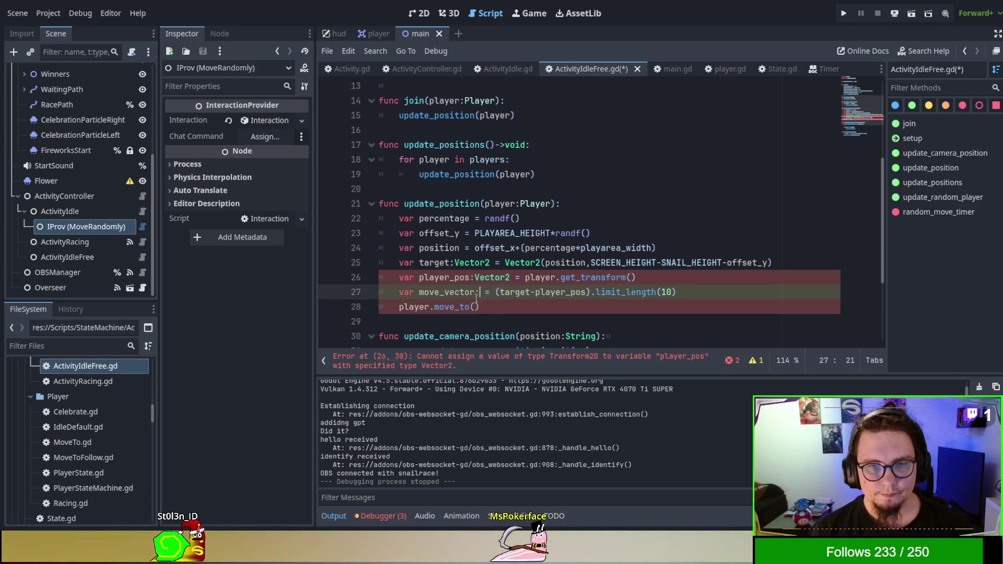
pyautogui.write('Vector2')
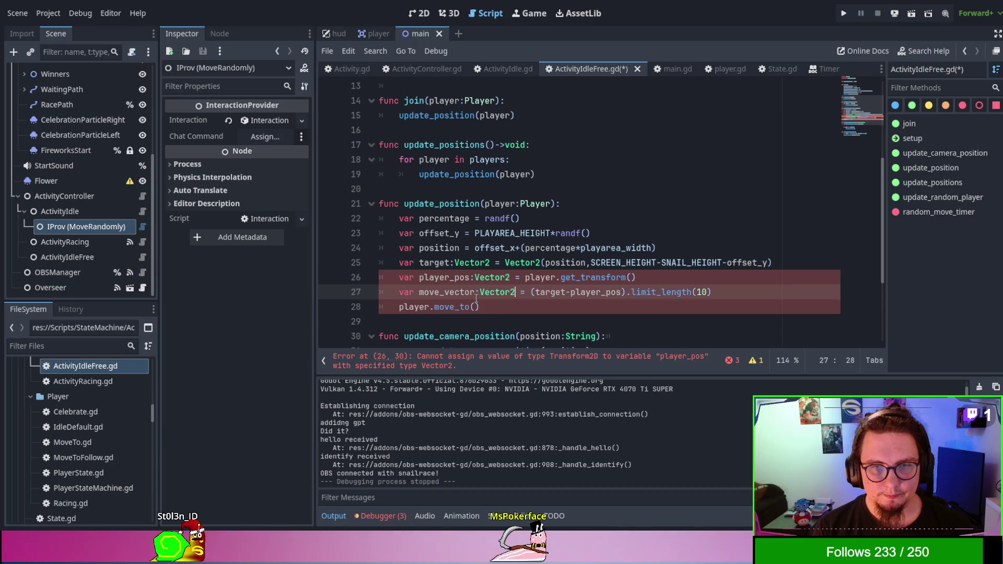
pyautogui.doubleClick(455, 294)
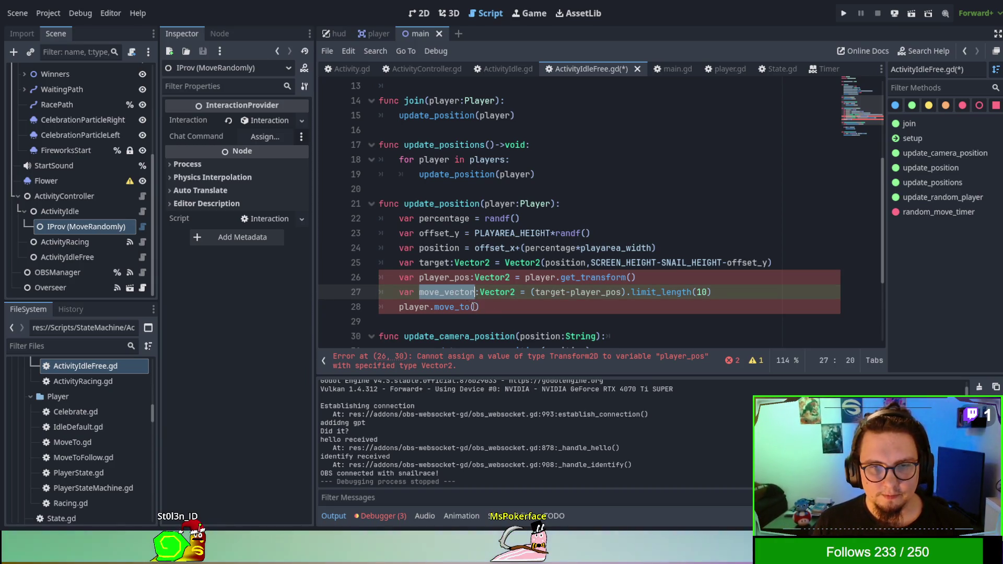
pyautogui.click(474, 307)
pyautogui.write('player')
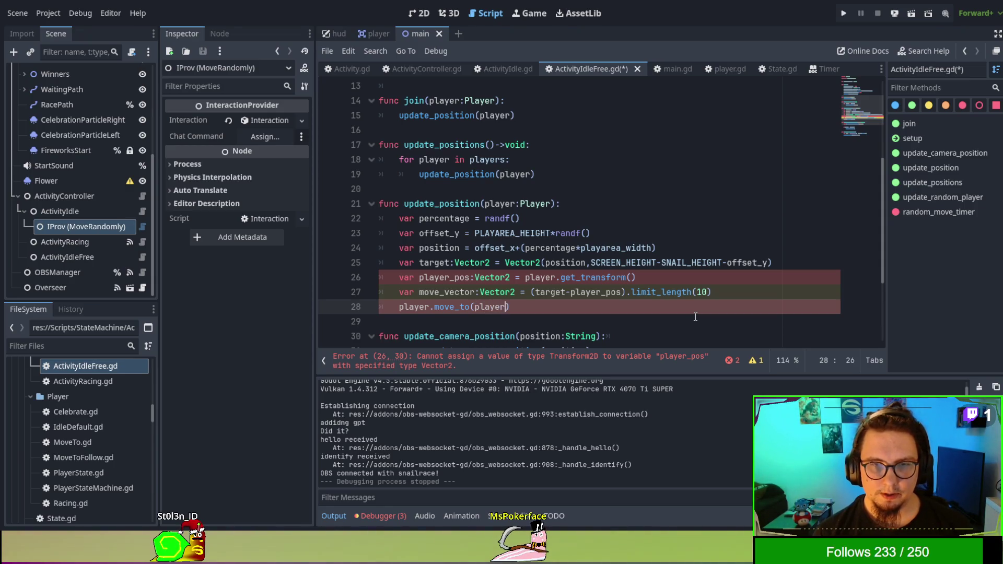
pyautogui.write('_pos+')
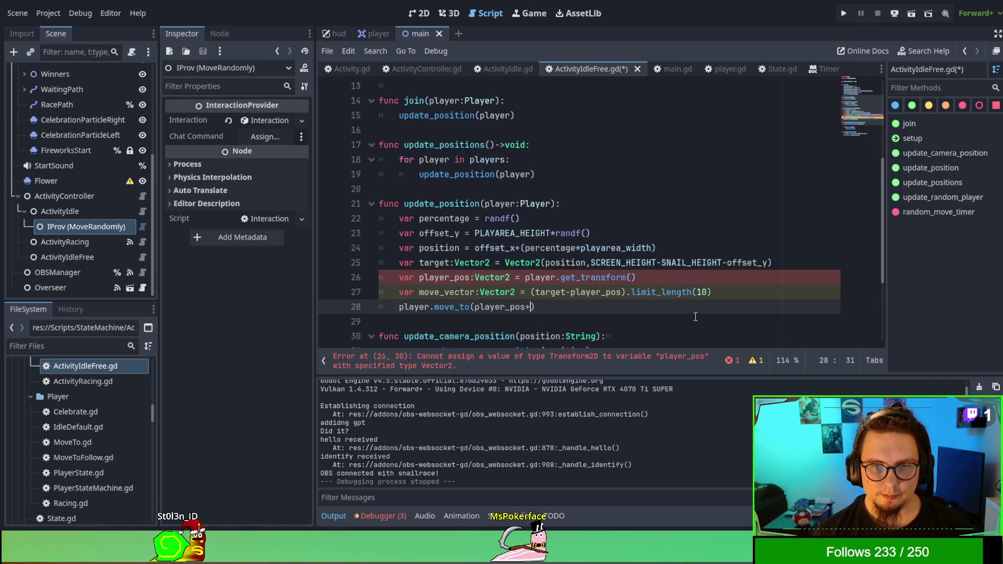
pyautogui.write('move_vector')
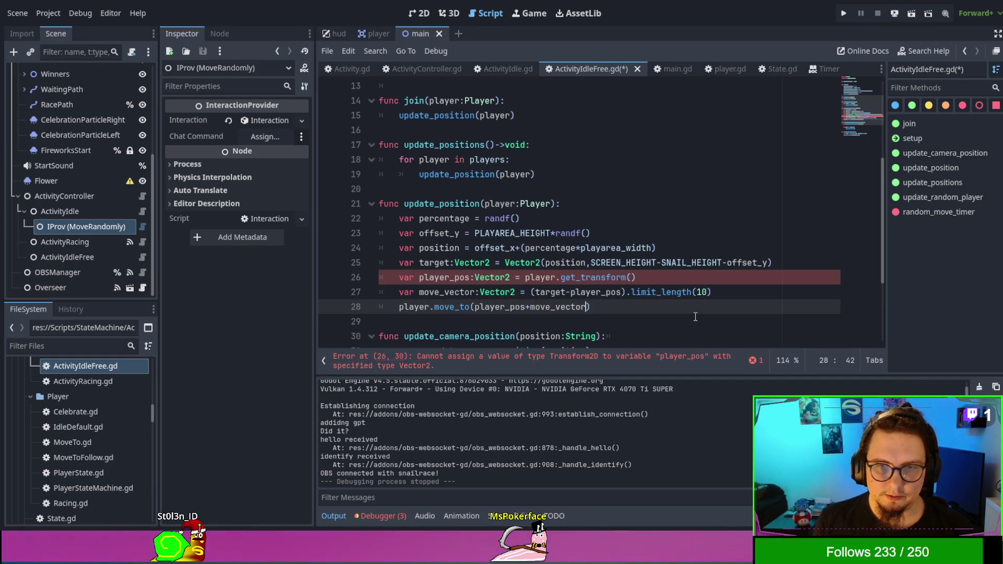
pyautogui.click(695, 316)
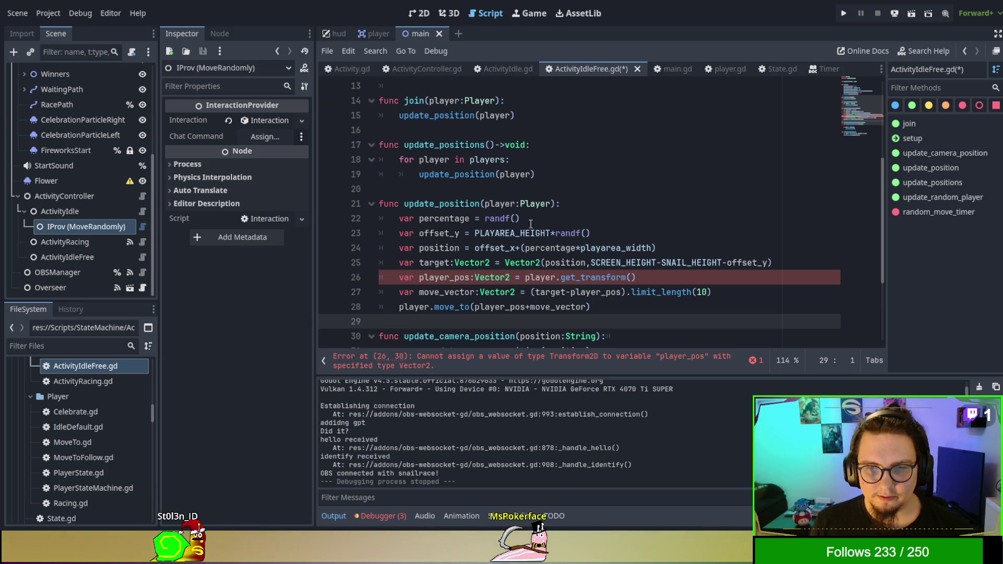
# Append .get_origin() to player_pos's get_transform() call, then save and run the game
pyautogui.click(536, 253)
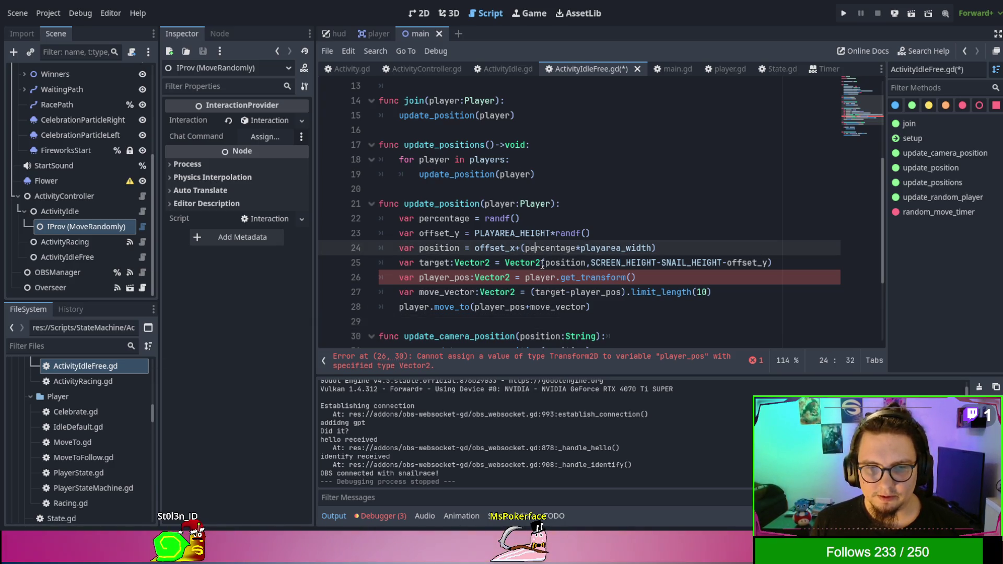
pyautogui.click(653, 275)
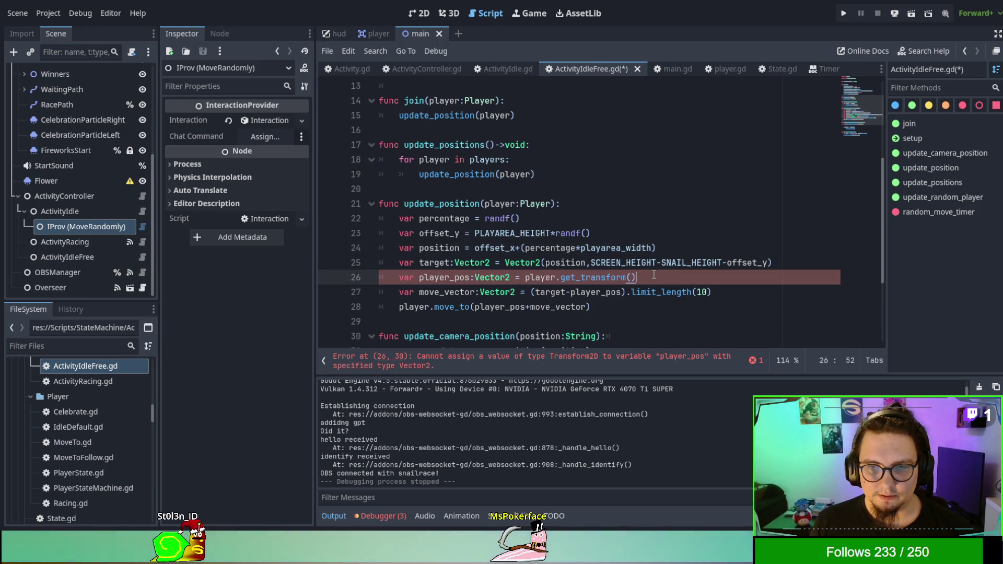
pyautogui.write('.ve')
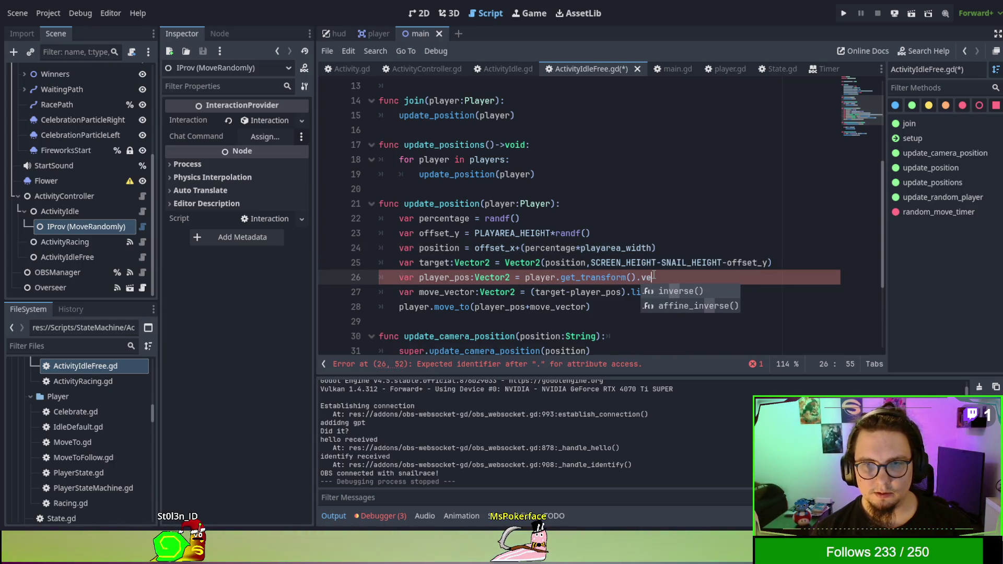
pyautogui.press('BackSpace')
pyautogui.press('BackSpace')
pyautogui.write('get')
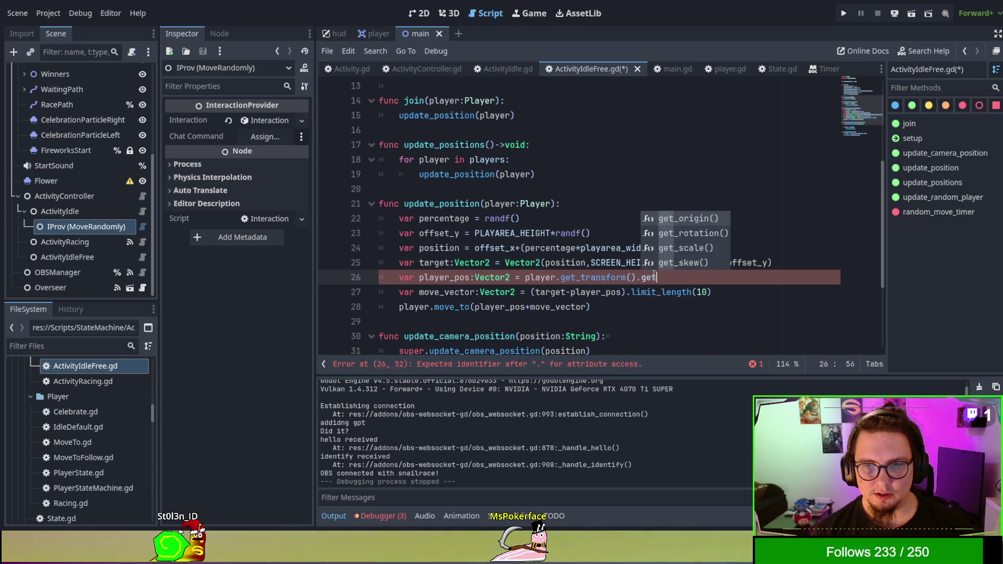
pyautogui.press('Return')
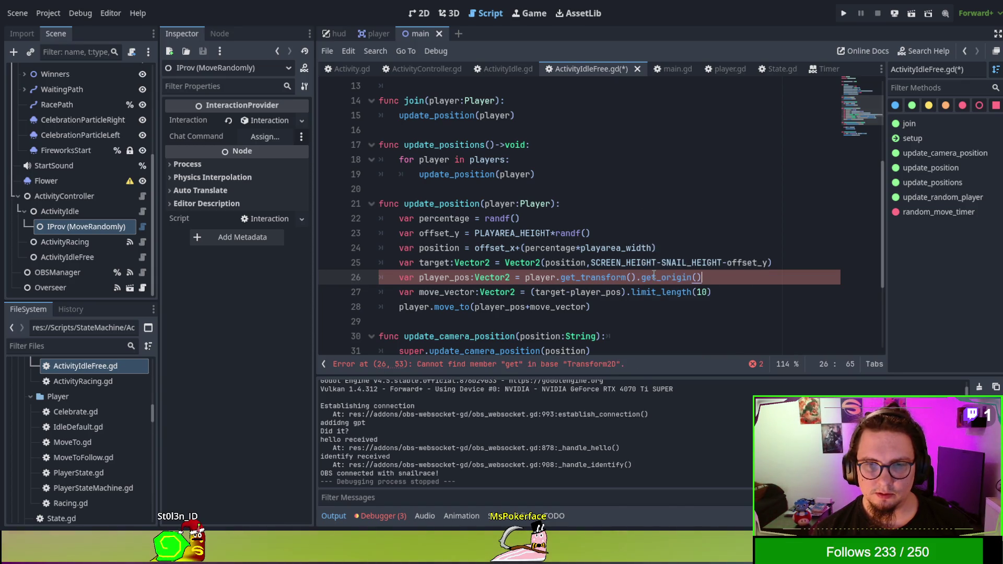
pyautogui.press('F5')
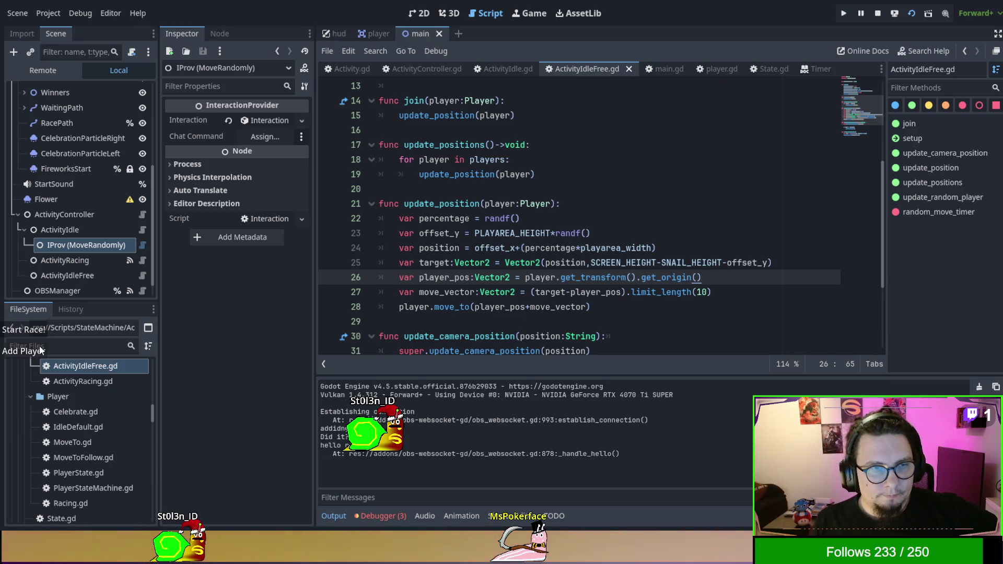
# Add another snail player to the running race, then stop the game
pyautogui.click(40, 351)
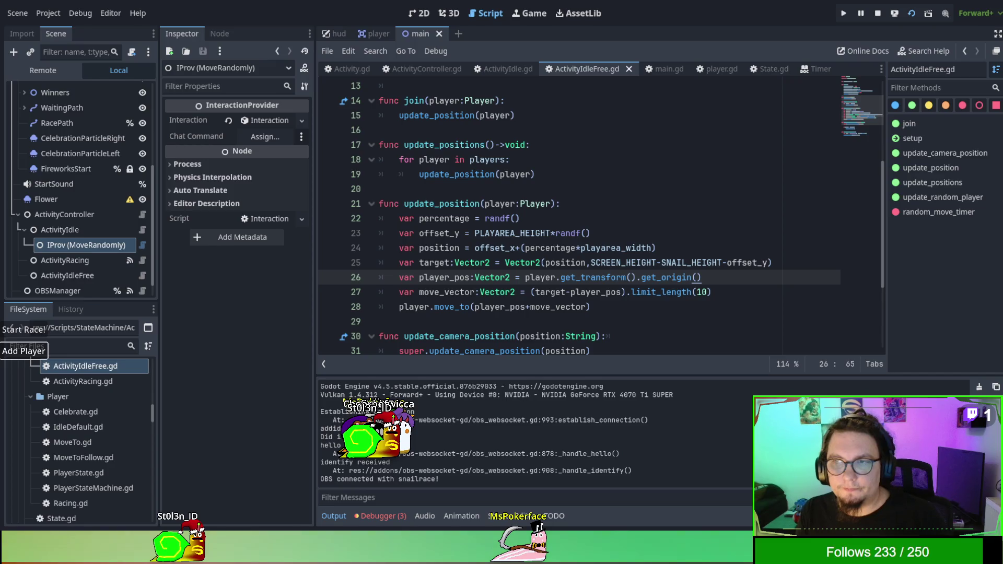
pyautogui.press('F8')
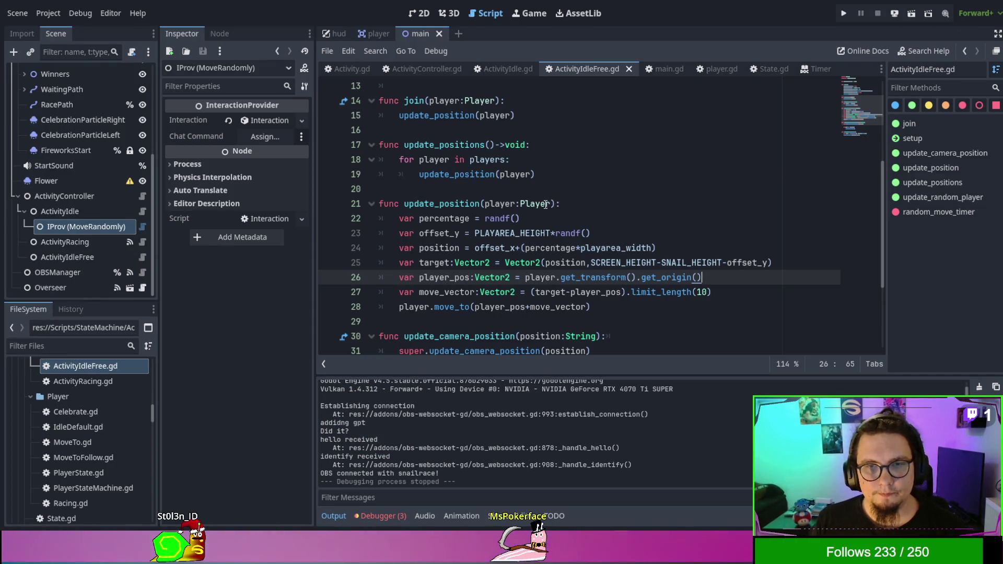
# Add a 'limit:int=playarea_width' parameter to update_position
pyautogui.click(551, 203)
pyautogui.write(', limit')
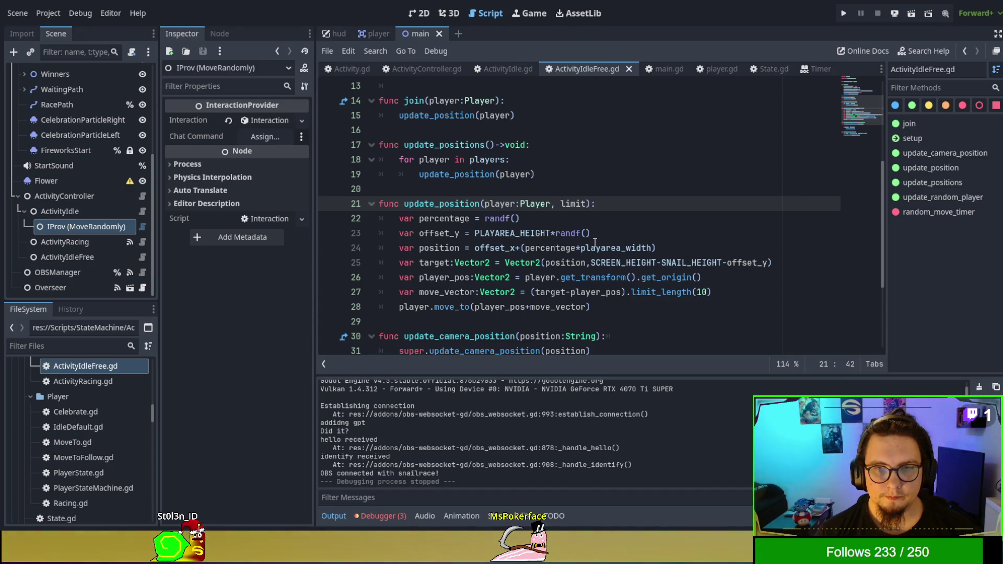
pyautogui.write('Int')
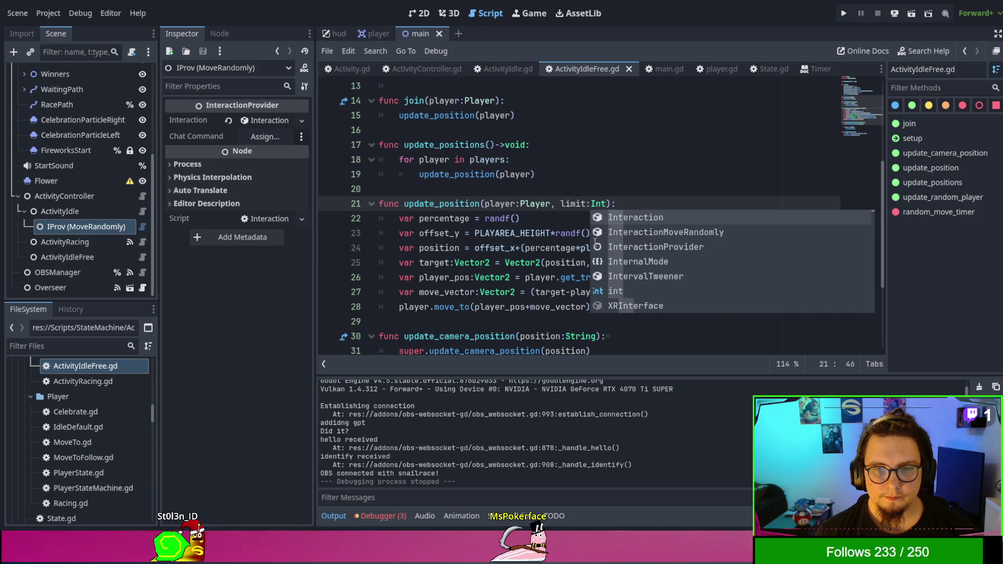
pyautogui.press('BackSpace')
pyautogui.press('BackSpace')
pyautogui.press('BackSpace')
pyautogui.write('int')
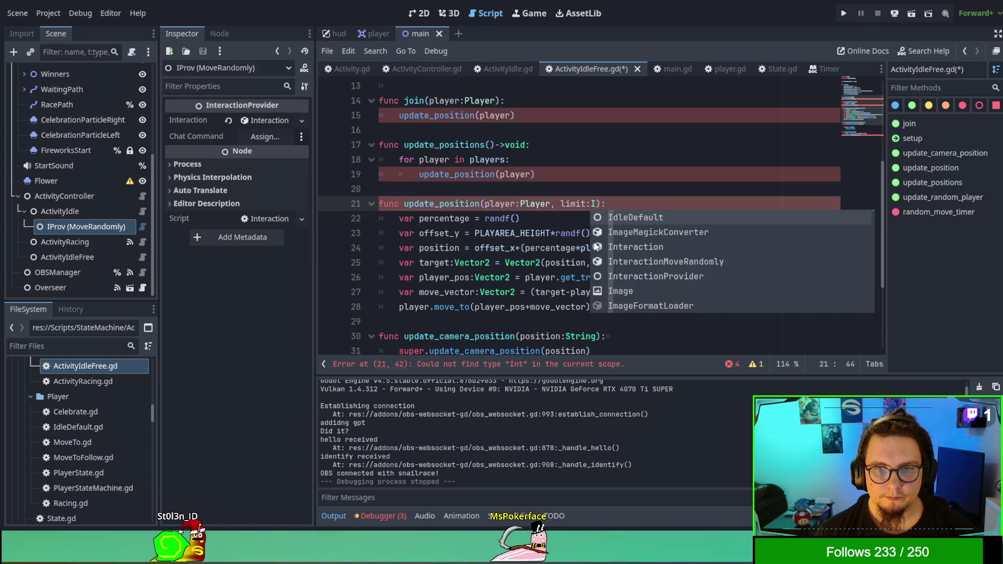
pyautogui.press('Escape')
pyautogui.write('=')
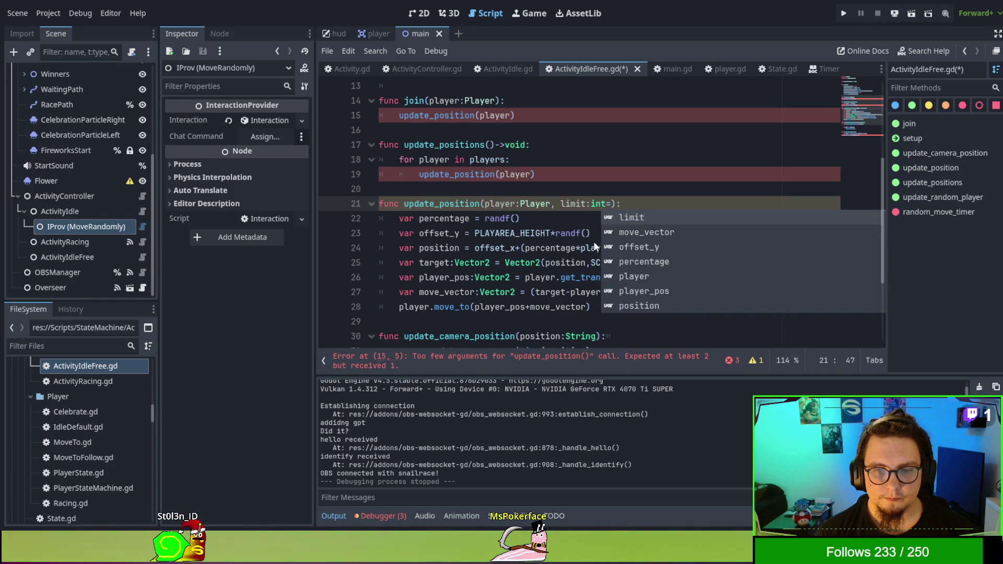
pyautogui.press('Escape')
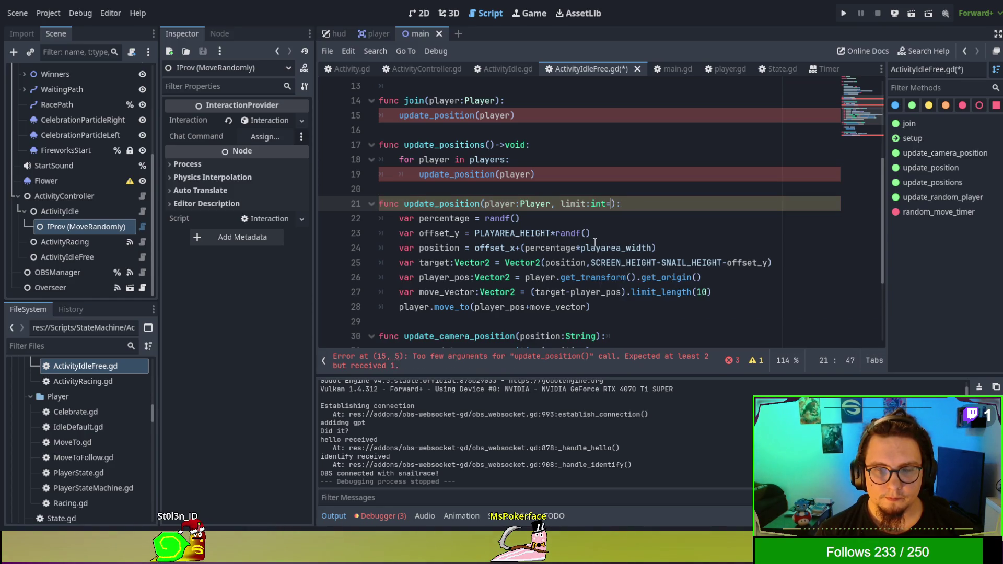
pyautogui.write('PLAY')
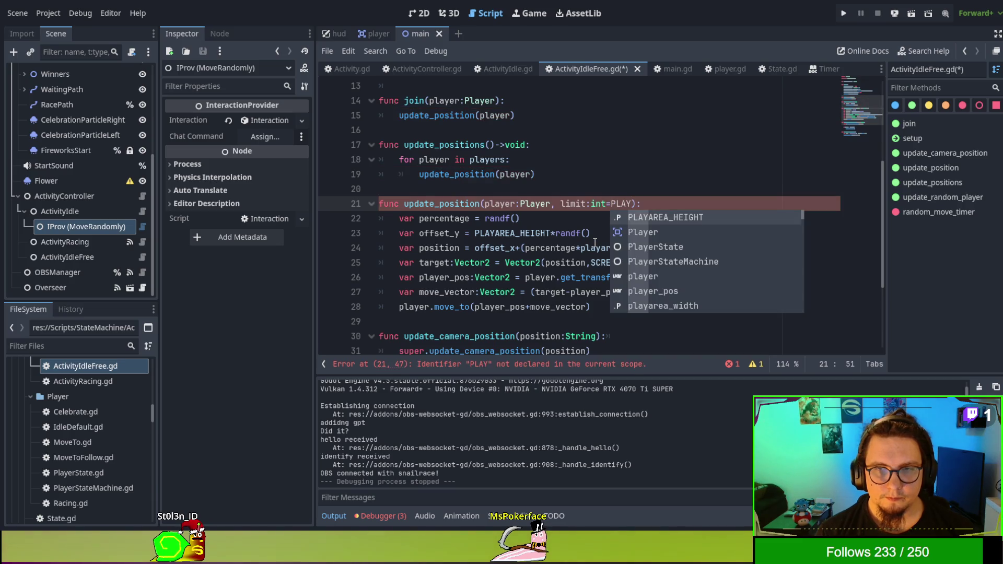
pyautogui.press('BackSpace')
pyautogui.press('BackSpace')
pyautogui.press('BackSpace')
pyautogui.write('play')
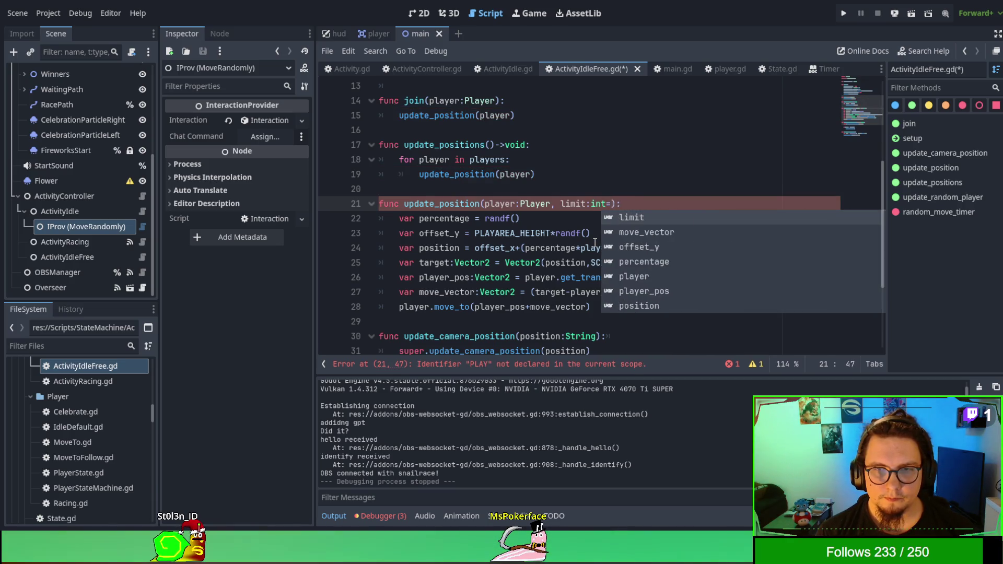
pyautogui.write('area_w')
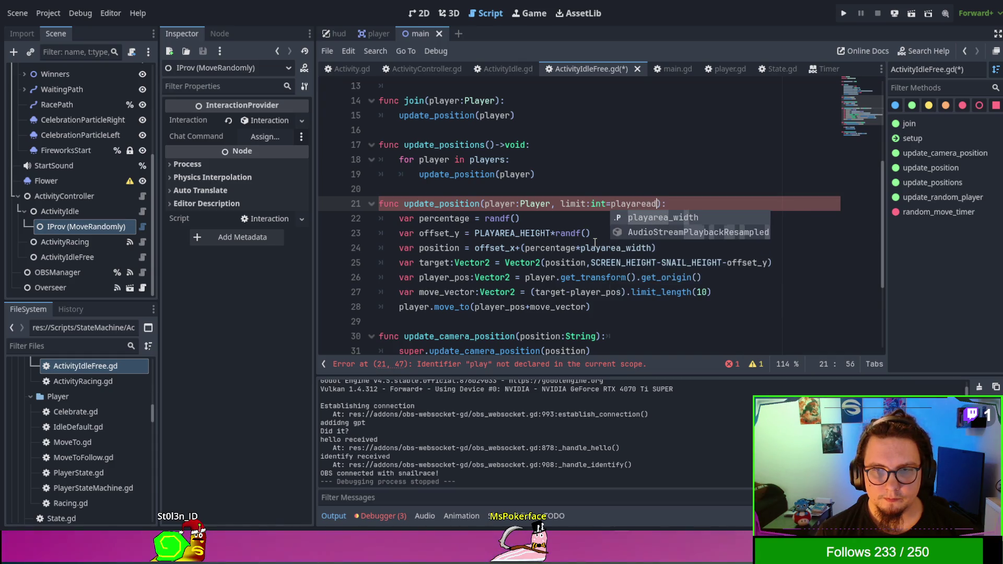
pyautogui.press('Return')
pyautogui.click(635, 215)
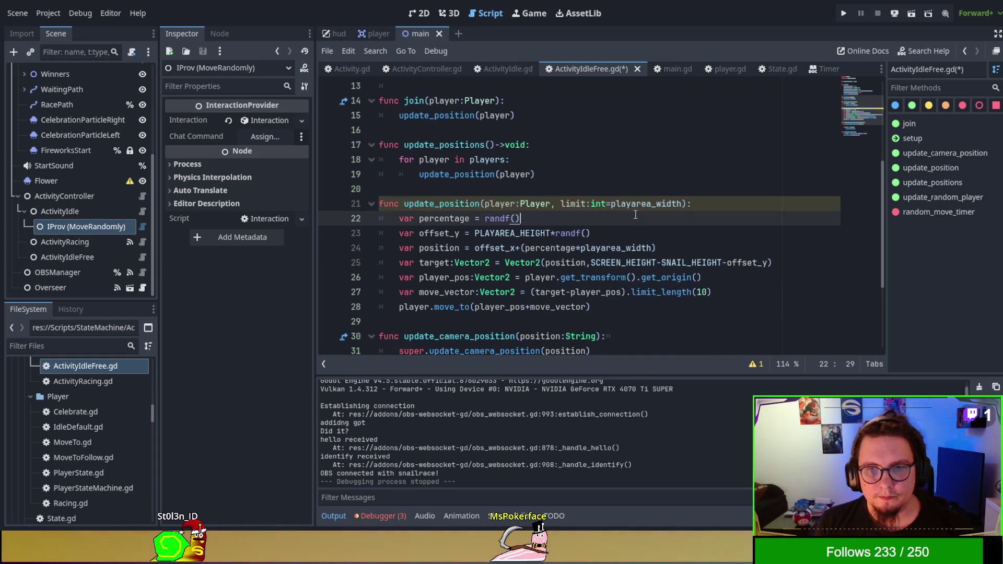
# Use limit in limit_length, pass 10 from update_random_player, then save and run
pyautogui.click(567, 203)
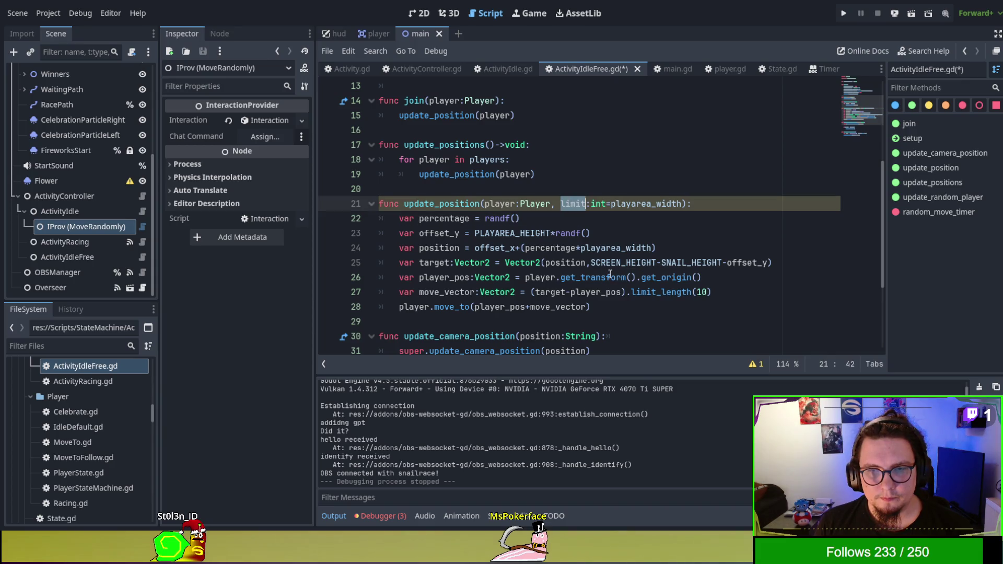
pyautogui.click(701, 291)
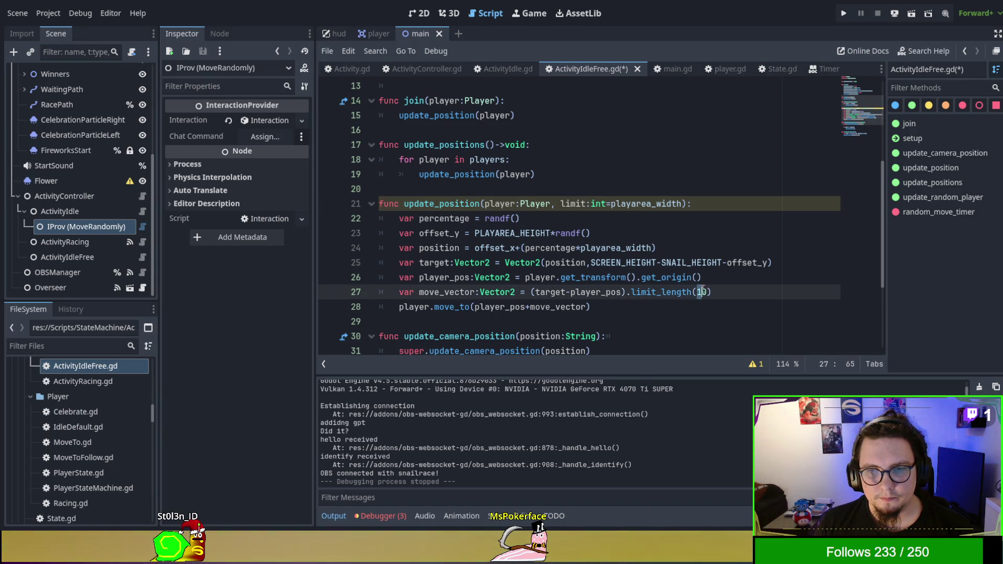
pyautogui.write('limit')
pyautogui.scroll(-3, 626, 292)
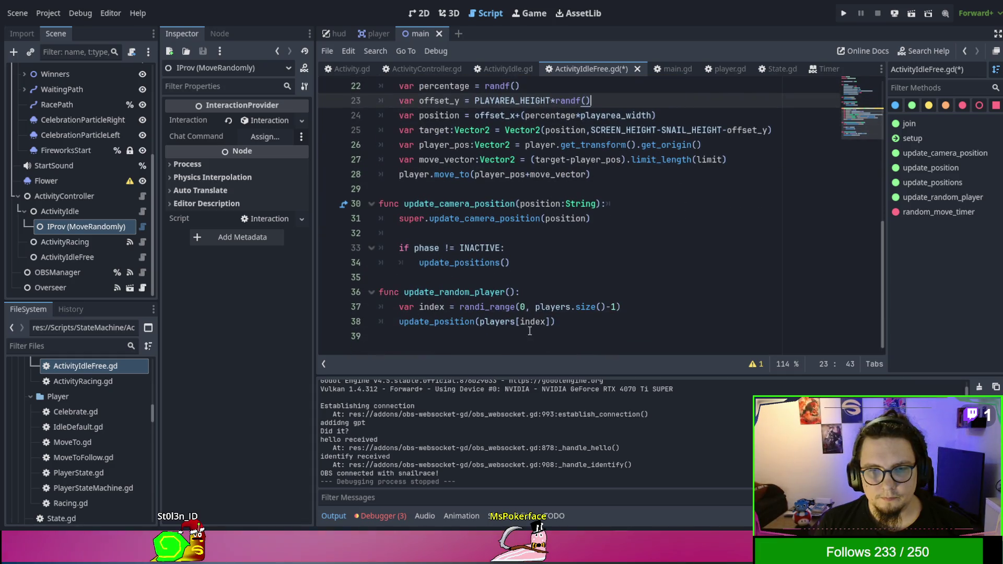
pyautogui.click(545, 321)
pyautogui.click(629, 315)
pyautogui.write(',10')
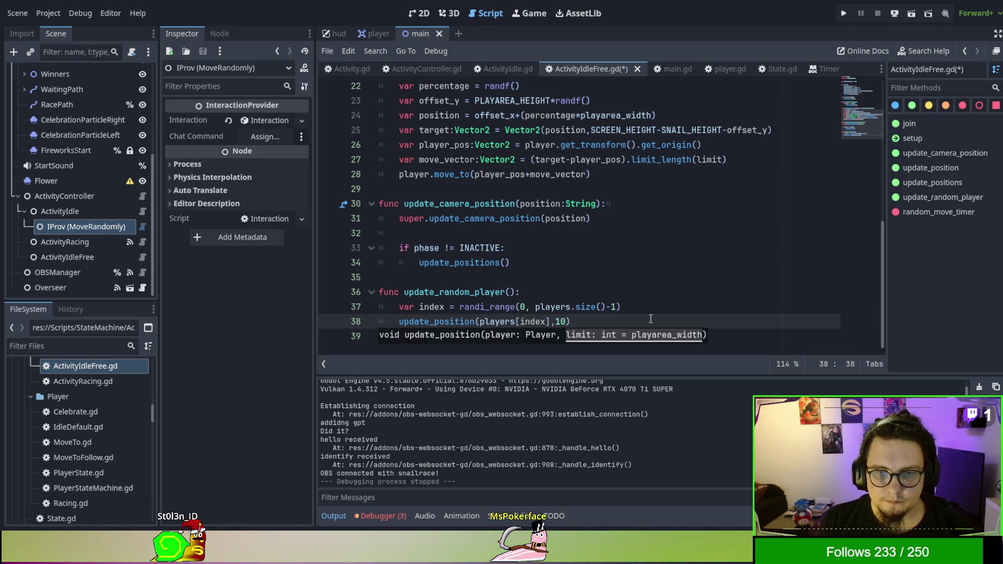
pyautogui.click(684, 187)
pyautogui.press('F5')
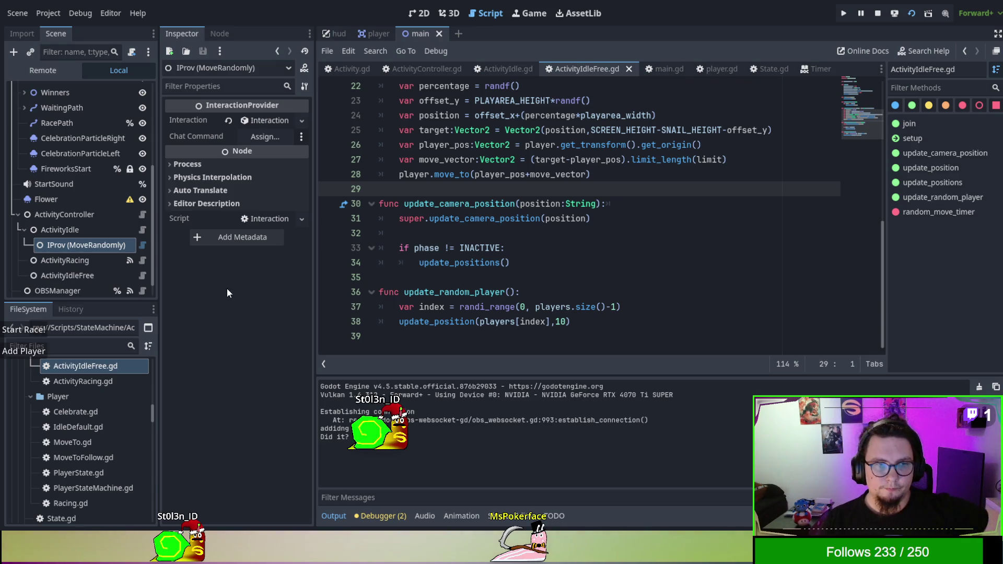
# Add another snail player to the test race, then stop the game and return to the script
pyautogui.click(38, 351)
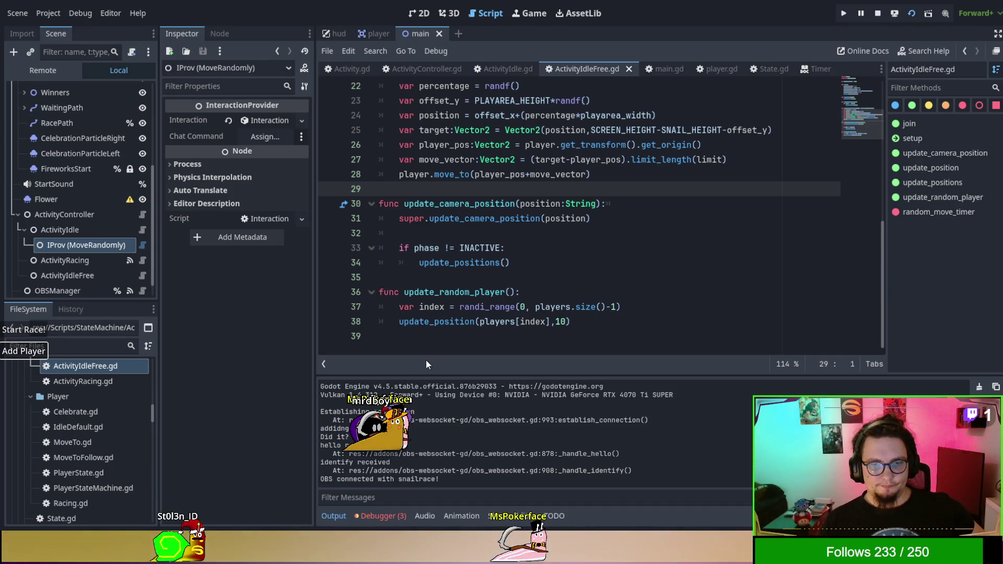
pyautogui.press('F8')
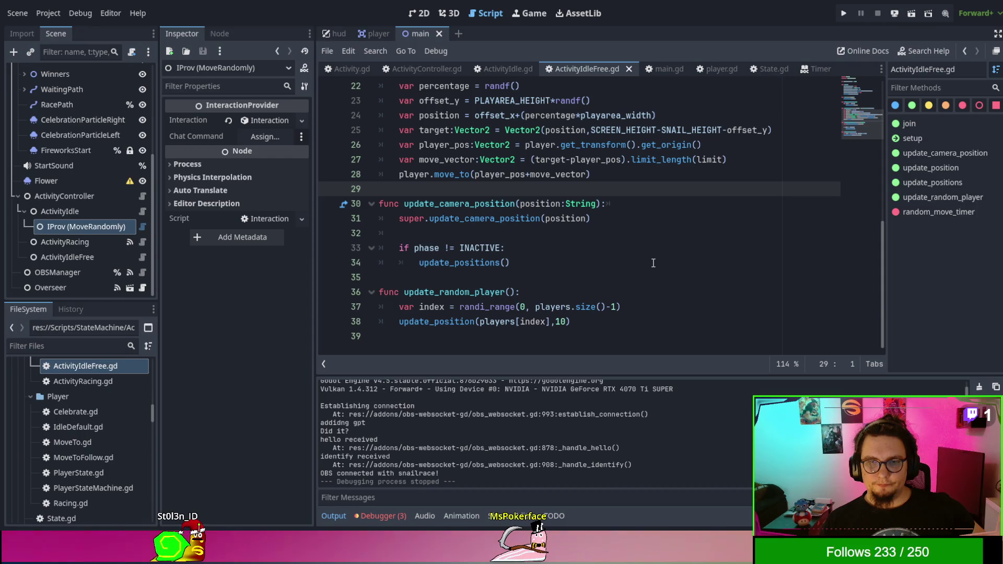
pyautogui.click(653, 263)
pyautogui.click(627, 203)
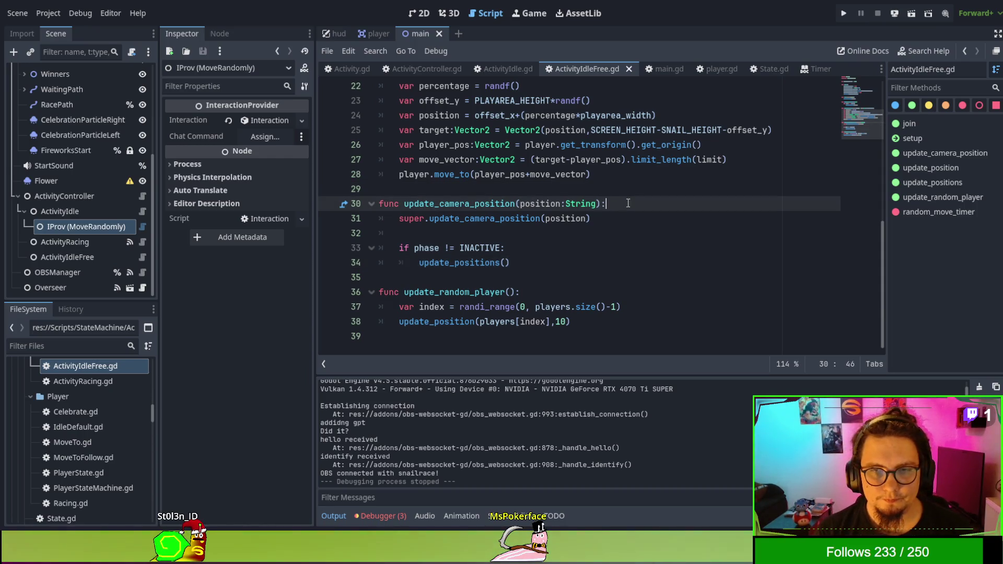
pyautogui.scroll(1, 627, 203)
pyautogui.scroll(2, 616, 255)
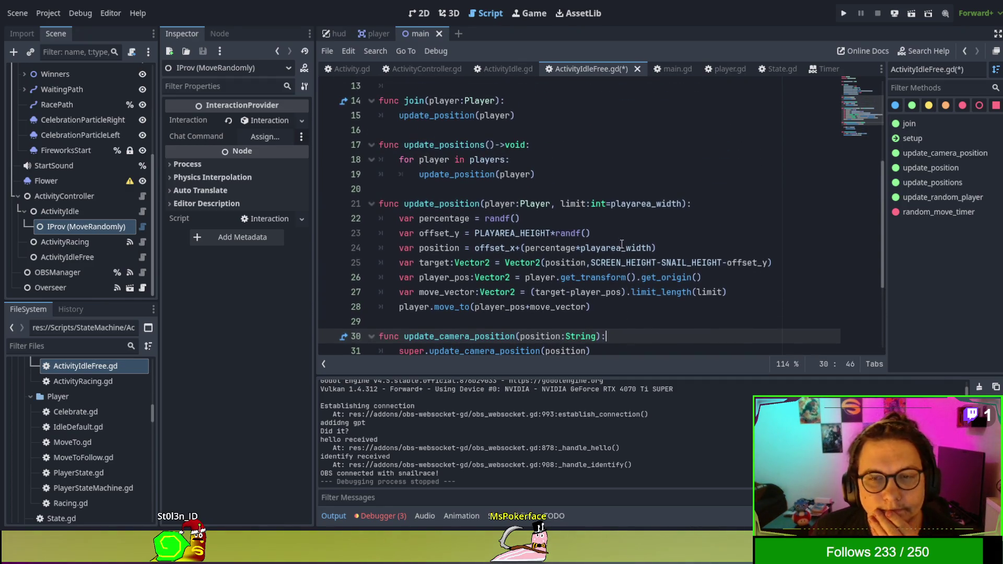
pyautogui.doubleClick(588, 295)
pyautogui.click(544, 292)
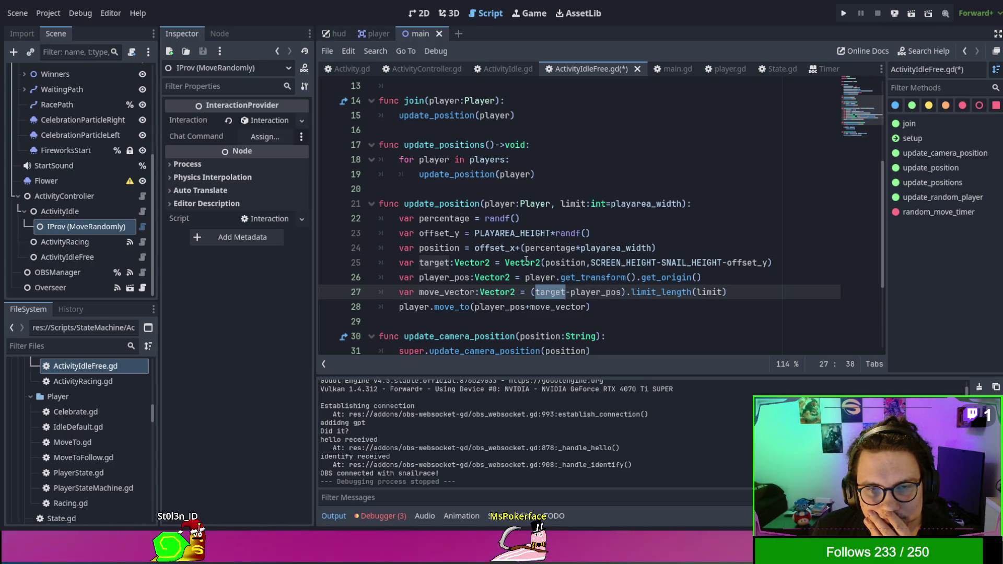
pyautogui.doubleClick(565, 263)
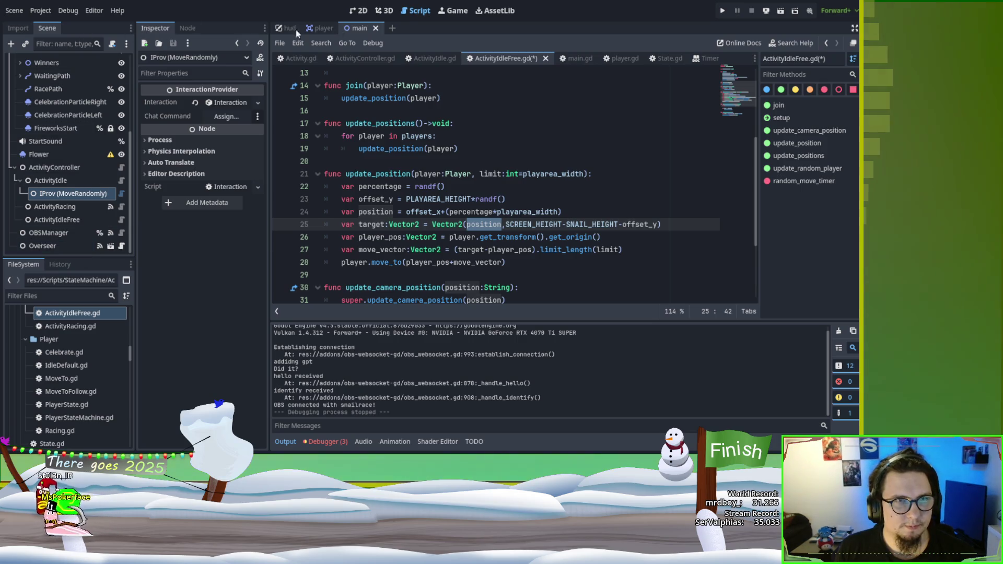
pyautogui.click(322, 28)
# Review target_position usage in MoveTo.gd's Update logic, then return to ActivityIdleFree.gd
pyautogui.scroll(-5, 89, 176)
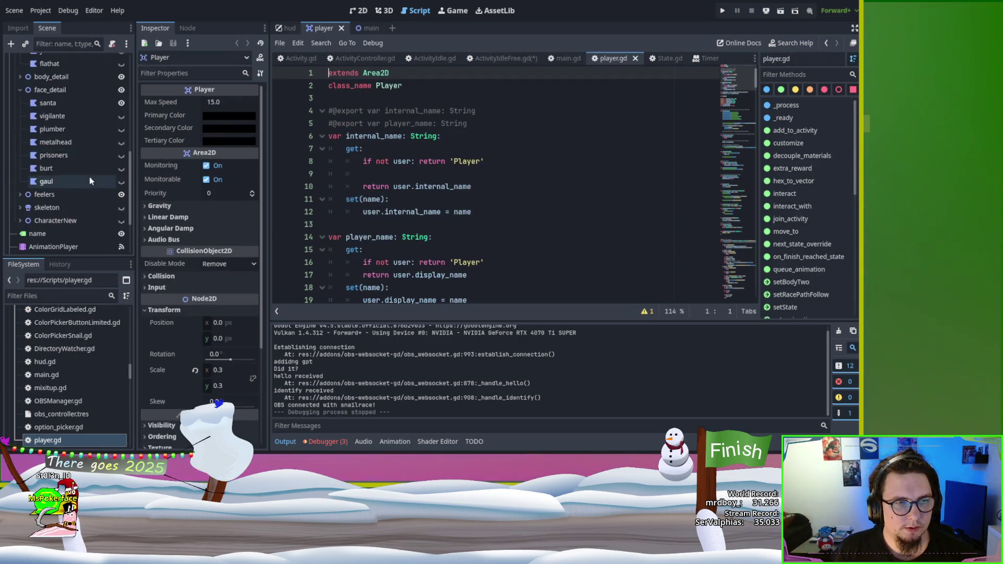
pyautogui.click(121, 206)
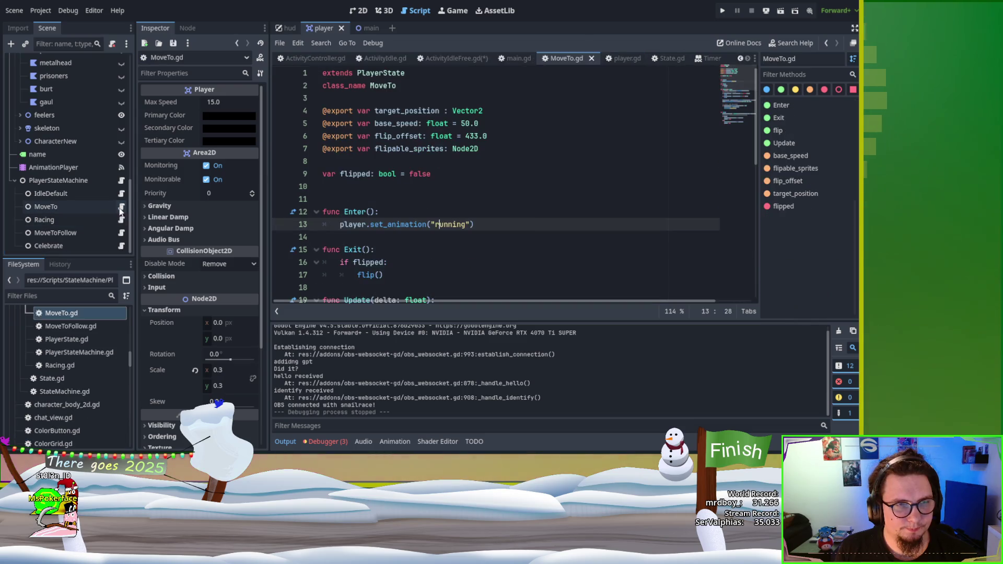
pyautogui.scroll(-4, 540, 167)
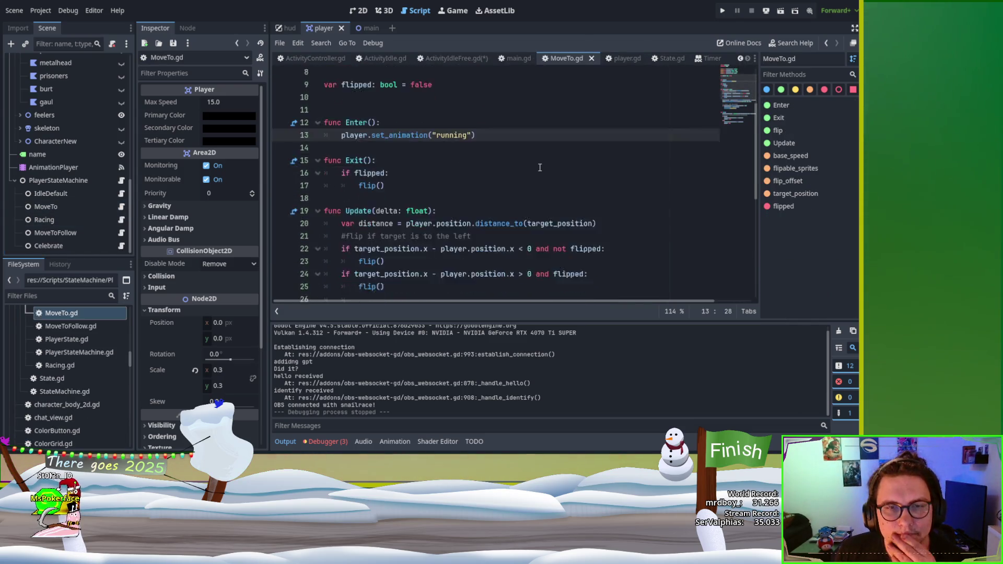
pyautogui.doubleClick(379, 186)
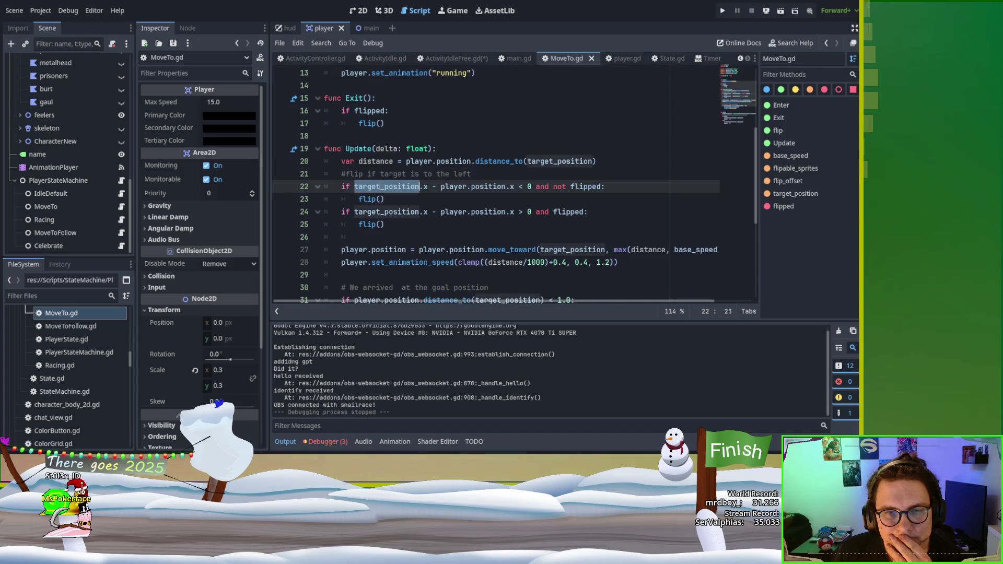
pyautogui.scroll(-1, 616, 196)
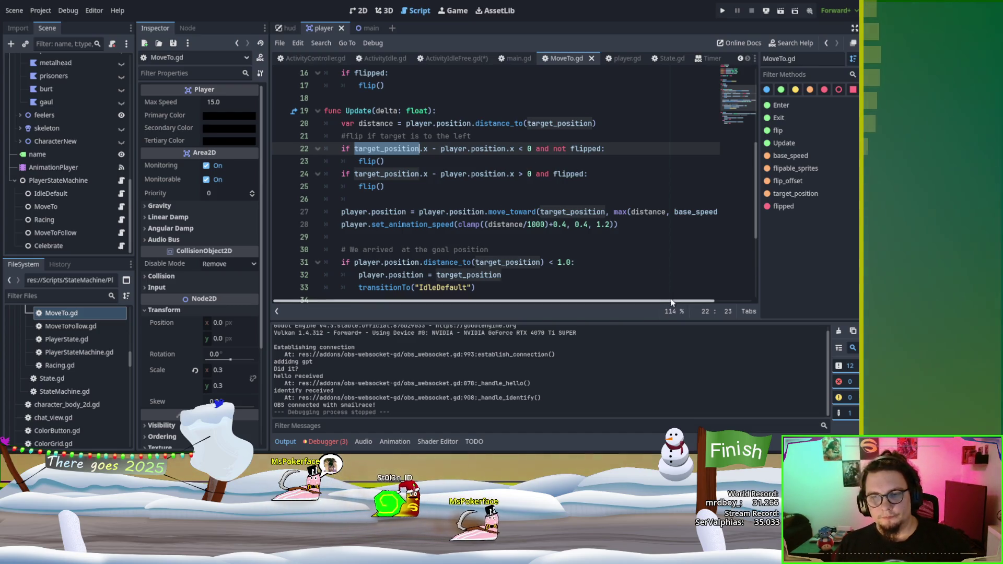
pyautogui.moveTo(722, 300)
pyautogui.mouseDown()
pyautogui.moveTo(760, 311)
pyautogui.moveTo(646, 315)
pyautogui.mouseUp()
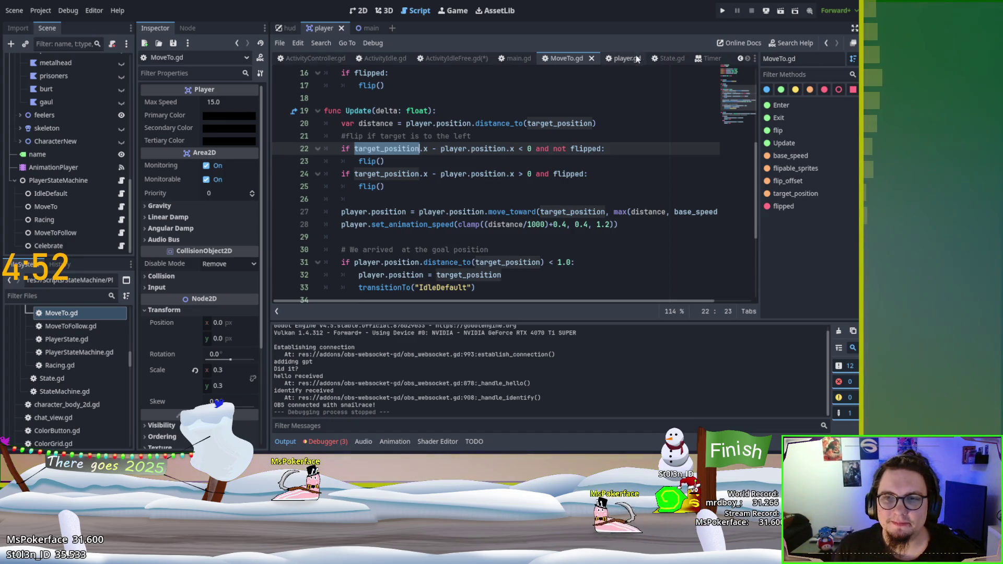
pyautogui.click(459, 59)
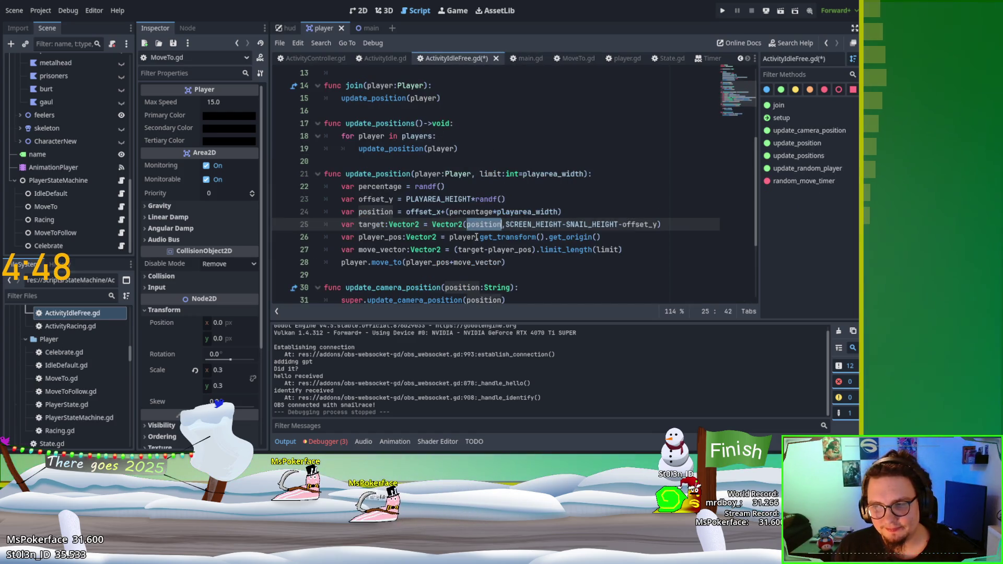
pyautogui.press('Up')
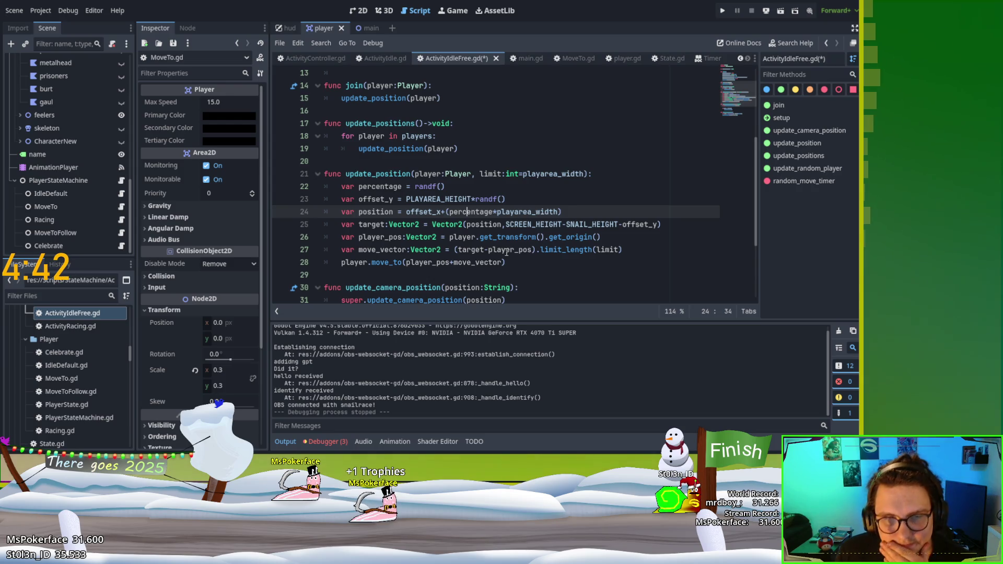
pyautogui.click(385, 239)
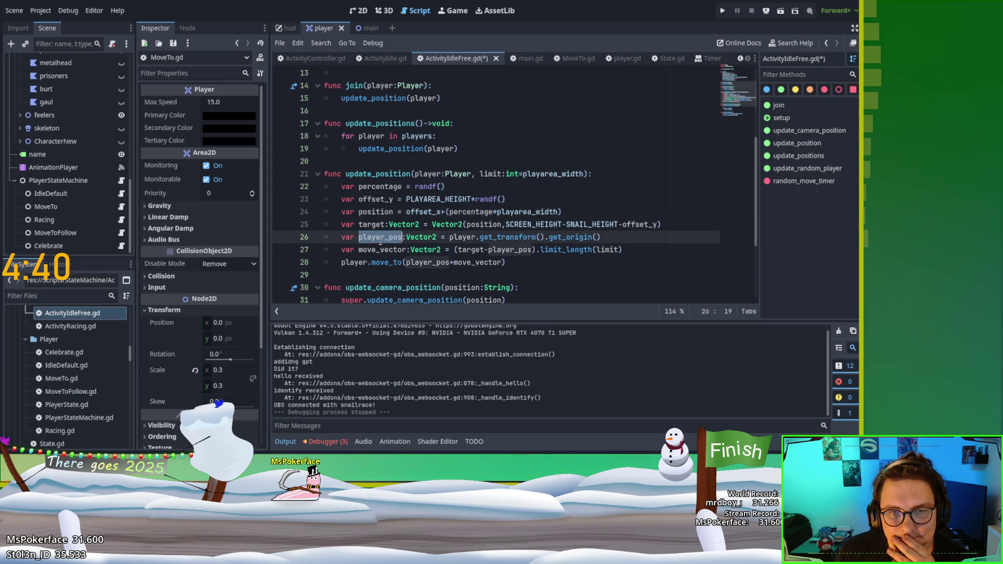
pyautogui.doubleClick(381, 237)
pyautogui.click(470, 236)
pyautogui.doubleClick(594, 277)
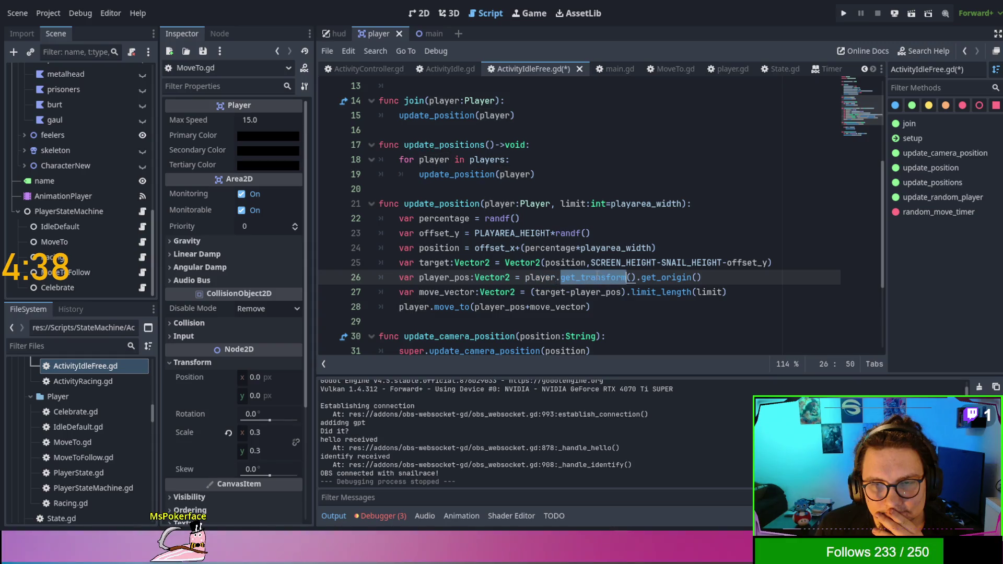
pyautogui.doubleClick(665, 277)
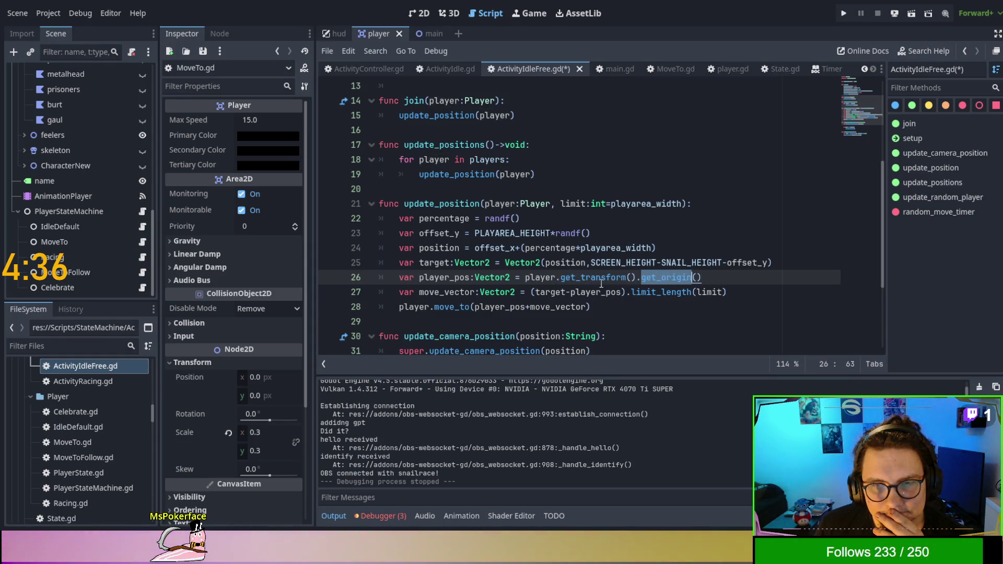
pyautogui.click(556, 277)
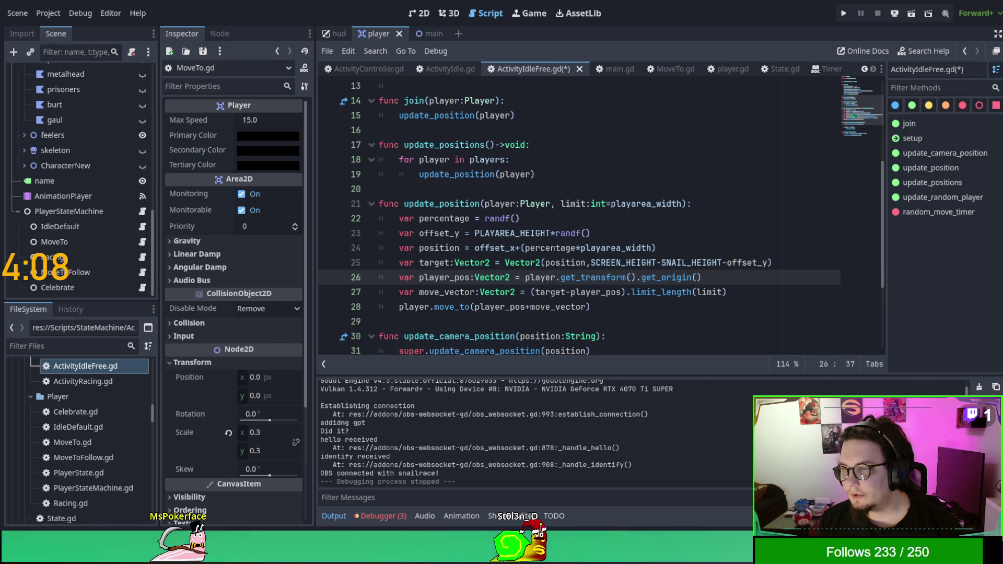
pyautogui.click(626, 292)
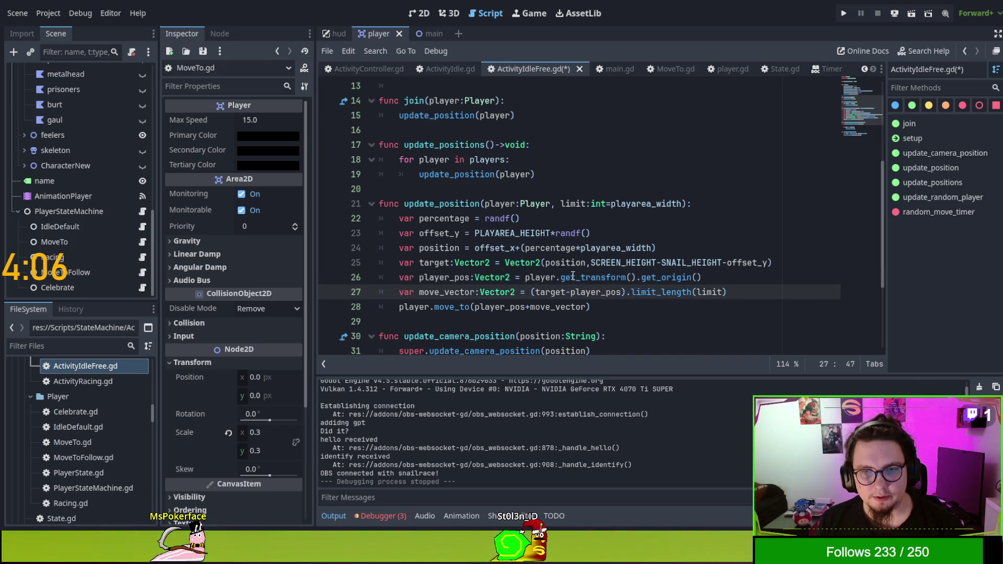
# Replace player.get_transform().get_origin() on line 26 with a camera world_to_screen(player.global_position) call
pyautogui.moveTo(526, 277); pyautogui.dragTo(737, 276)
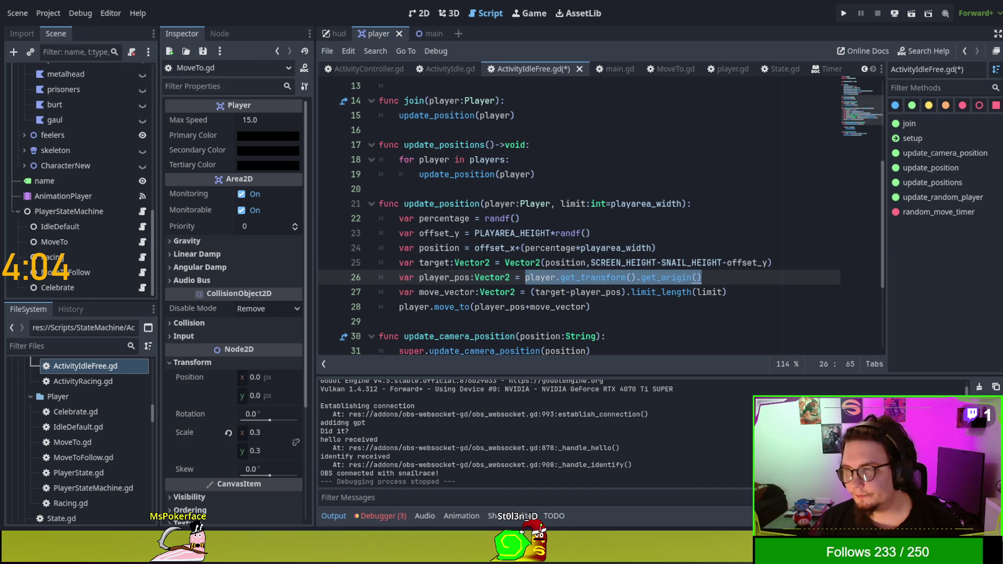
pyautogui.write('get_viewport().get_camera_2d()')
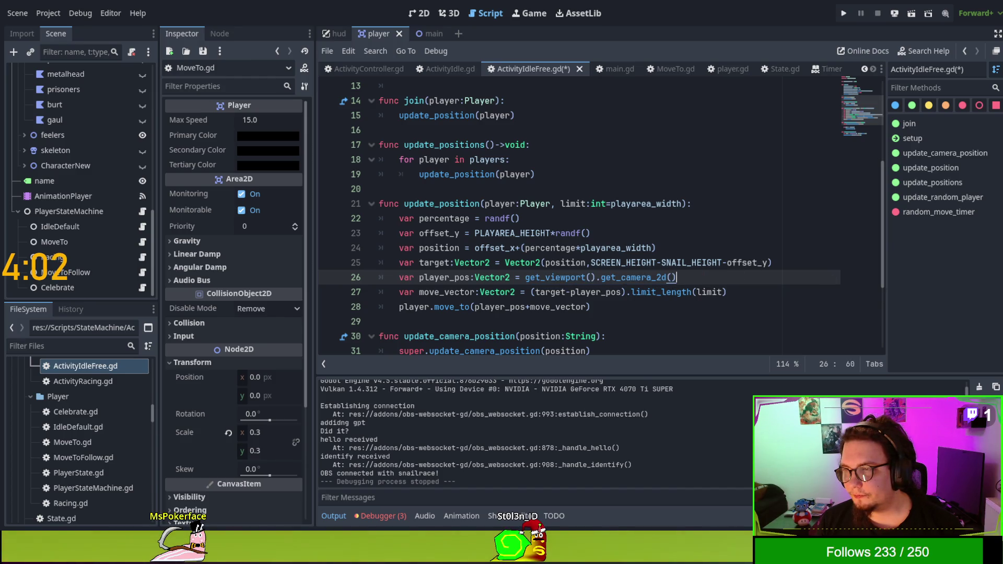
pyautogui.write('.world_to_screen(player.global_position)')
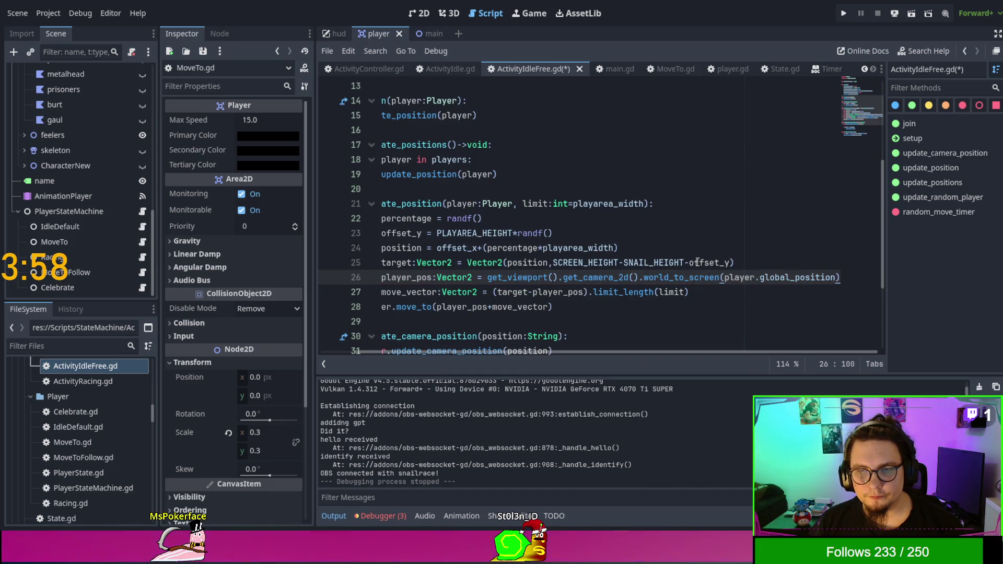
pyautogui.click(559, 264)
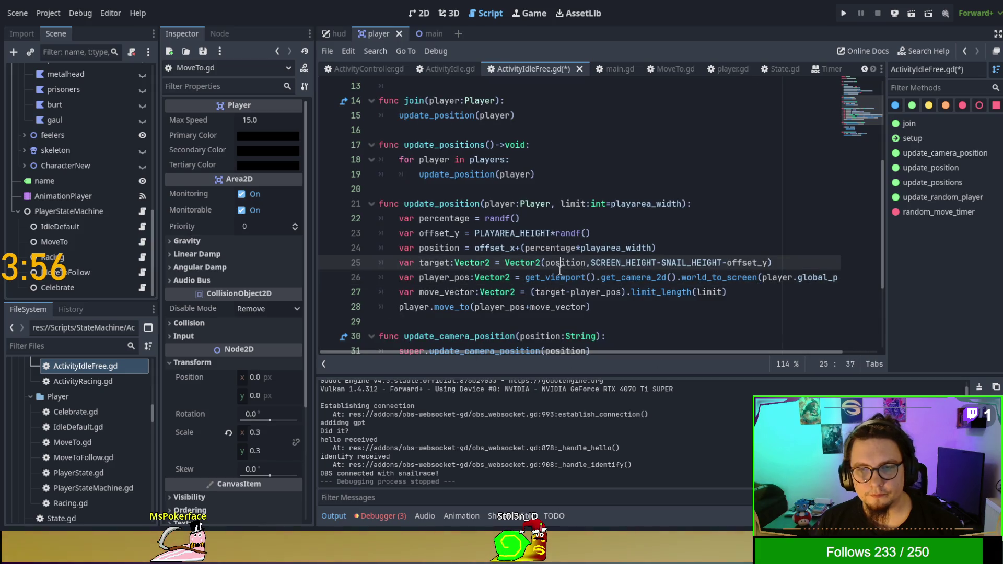
# Trim line 26 down to plain player.global_position, then save and run the scene
pyautogui.click(671, 195)
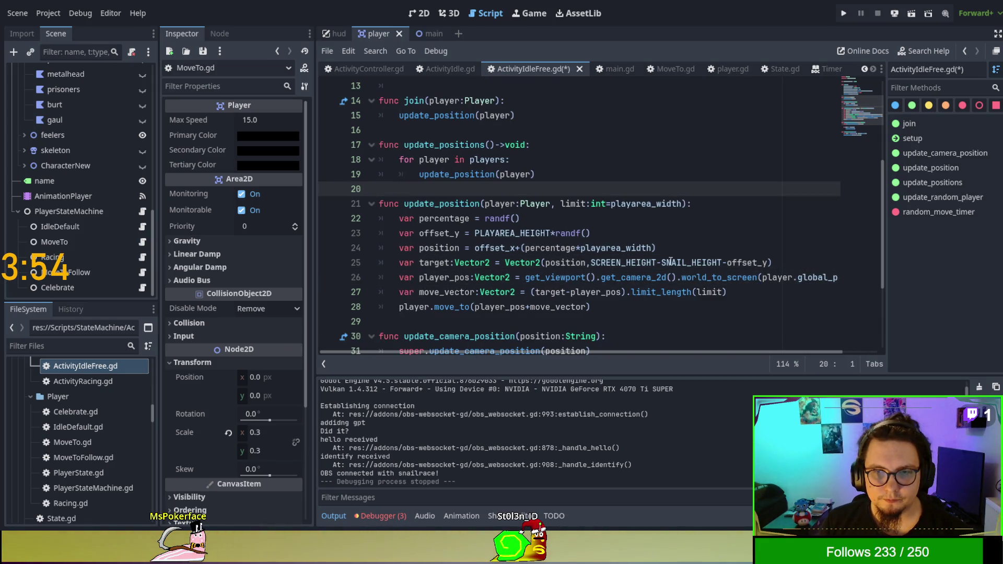
pyautogui.moveTo(732, 353); pyautogui.dragTo(810, 351)
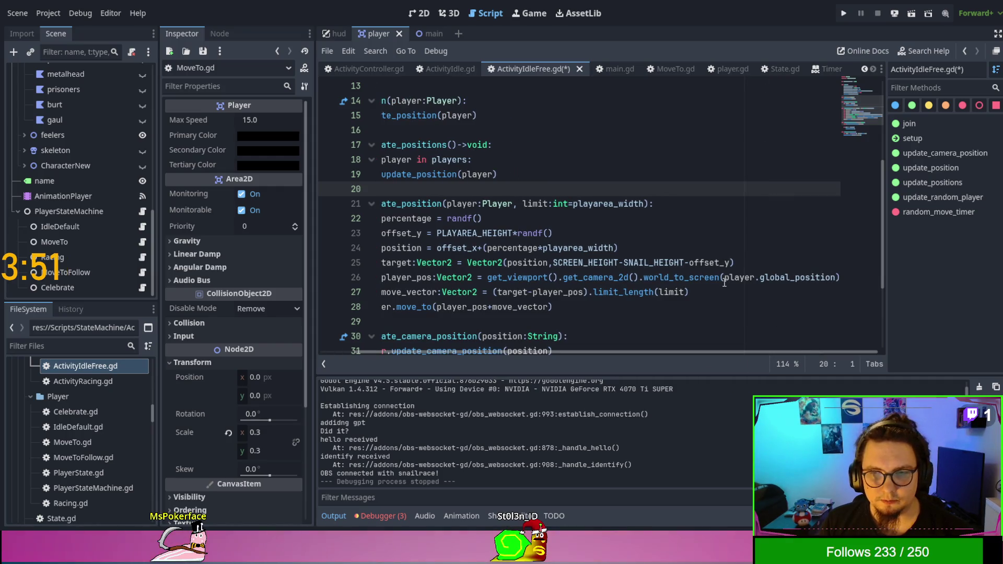
pyautogui.moveTo(724, 277); pyautogui.dragTo(487, 278)
pyautogui.press('BackSpace')
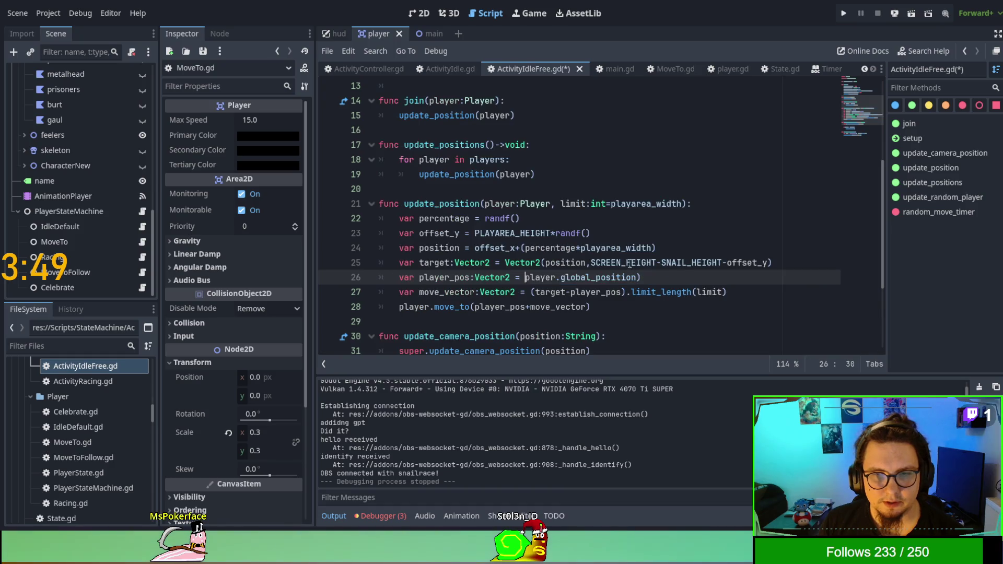
pyautogui.click(711, 268)
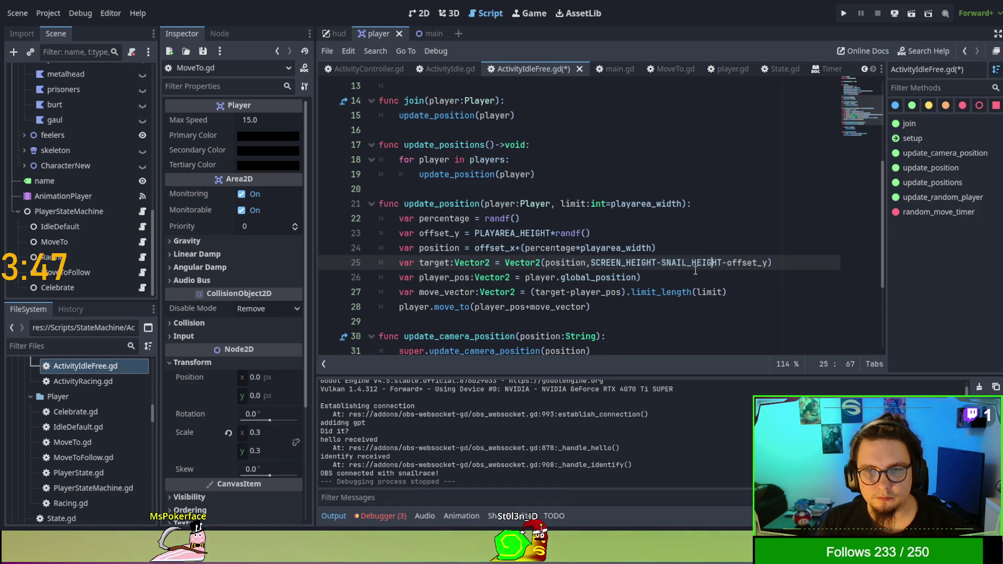
pyautogui.click(695, 271)
pyautogui.press('BackSpace')
pyautogui.click(676, 238)
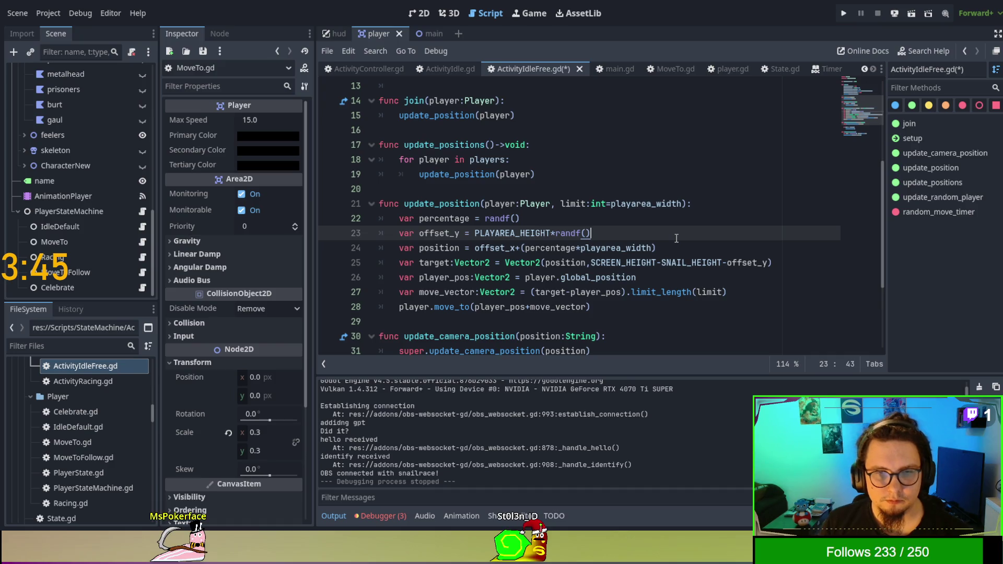
pyautogui.press('F6')
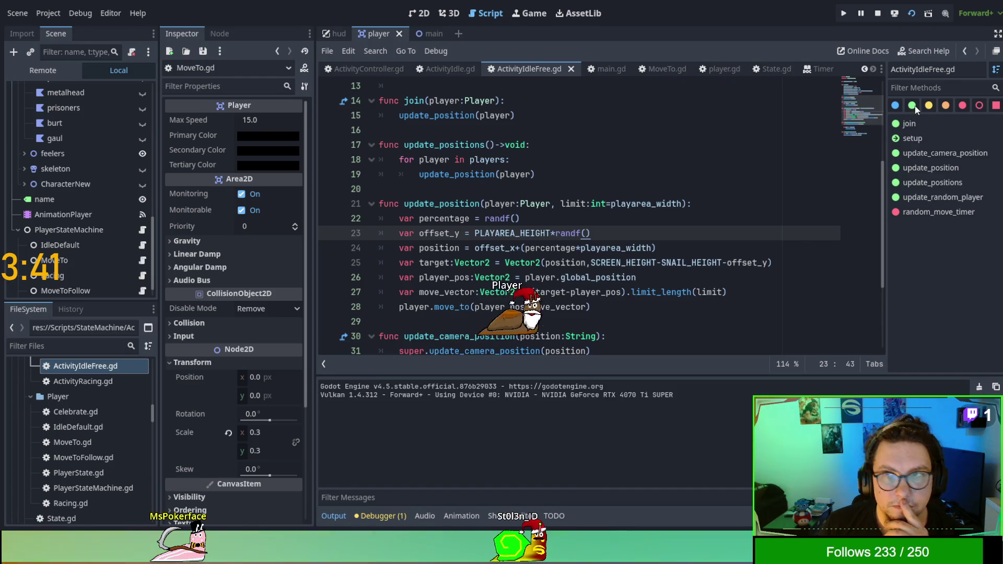
# Stop the scene and switch to the main scene with ActivityIdleFree.gd showing
pyautogui.press('F8')
pyautogui.click(522, 188)
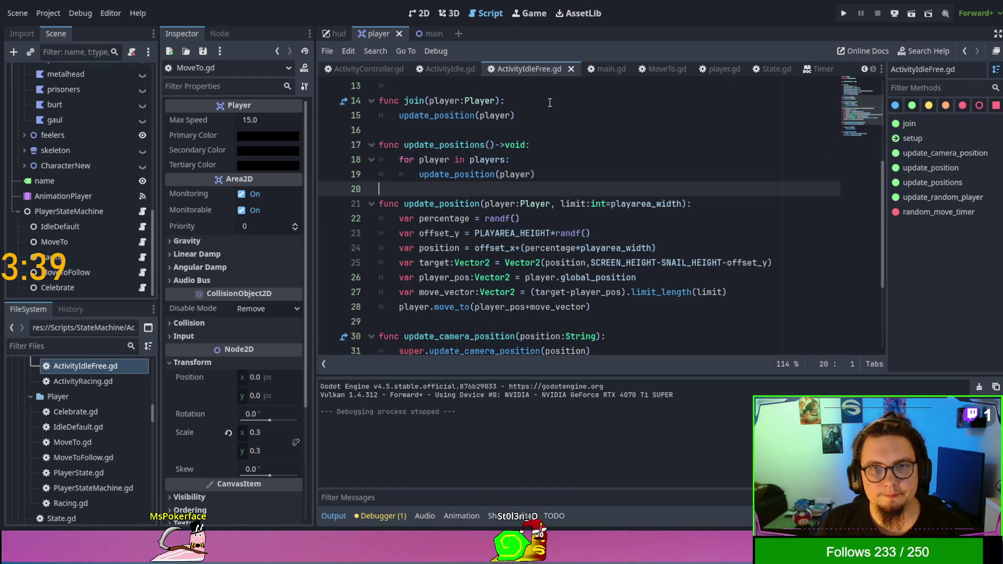
pyautogui.click(424, 34)
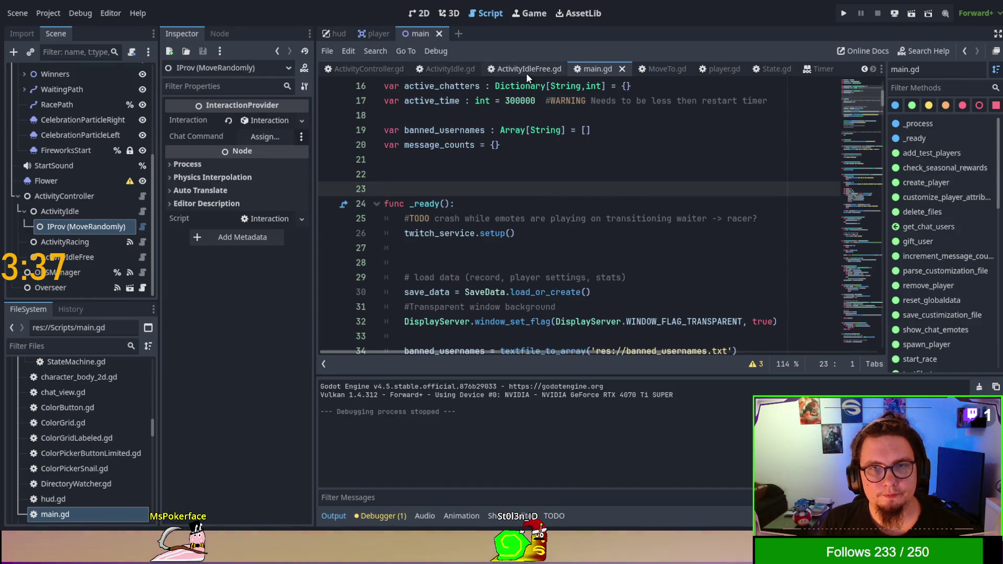
pyautogui.click(525, 73)
# Run the whole project, add a test player, then stop the game and return to the script
pyautogui.press('F5')
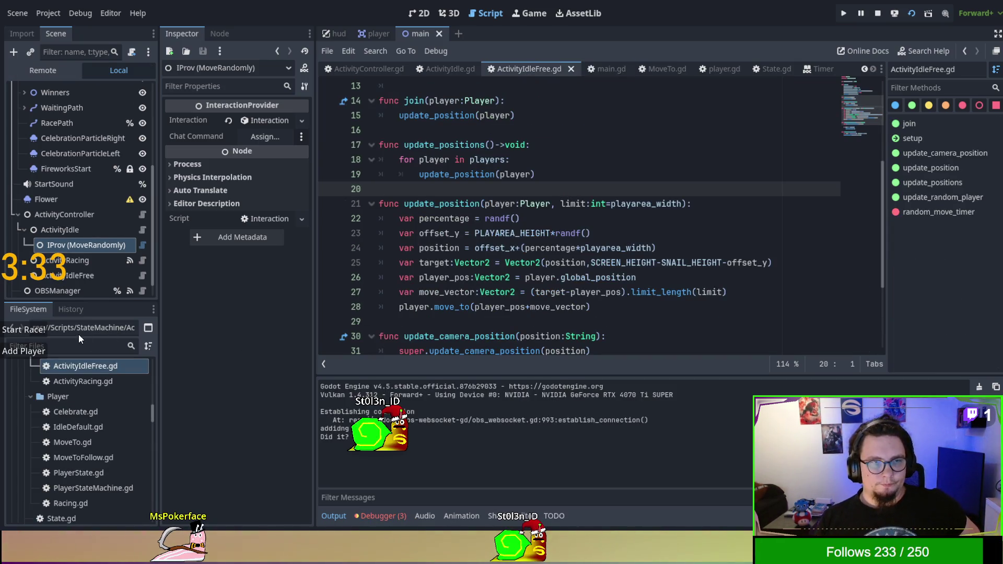
pyautogui.click(29, 358)
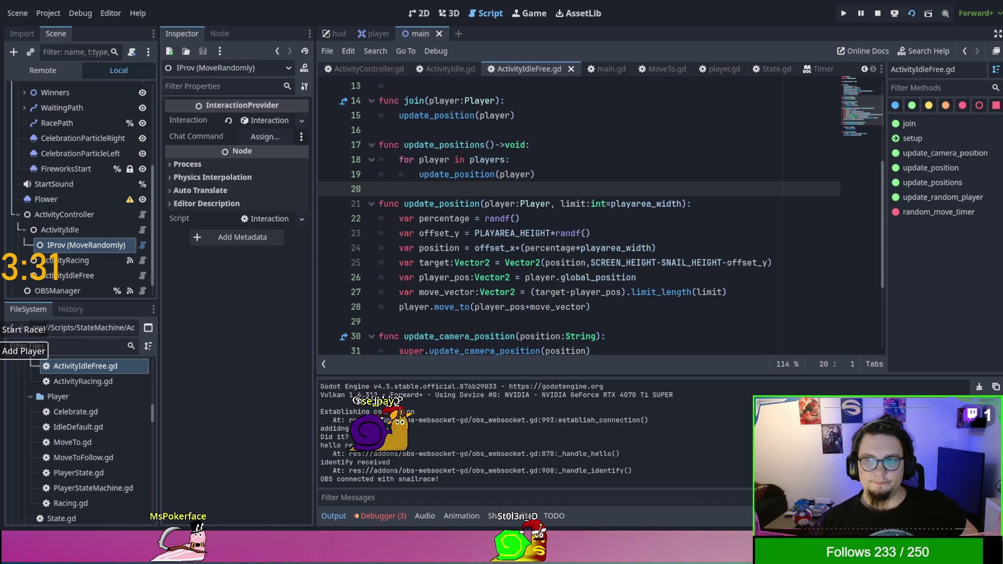
pyautogui.press('F8')
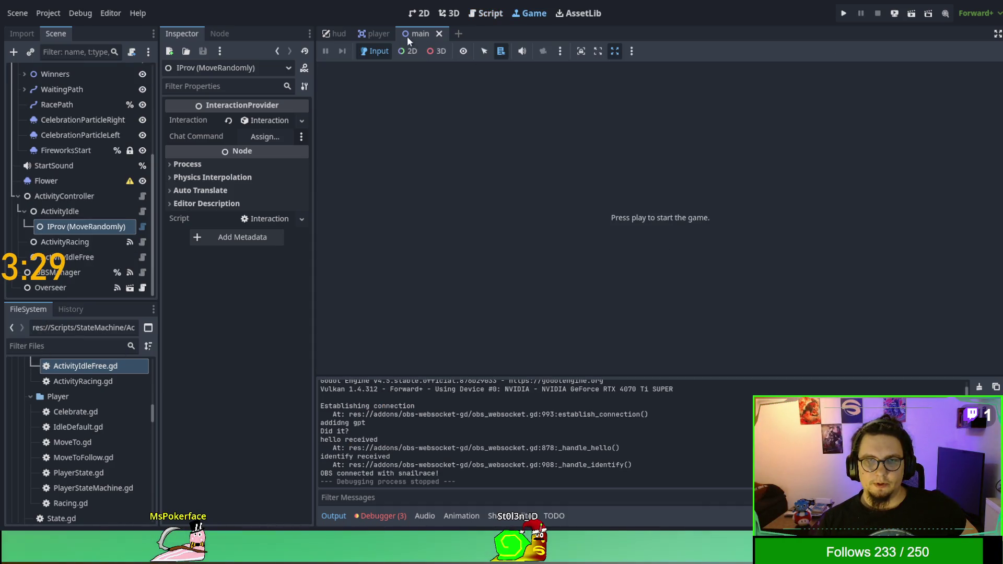
pyautogui.click(481, 15)
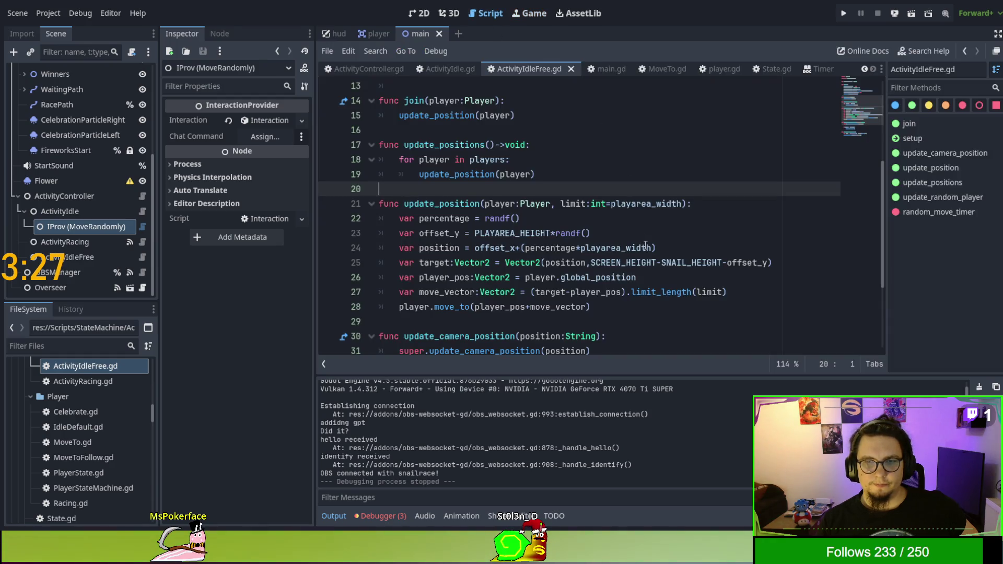
pyautogui.doubleClick(563, 203)
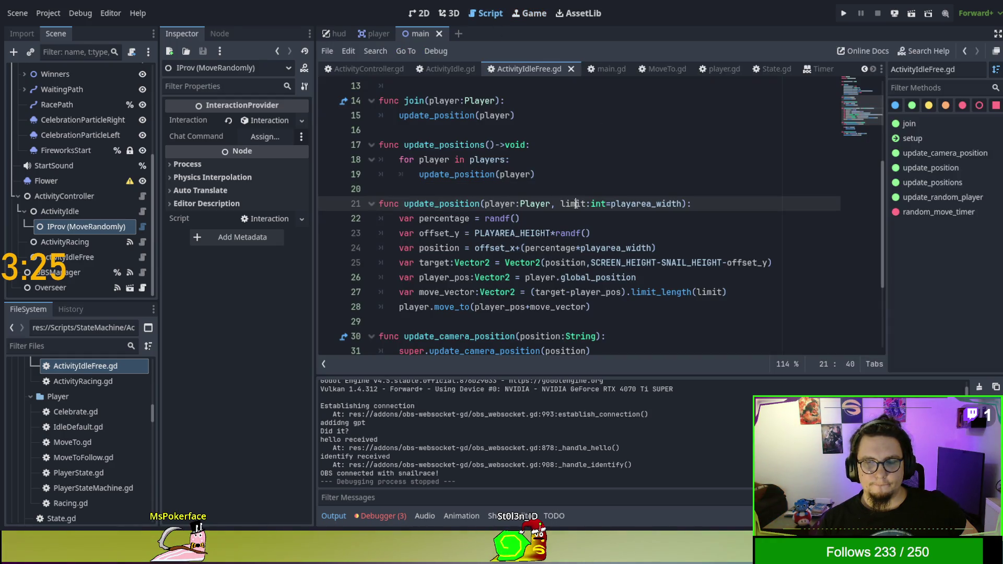
# Change update_position's limit default from playarea_width to 9999999 and run the game
pyautogui.doubleClick(635, 203)
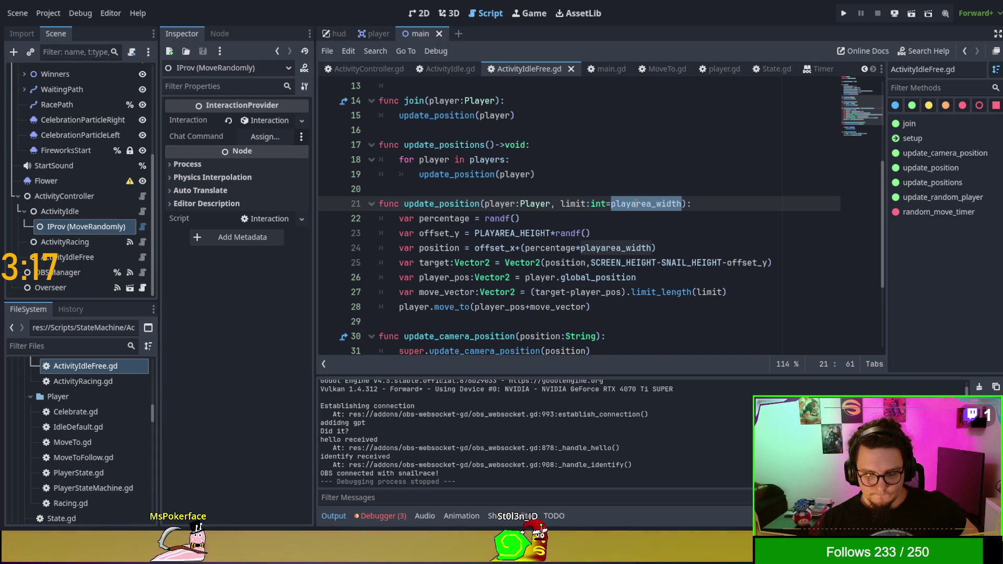
pyautogui.write('9999999')
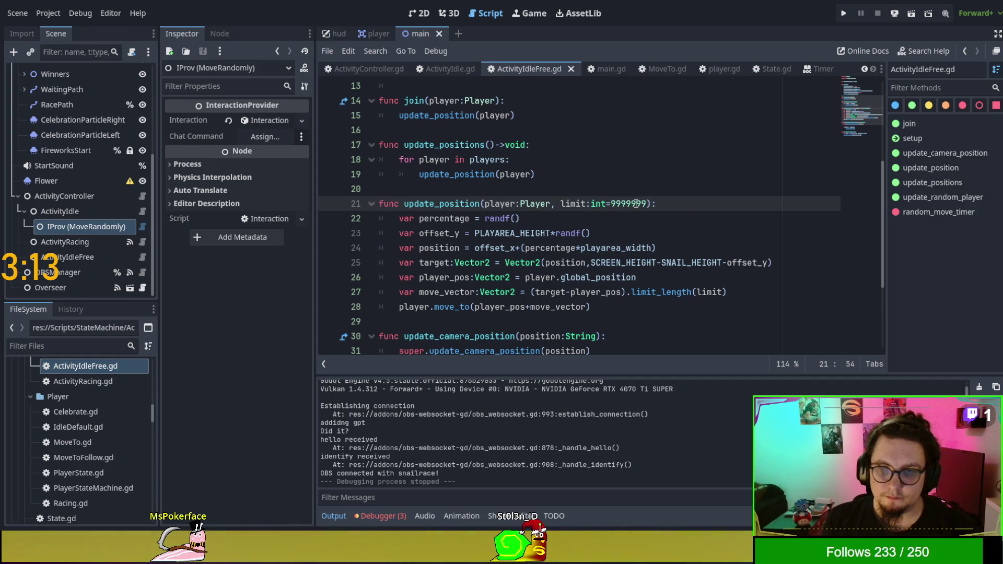
pyautogui.press('F6')
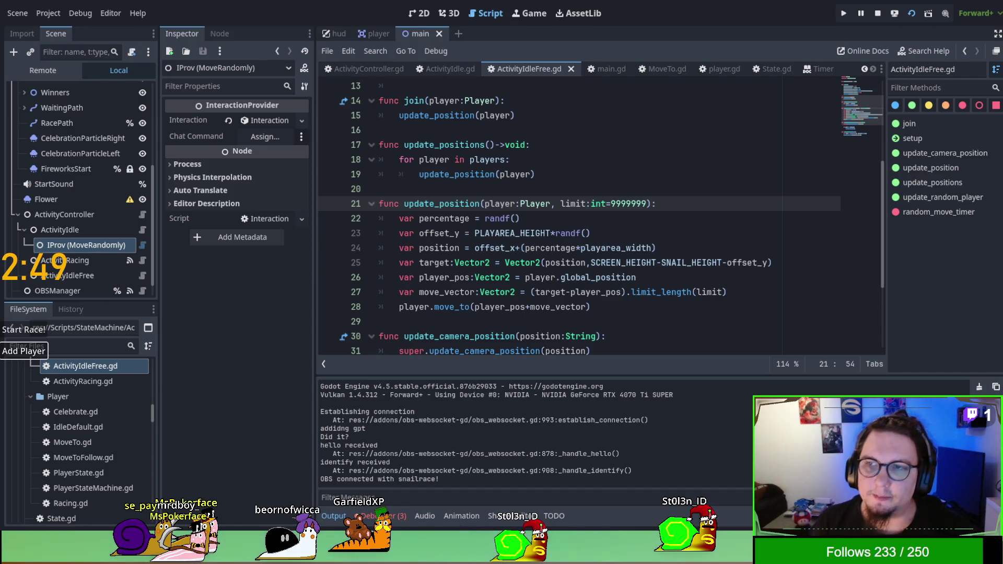
# Change the limit on line 38 from 10 to 30, test-run the game, then stop it
pyautogui.press('F8')
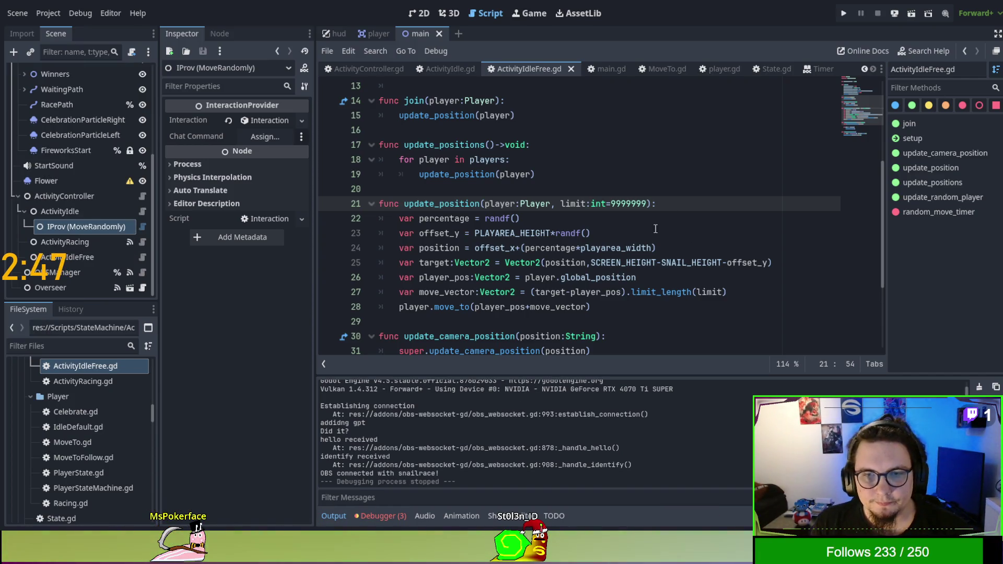
pyautogui.click(609, 276)
pyautogui.scroll(-3, 610, 275)
pyautogui.click(558, 321)
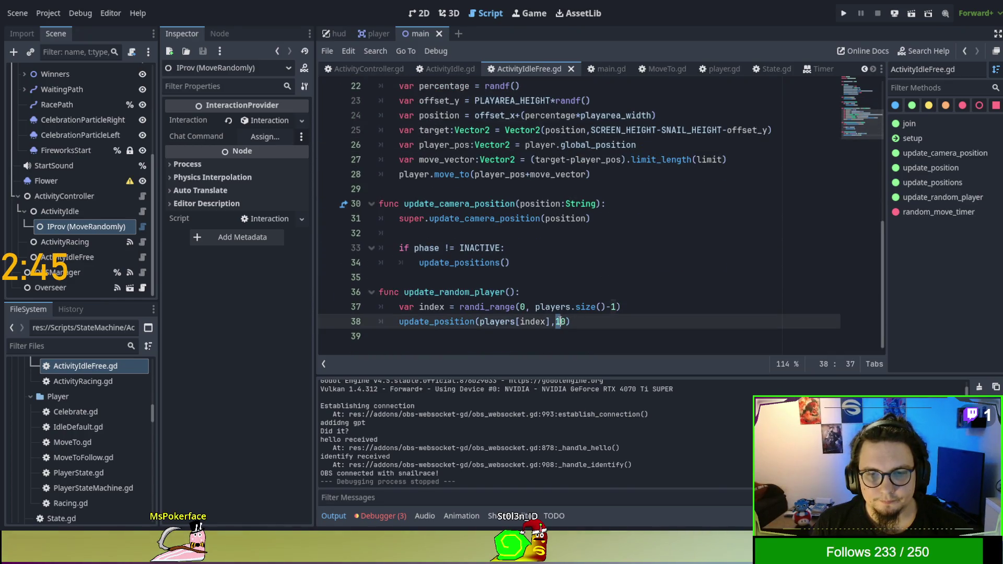
pyautogui.write('3')
pyautogui.click(617, 237)
pyautogui.press('F6')
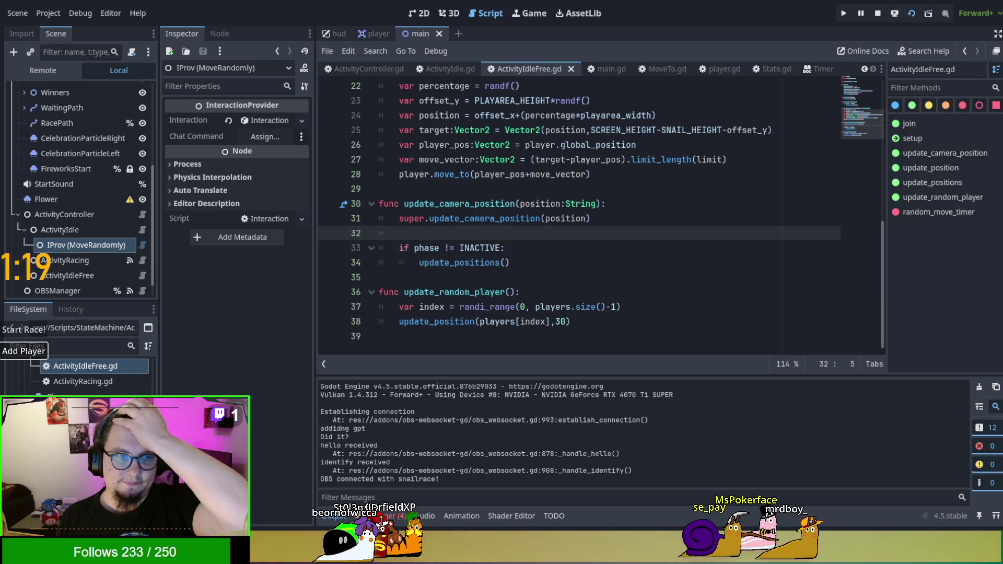
pyautogui.press('F8')
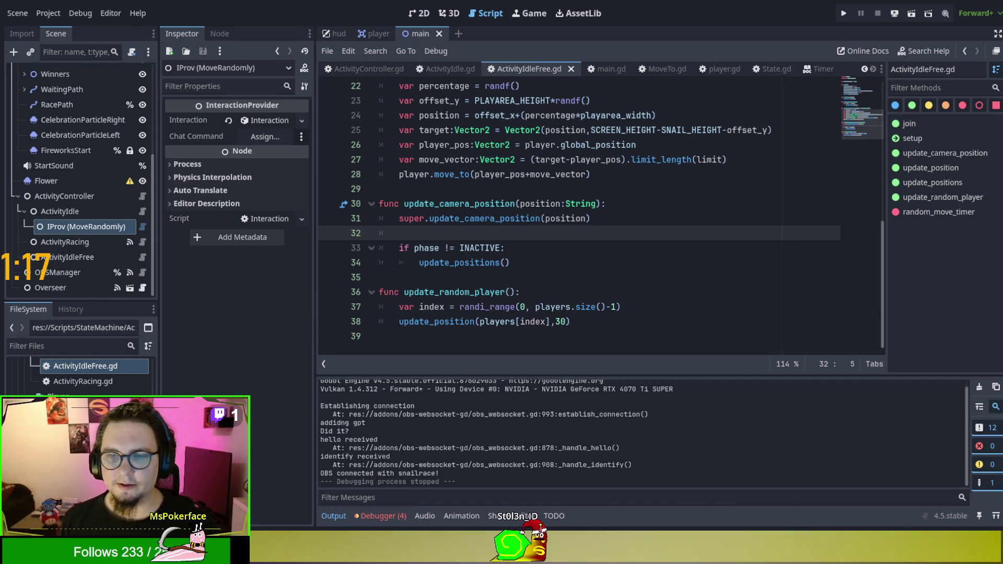
pyautogui.press('Down')
pyautogui.press('Down')
pyautogui.press('End')
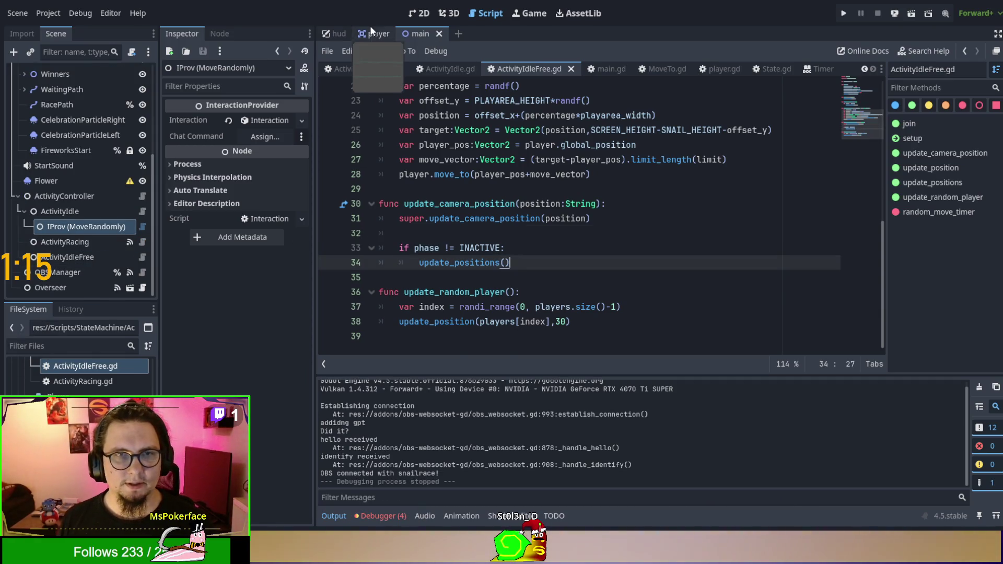
# Inspect MoveTo.gd's movement code and its exported base_speed variable
pyautogui.click(371, 32)
pyautogui.click(653, 68)
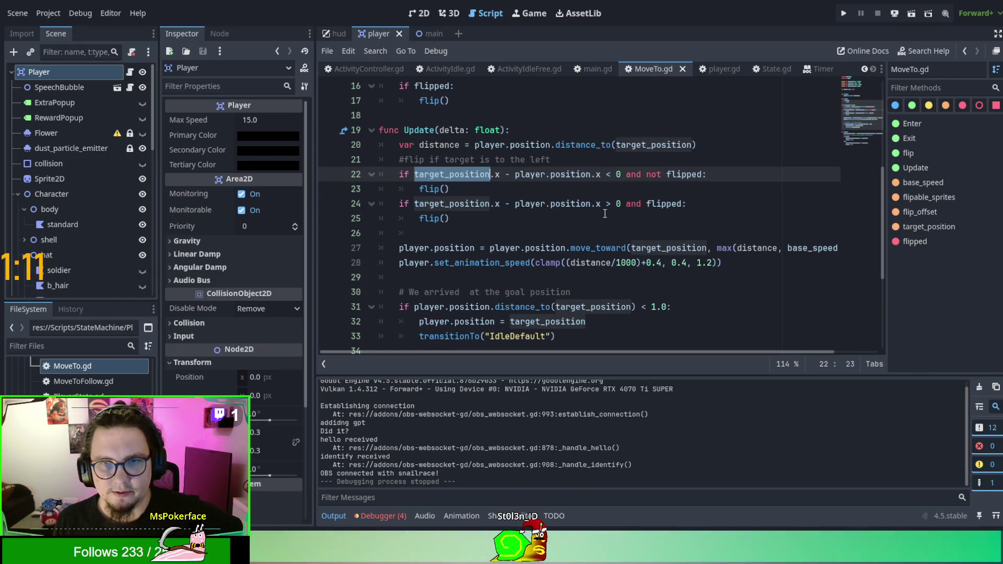
pyautogui.scroll(1, 587, 199)
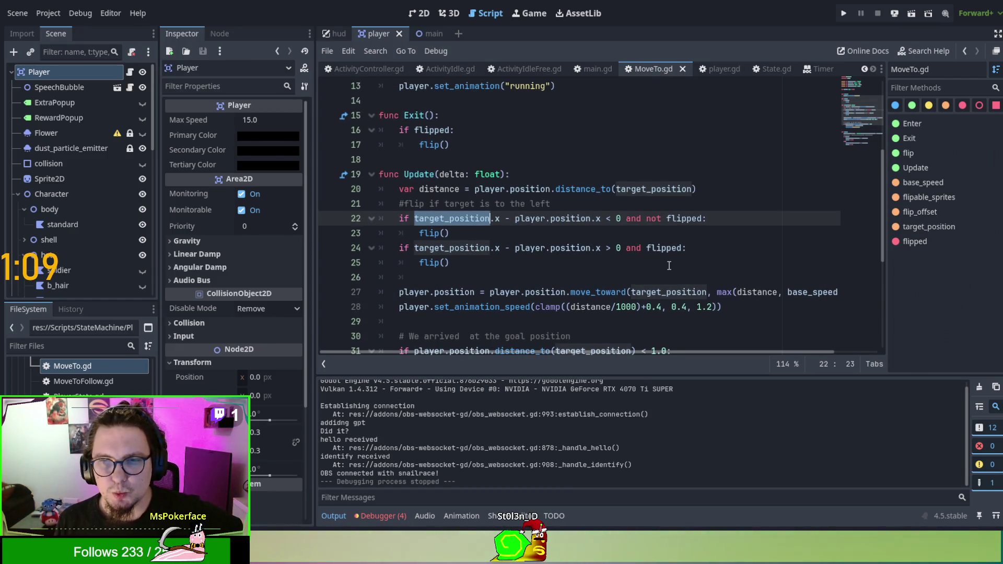
pyautogui.scroll(-1, 668, 266)
pyautogui.click(835, 248)
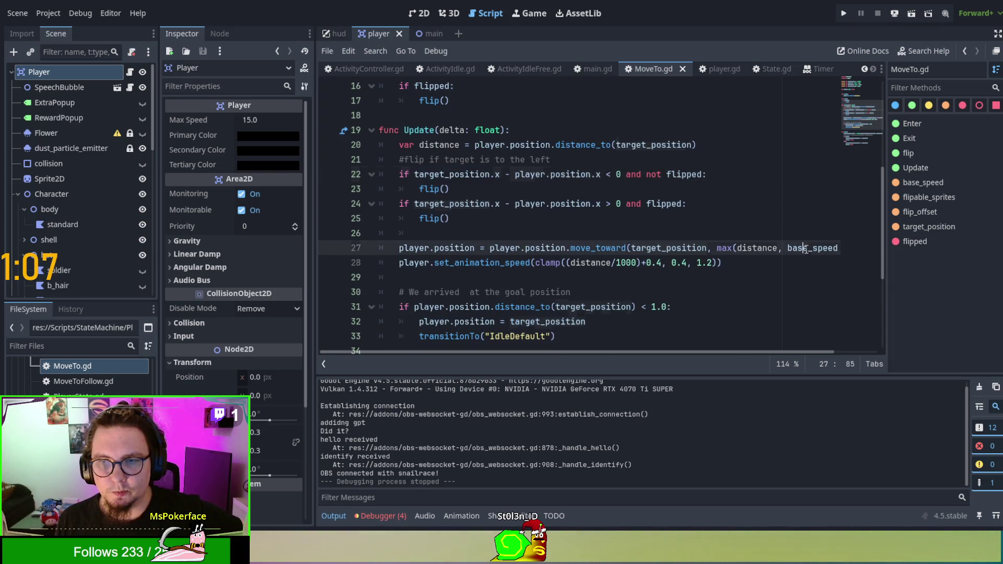
pyautogui.scroll(4, 718, 260)
pyautogui.scroll(1, 718, 260)
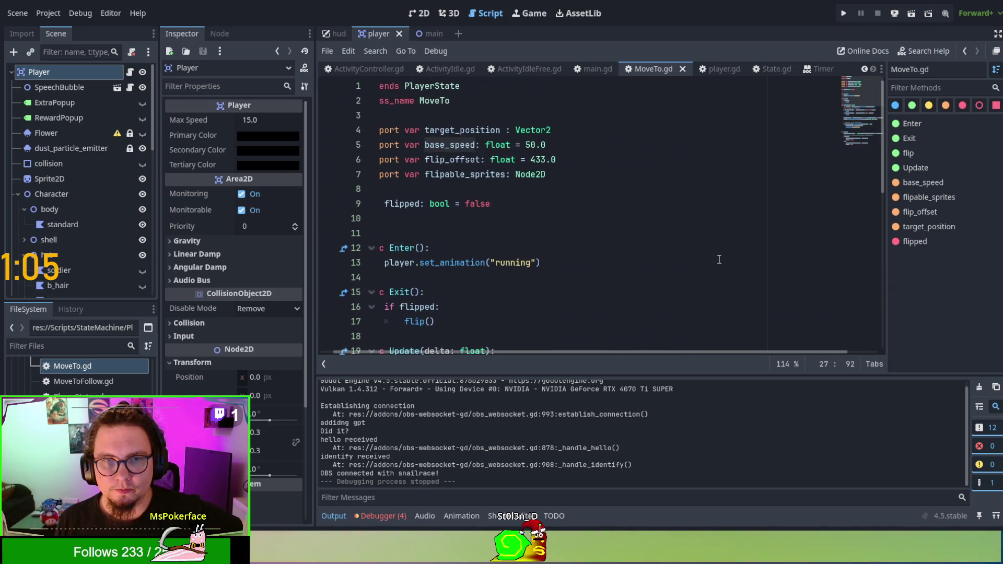
pyautogui.doubleClick(450, 145)
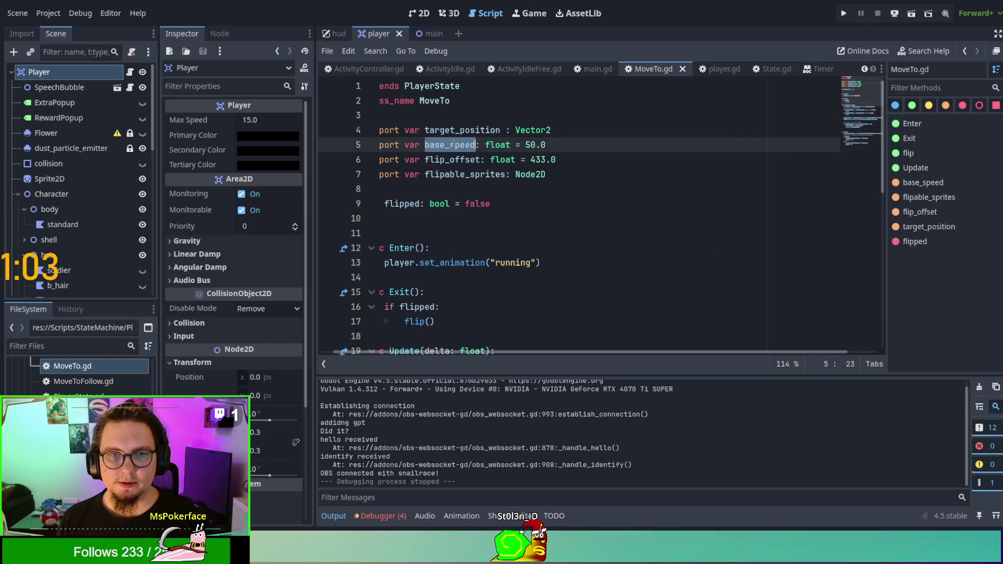
pyautogui.hscroll(-1, 470, 156)
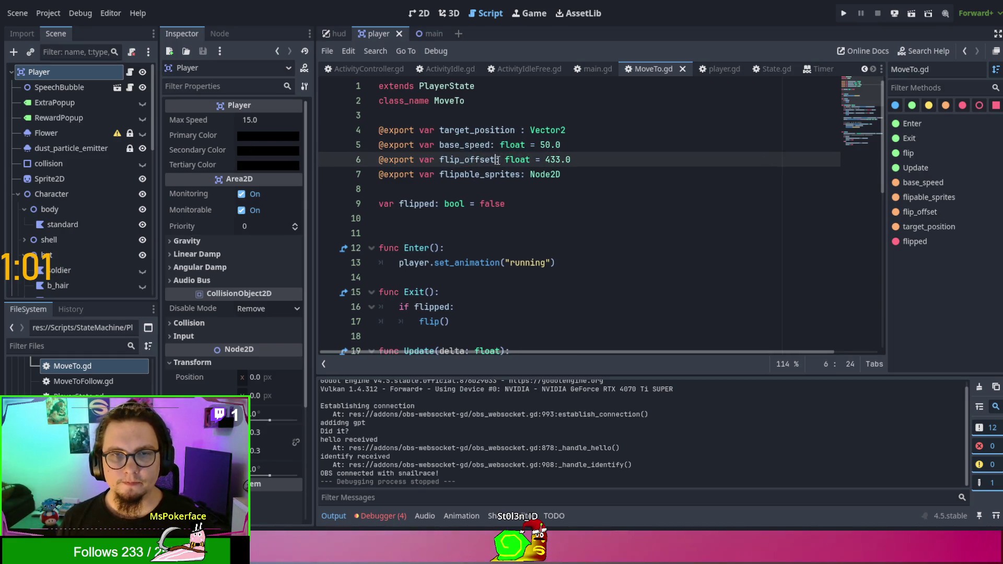
# Look over main.gd and ActivityIdleFree.gd, then bring up player.gd
pyautogui.click(580, 69)
pyautogui.scroll(-3, 665, 251)
pyautogui.scroll(3, 626, 209)
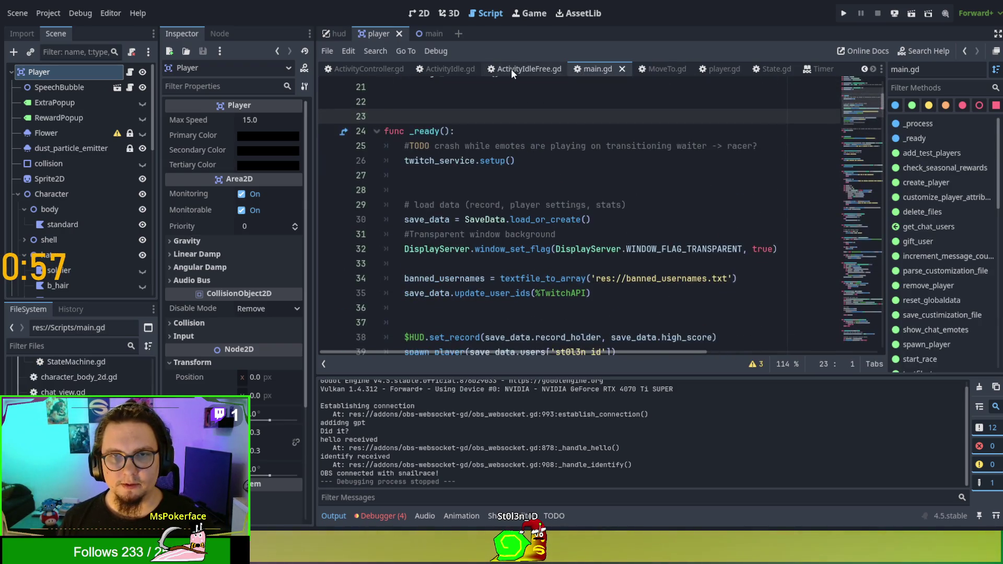
pyautogui.click(510, 67)
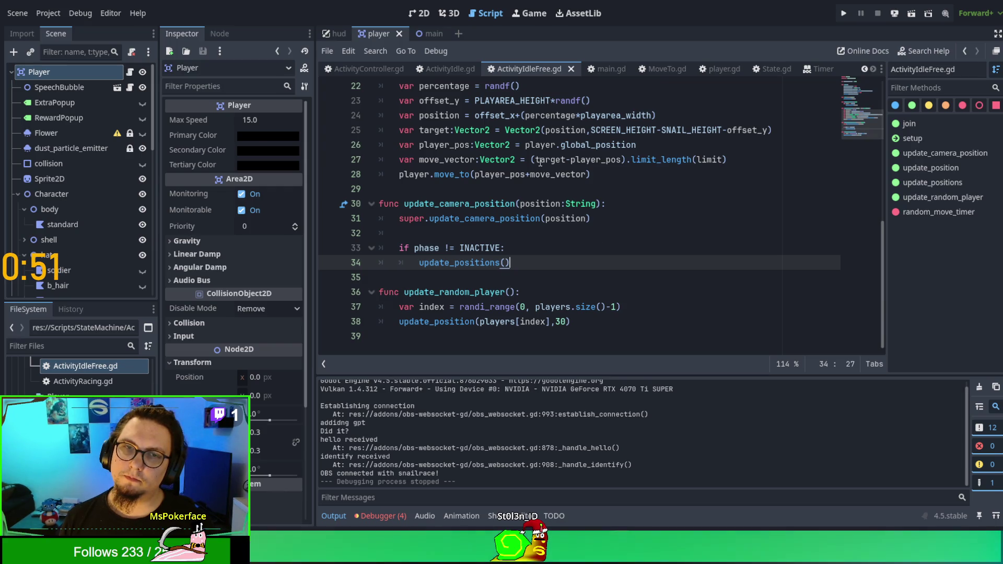
pyautogui.click(711, 68)
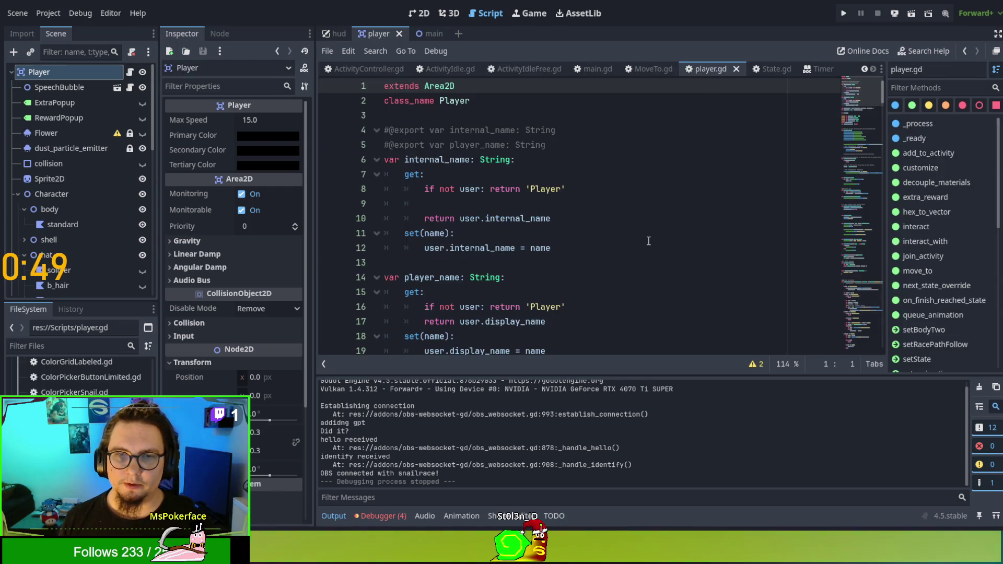
# Filter player.gd's methods by 'move' to inspect move_to, then return to MoveTo.gd
pyautogui.click(926, 89)
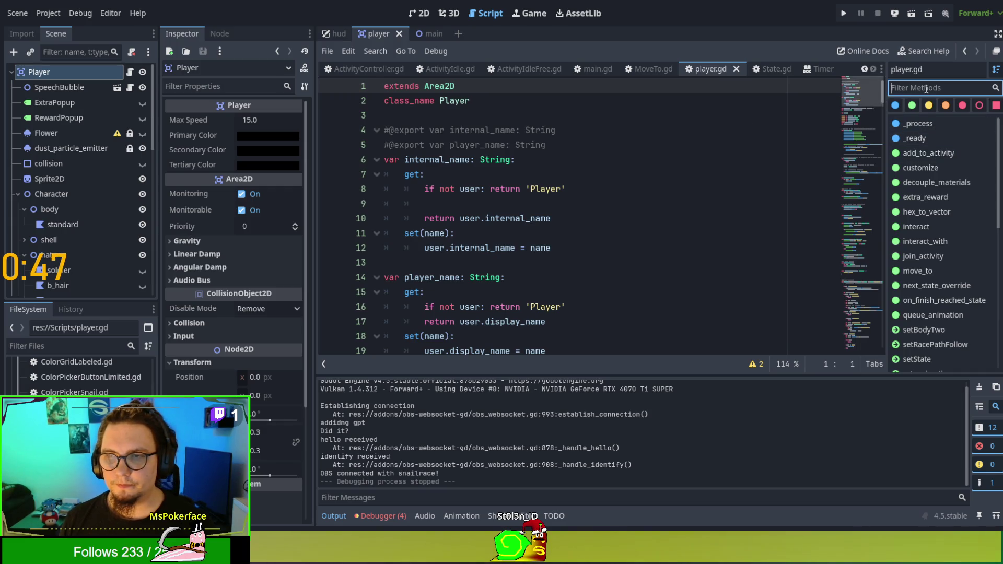
pyautogui.write('move')
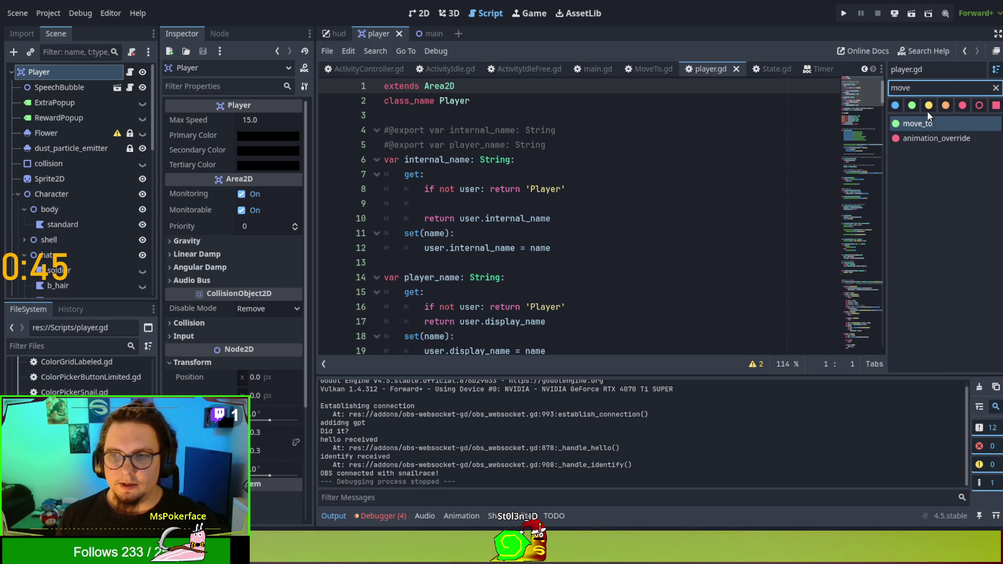
pyautogui.click(923, 125)
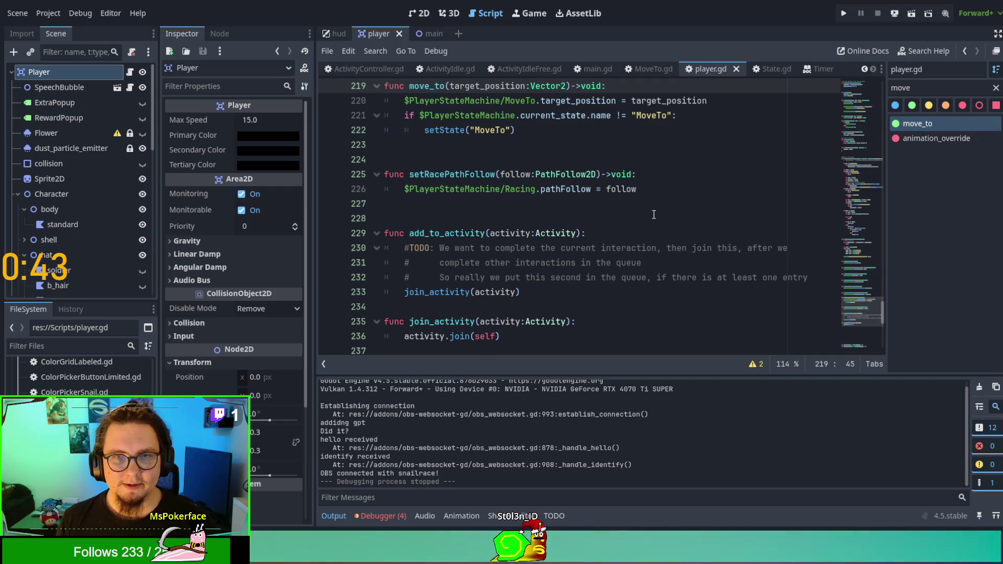
pyautogui.scroll(1, 654, 215)
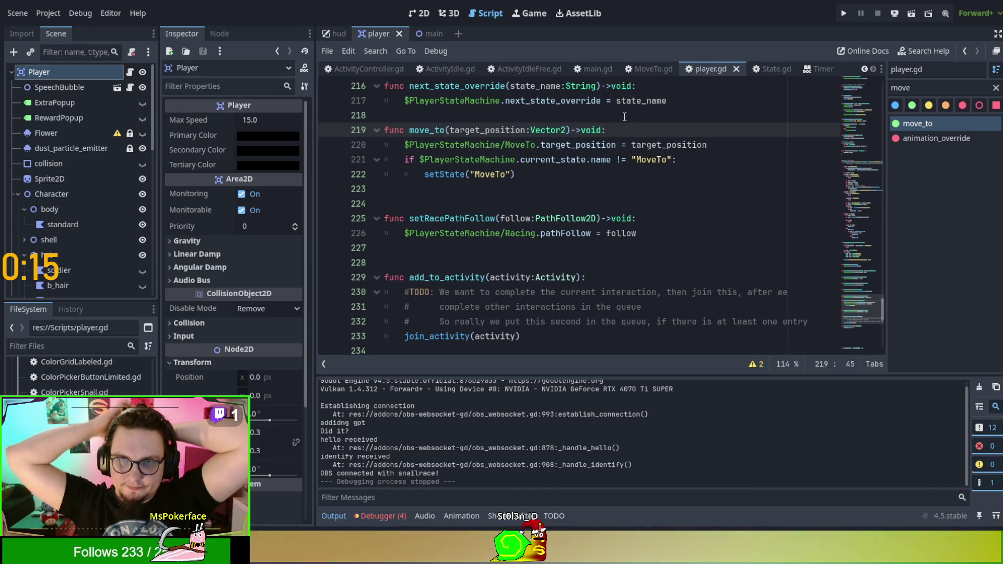
pyautogui.click(651, 72)
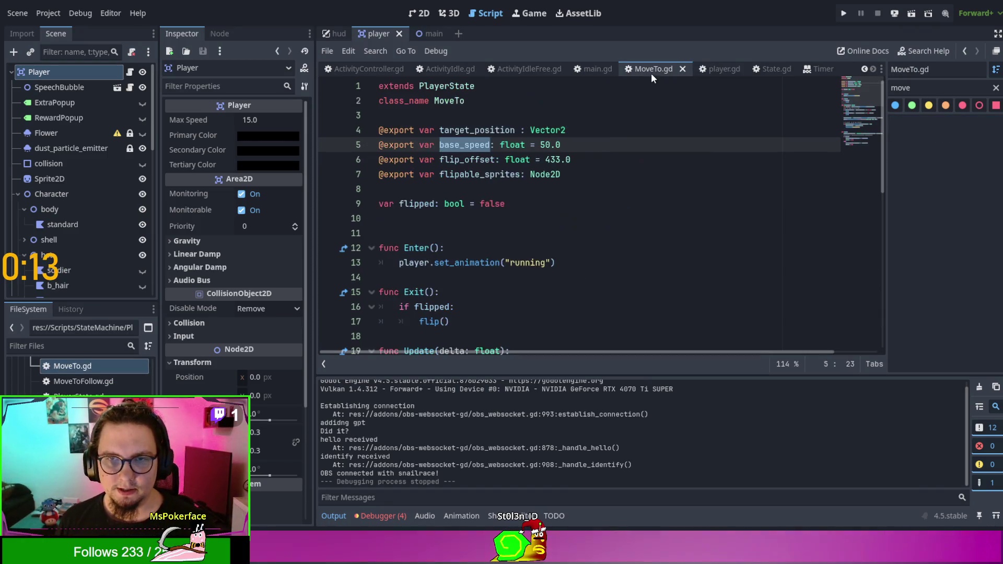
# Lower MoveTo's base_speed default from 50.0 to 10 and relaunch the game from the main scene
pyautogui.doubleClick(545, 145)
pyautogui.write('10')
pyautogui.click(730, 218)
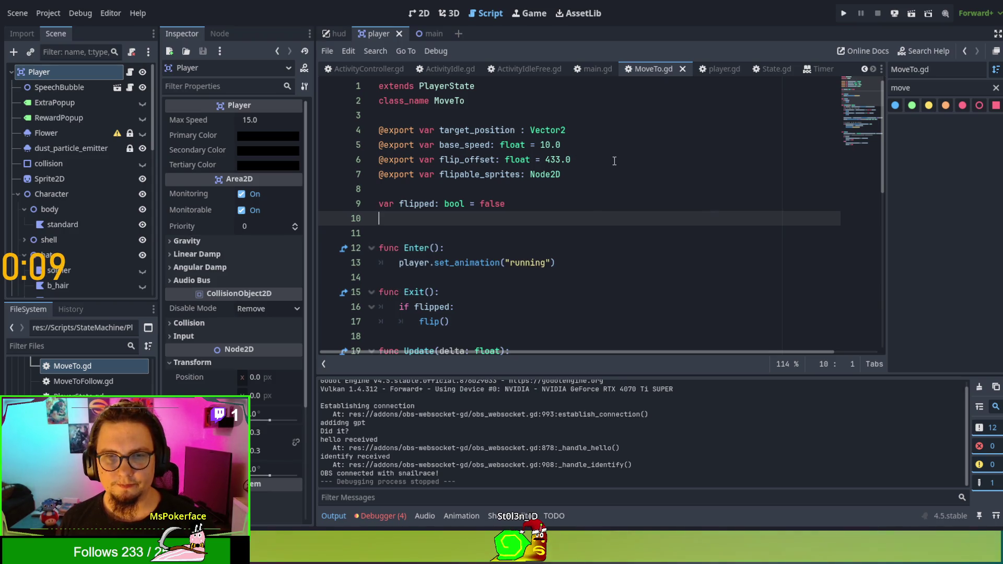
pyautogui.press('F6')
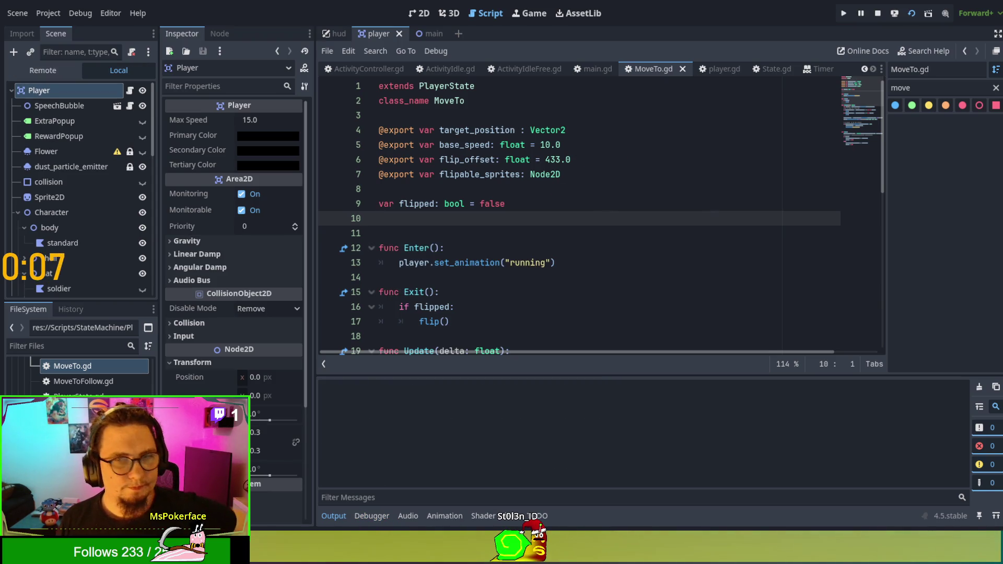
pyautogui.press('F8')
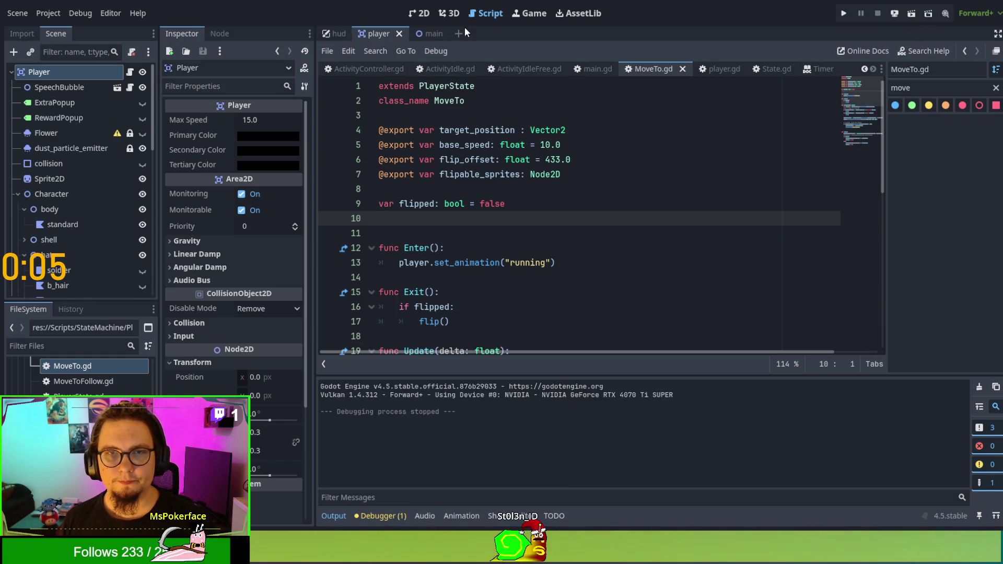
pyautogui.click(432, 35)
pyautogui.press('F6')
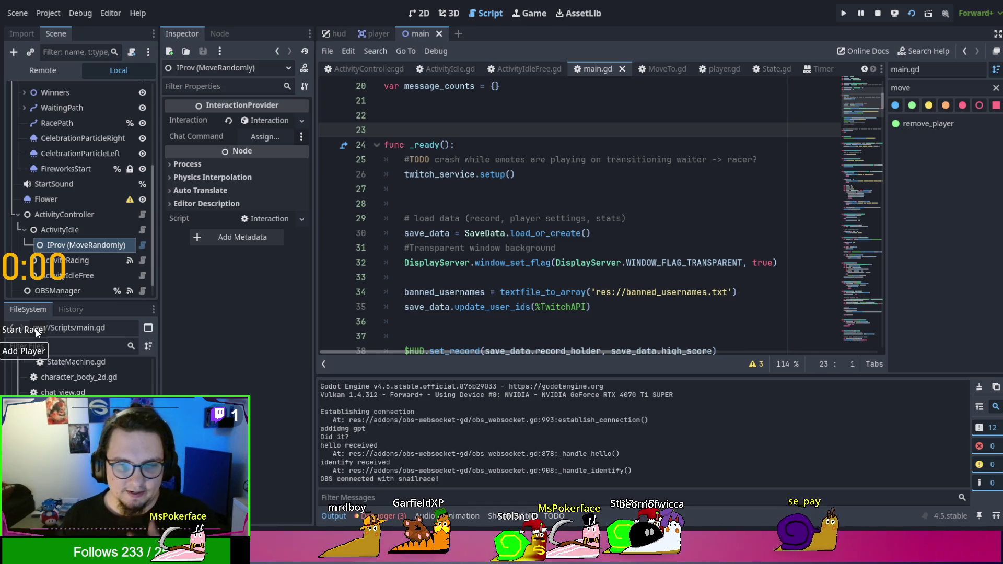
# Start a race in the running game, triggering the invalid index -1 break at line 38
pyautogui.click(35, 328)
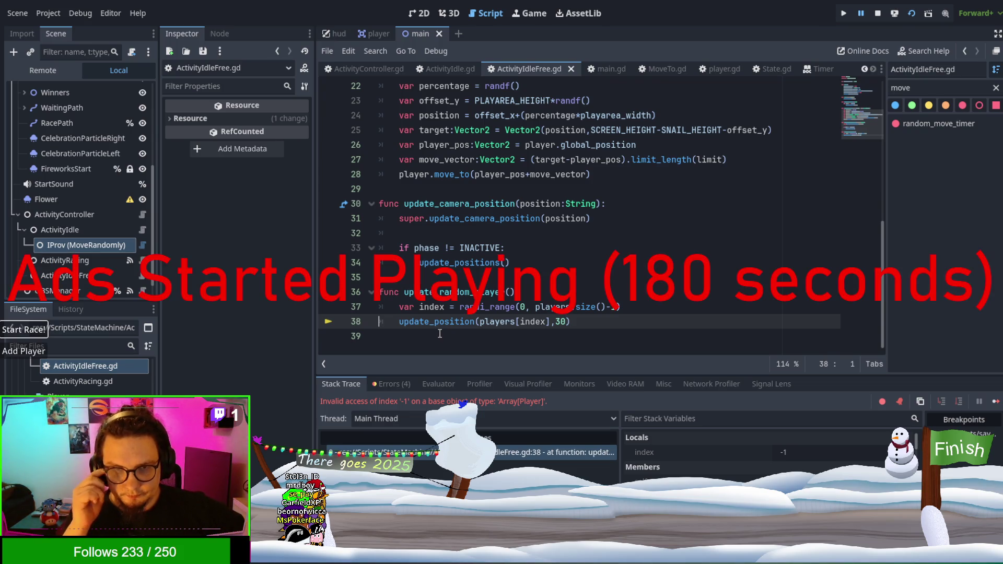
# Select the update_random_player function name in ActivityIdleFree.gd and scroll up through the script
pyautogui.doubleClick(476, 292)
pyautogui.scroll(7, 476, 296)
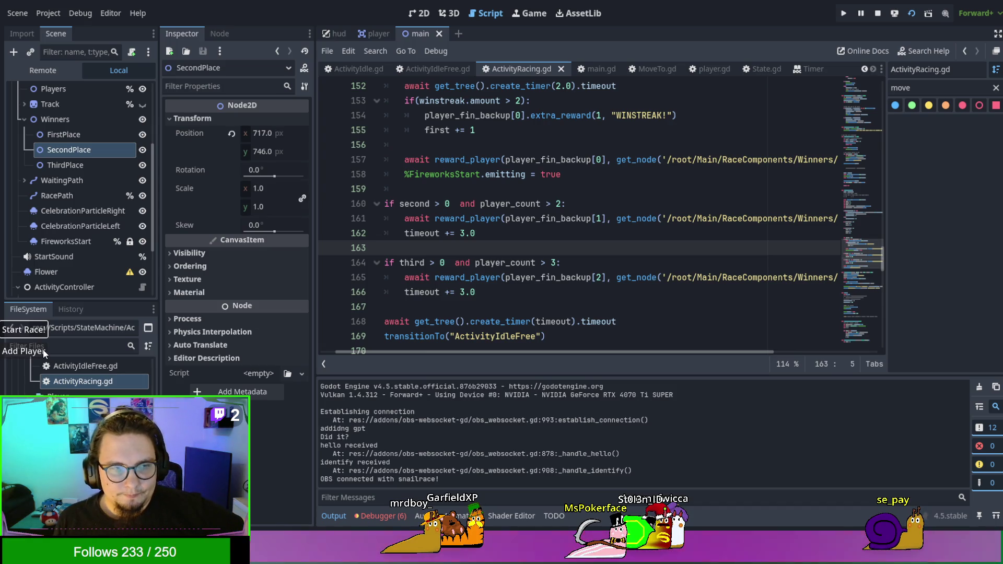
# Run another race with Start Race!, then stop the game with F8 once it finishes
pyautogui.click(43, 329)
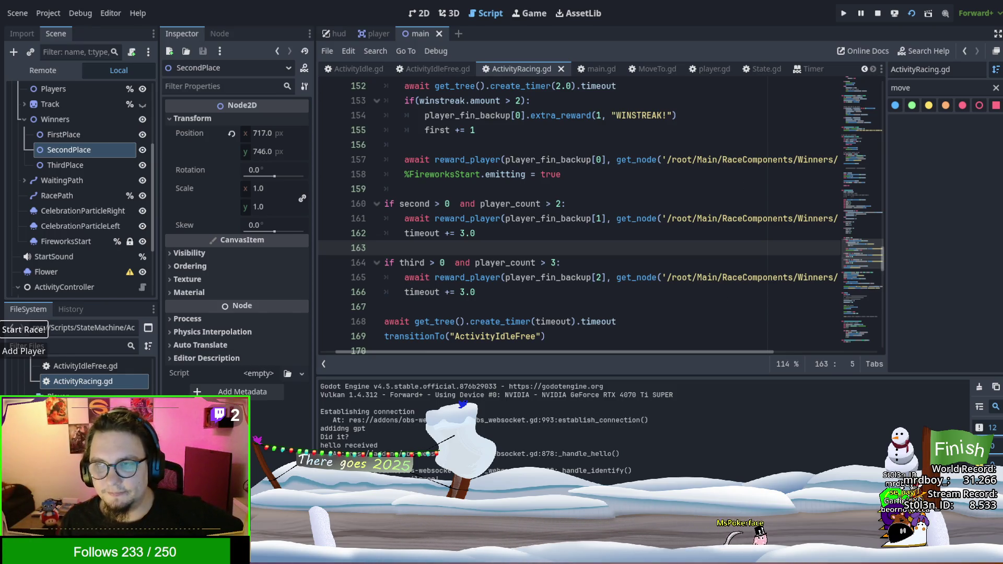
pyautogui.press('F8')
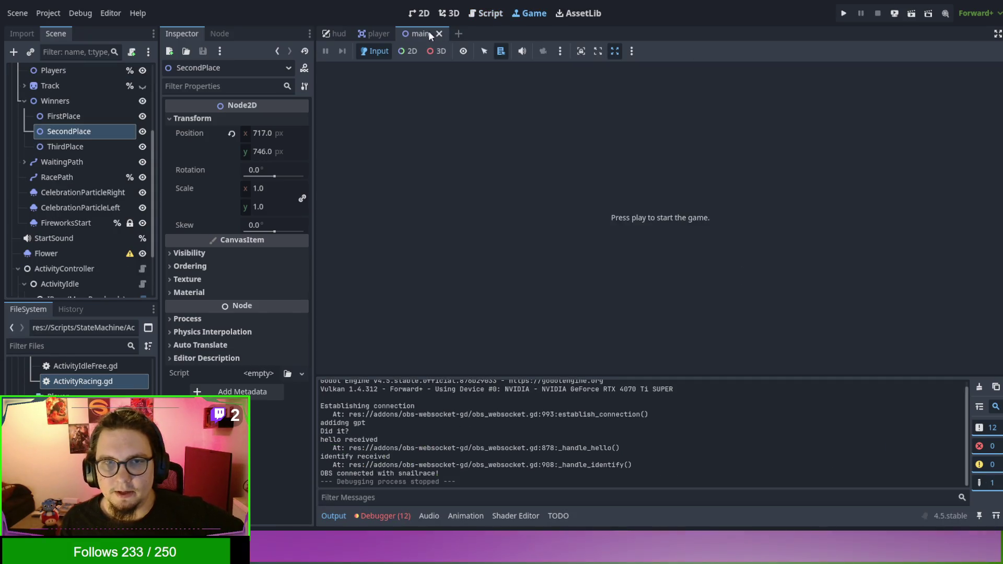
# Go back to the script editor and scroll ActivityRacing.gd up to starting_activity
pyautogui.click(479, 17)
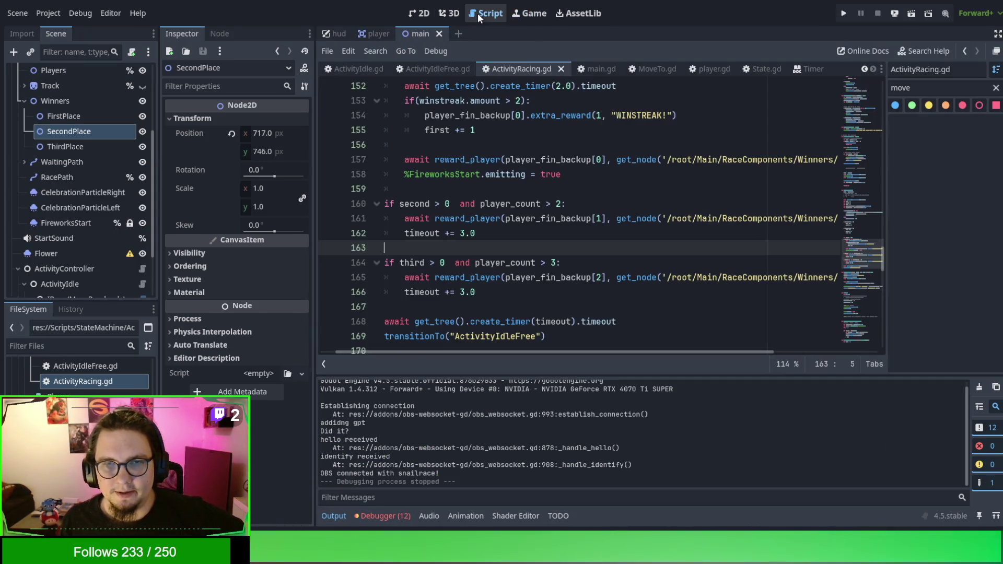
pyautogui.scroll(8, 511, 182)
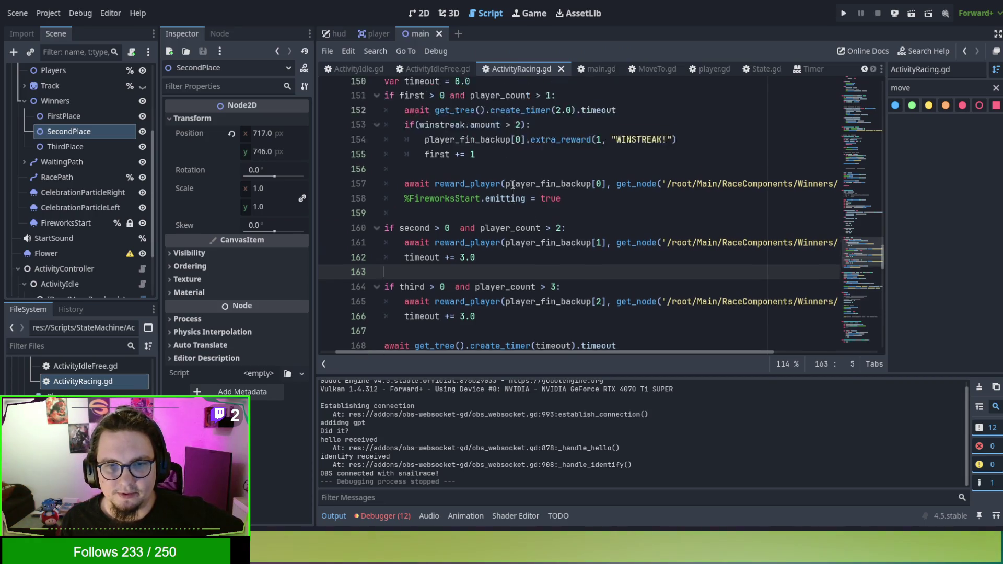
pyautogui.scroll(3, 513, 184)
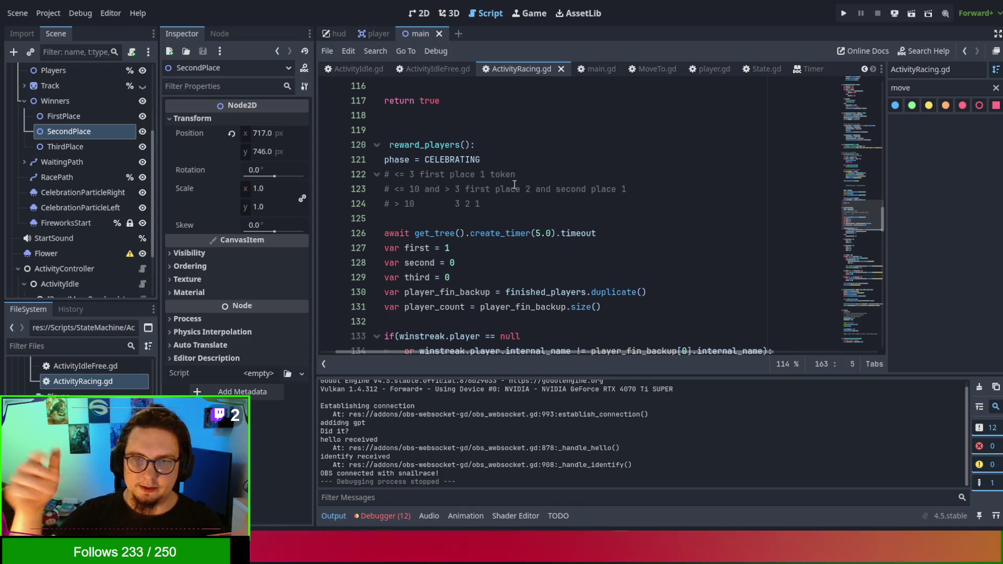
pyautogui.scroll(-2, 561, 220)
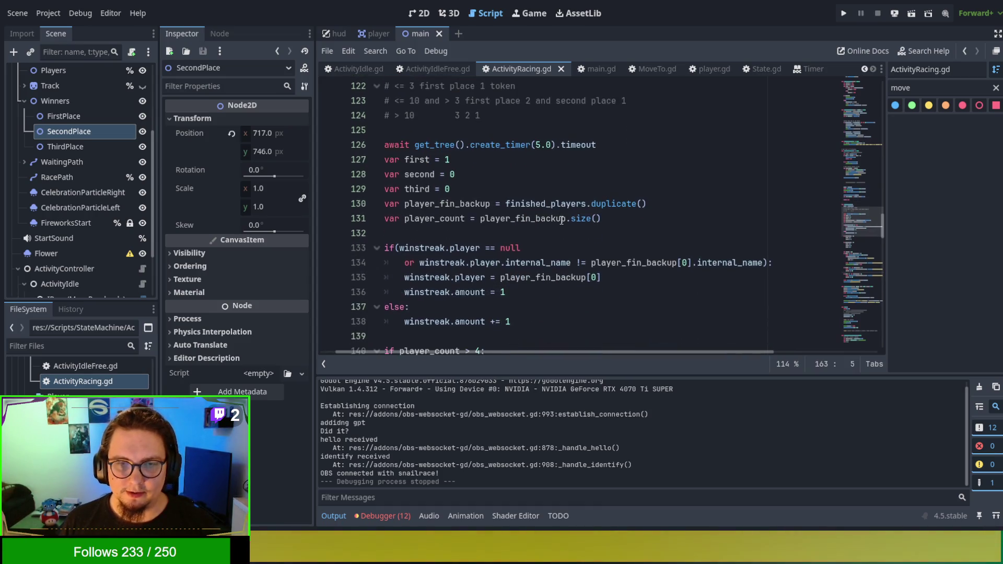
pyautogui.scroll(7, 560, 221)
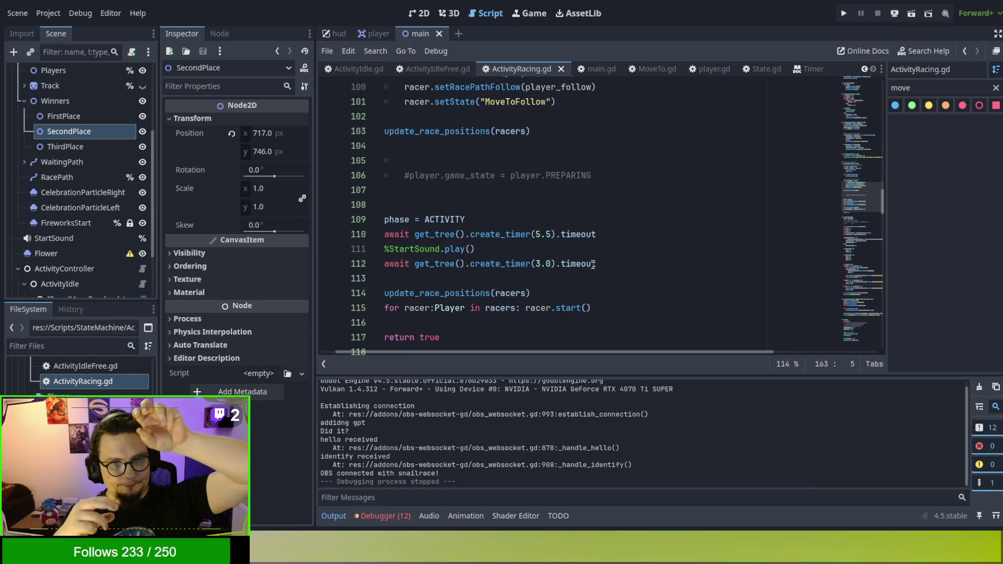
pyautogui.scroll(6, 616, 257)
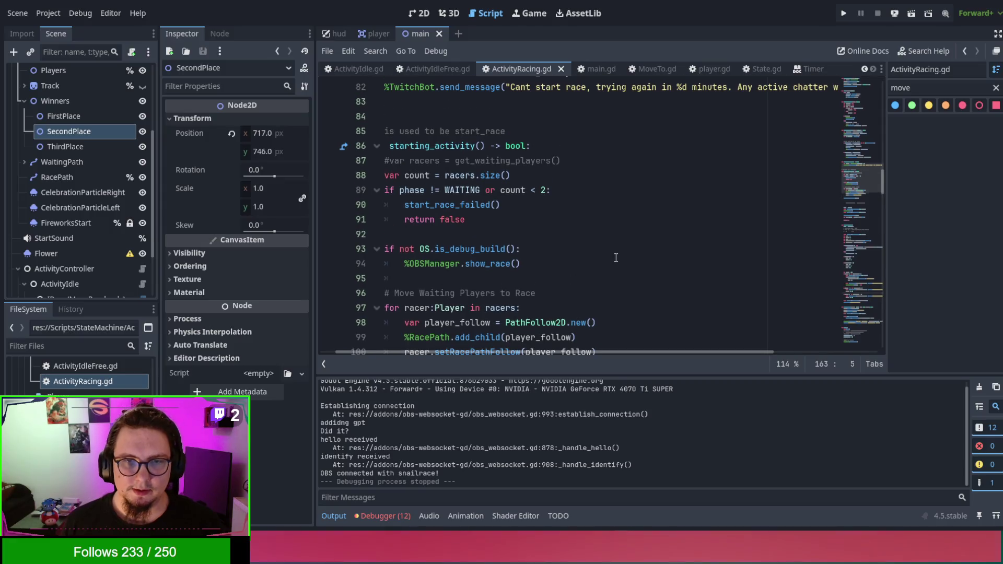
pyautogui.scroll(-1, 616, 257)
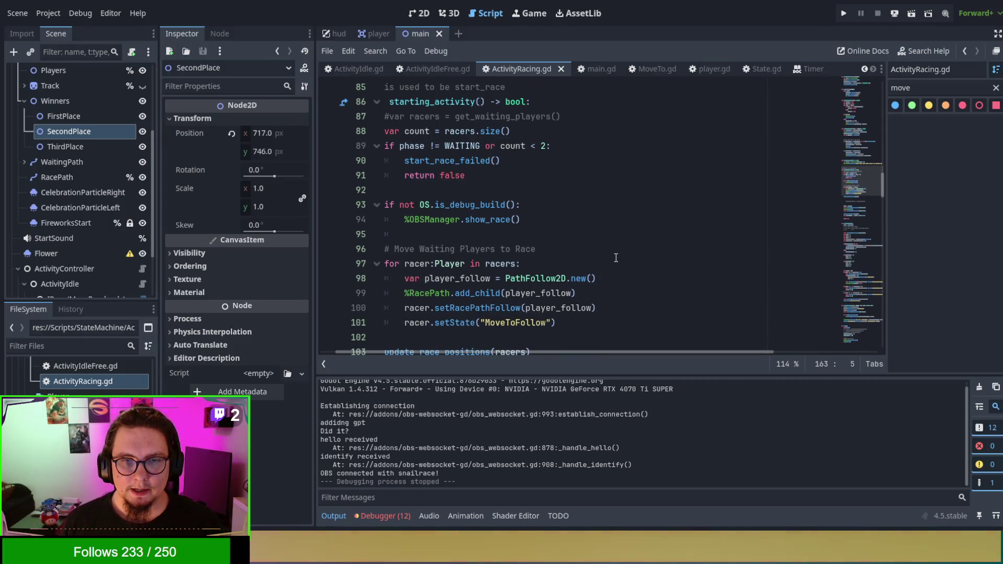
pyautogui.doubleClick(483, 308)
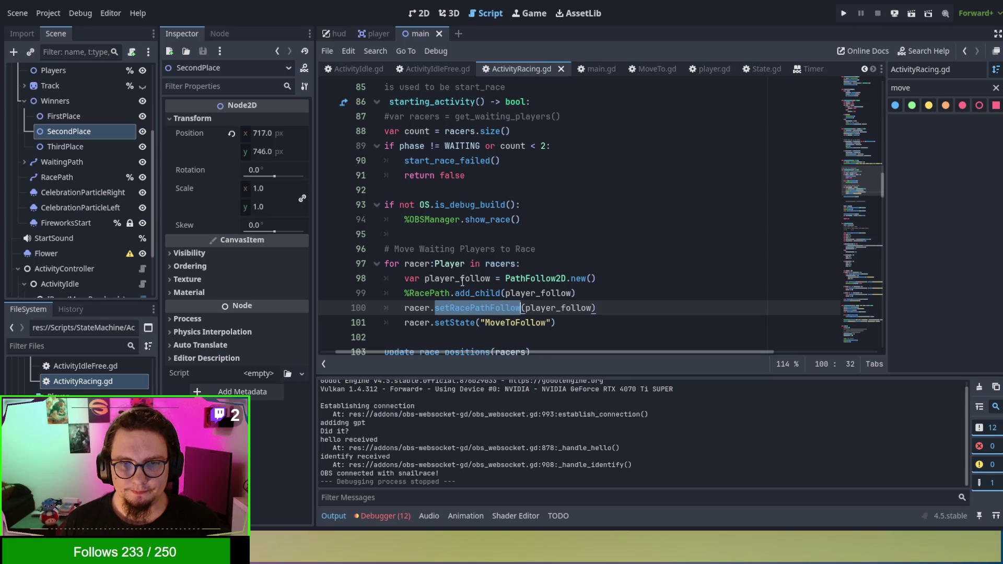
pyautogui.doubleClick(427, 262)
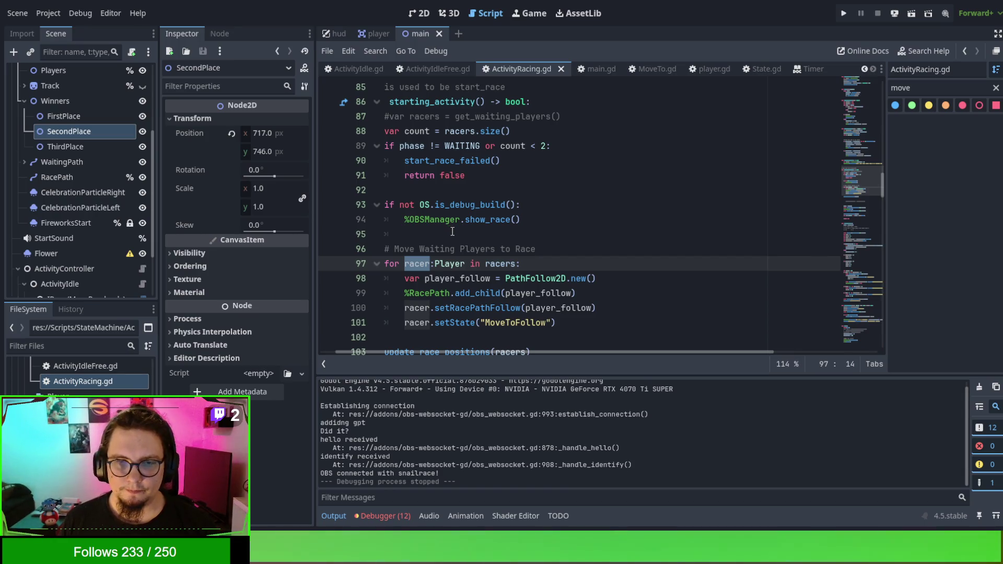
pyautogui.moveTo(404, 293); pyautogui.dragTo(456, 293)
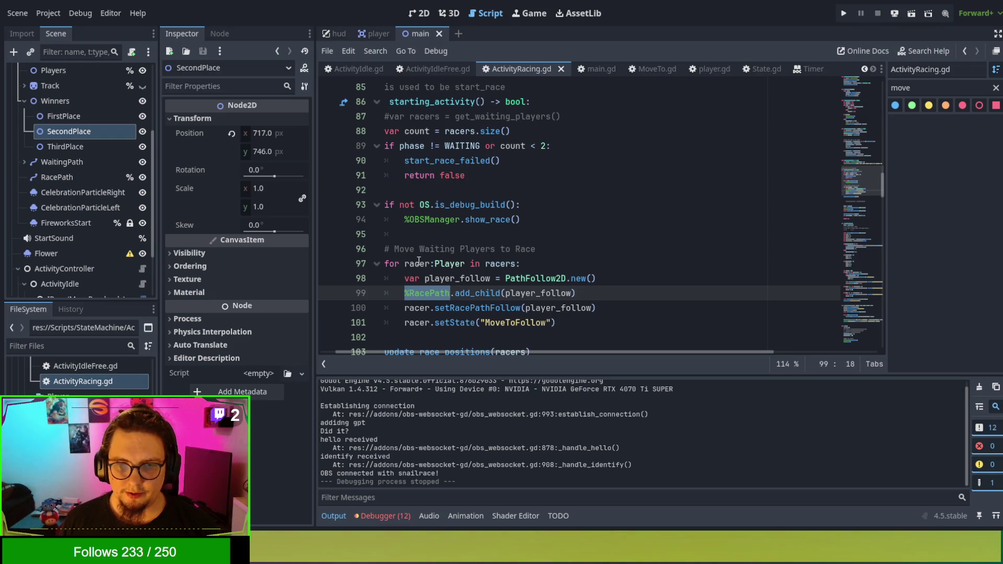
pyautogui.doubleClick(419, 262)
pyautogui.scroll(-10, 470, 262)
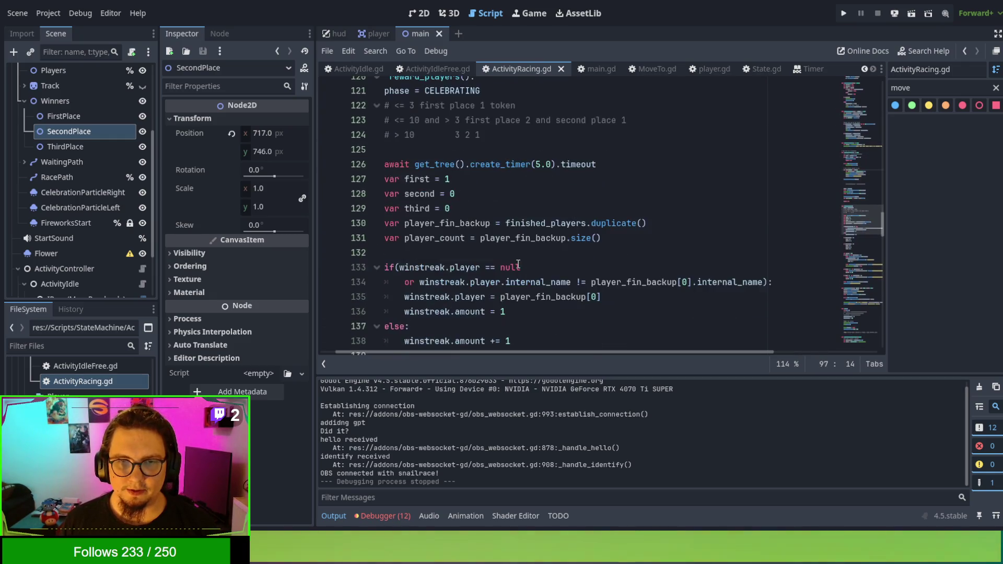
pyautogui.scroll(-8, 517, 264)
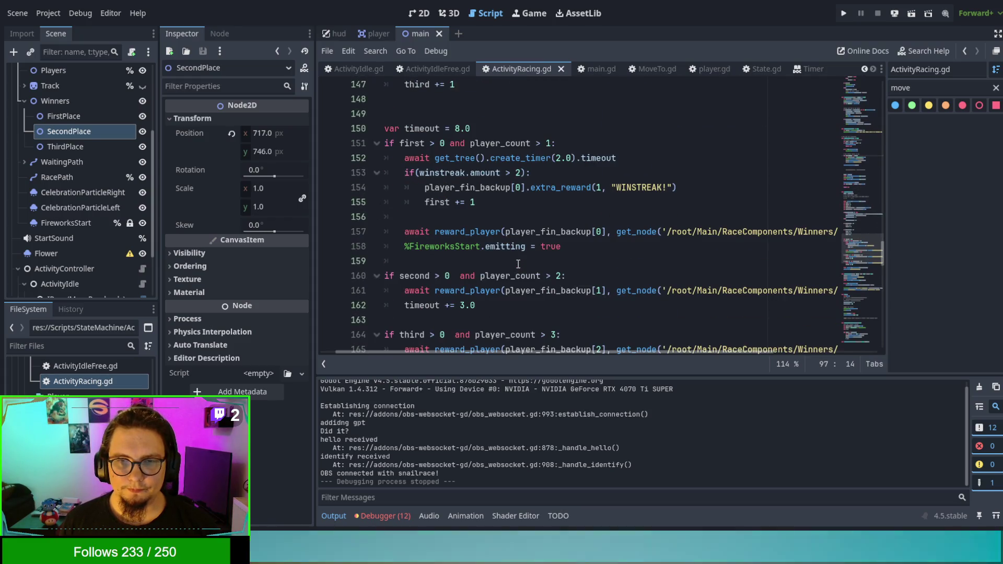
pyautogui.scroll(-5, 518, 264)
pyautogui.scroll(1, 517, 264)
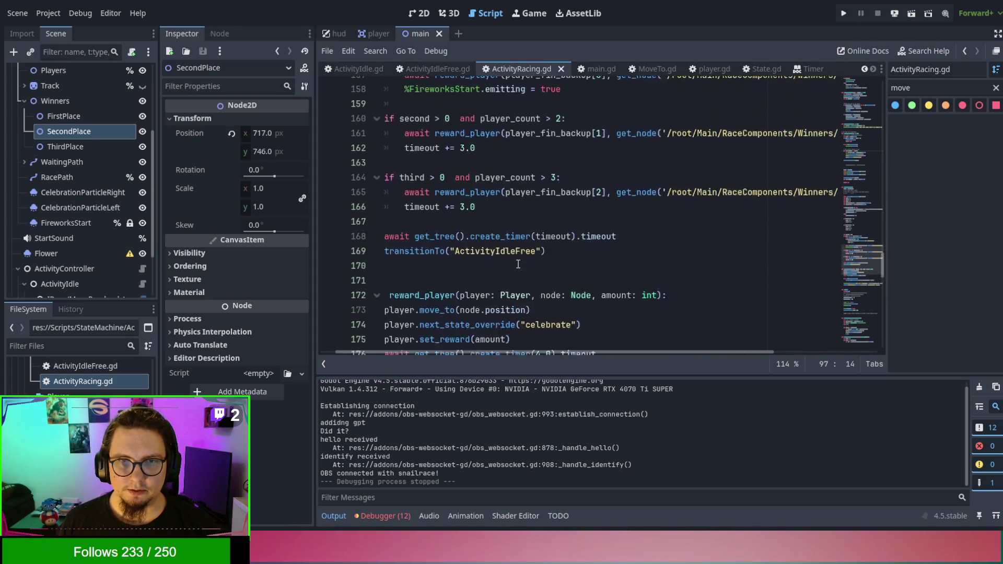
pyautogui.scroll(15, 517, 264)
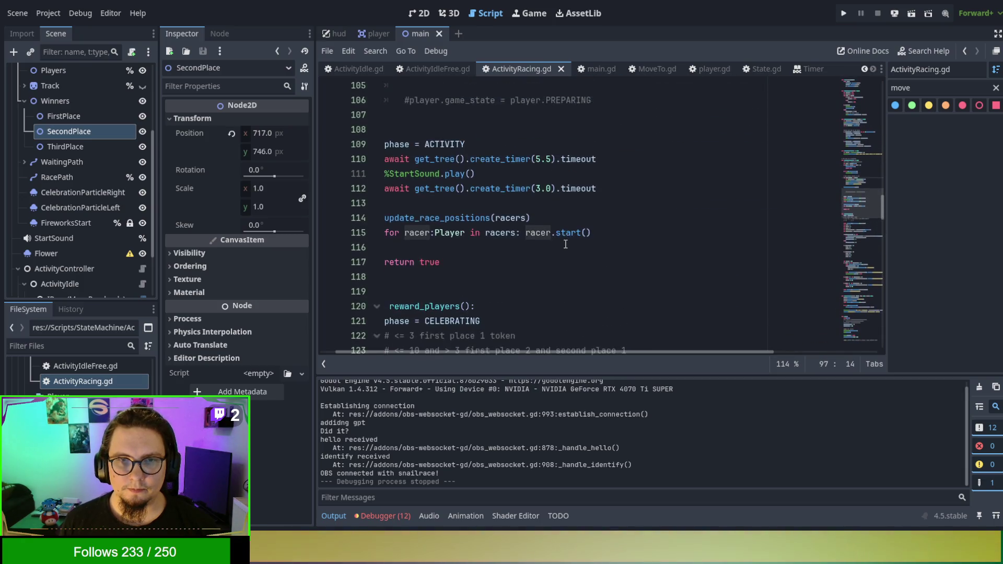
pyautogui.scroll(4, 565, 244)
pyautogui.scroll(-2, 565, 243)
pyautogui.scroll(5, 565, 244)
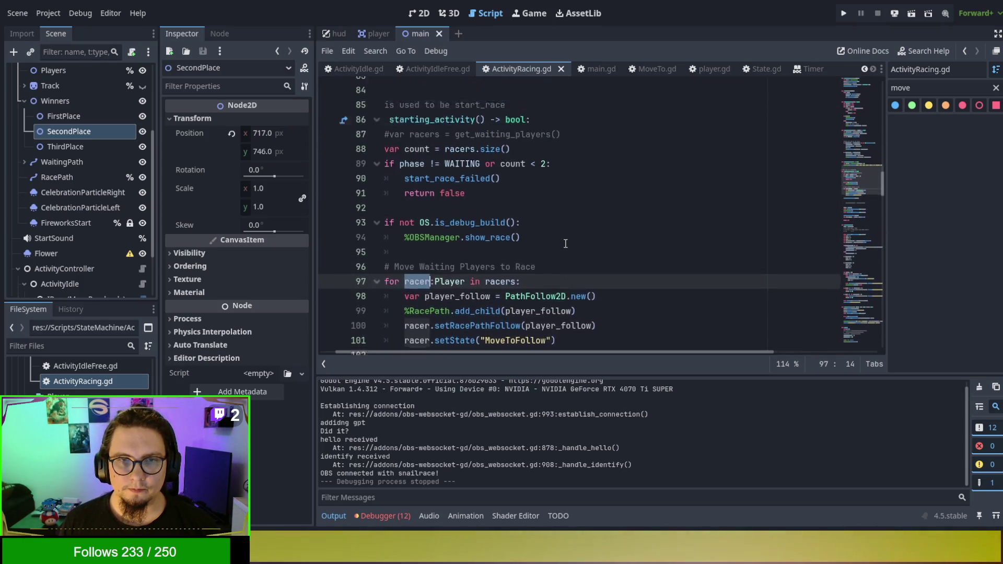
pyautogui.scroll(1, 565, 244)
pyautogui.scroll(-2, 565, 244)
pyautogui.moveTo(459, 247); pyautogui.dragTo(245, 225)
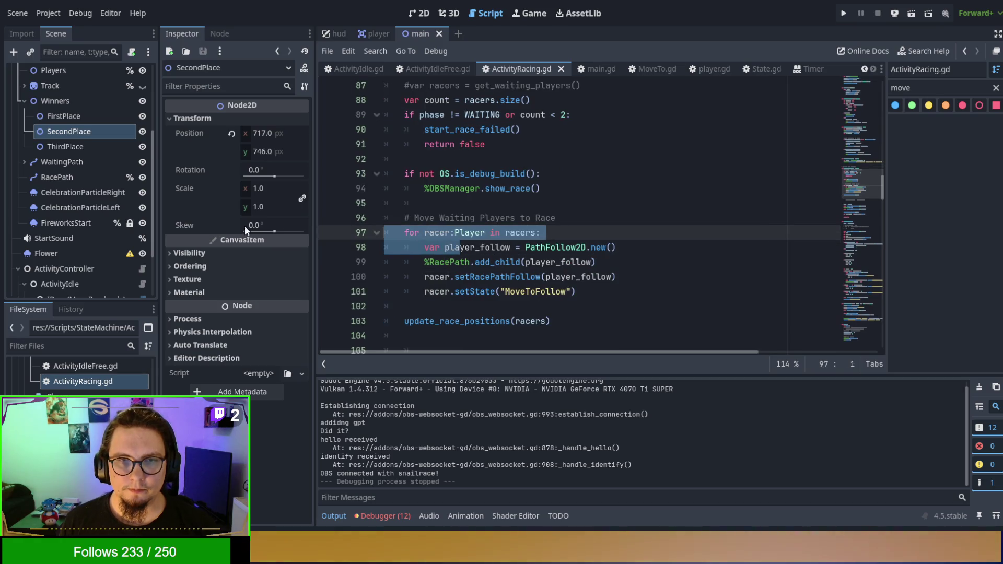
pyautogui.scroll(5, 470, 209)
pyautogui.scroll(-2, 470, 209)
pyautogui.doubleClick(452, 202)
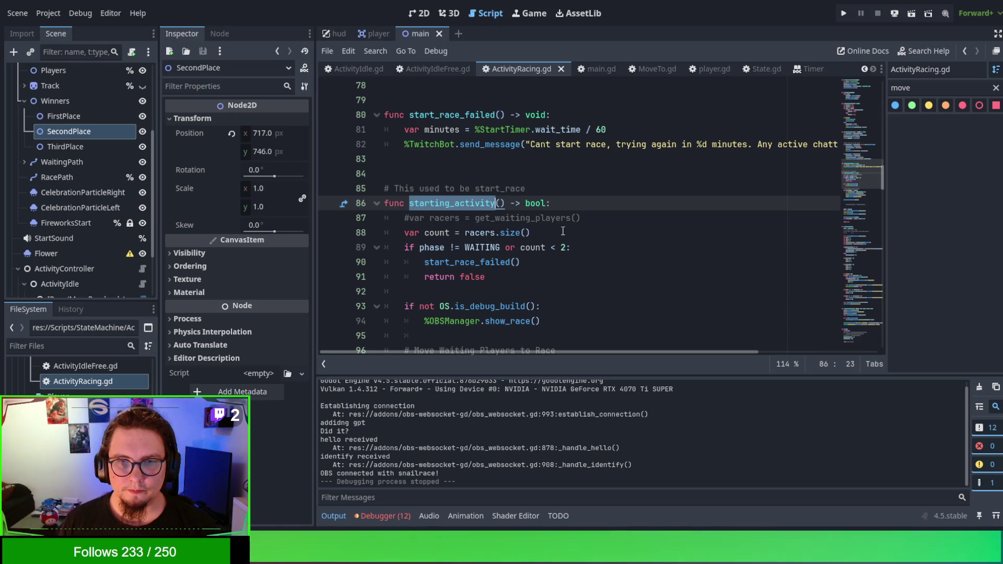
pyautogui.scroll(2, 563, 231)
pyautogui.scroll(10, 563, 230)
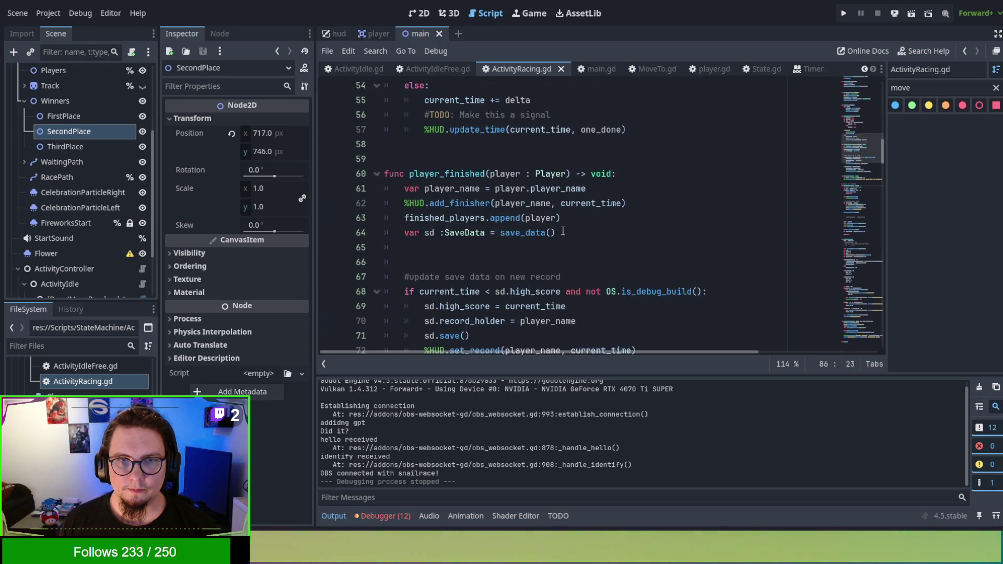
pyautogui.scroll(4, 562, 231)
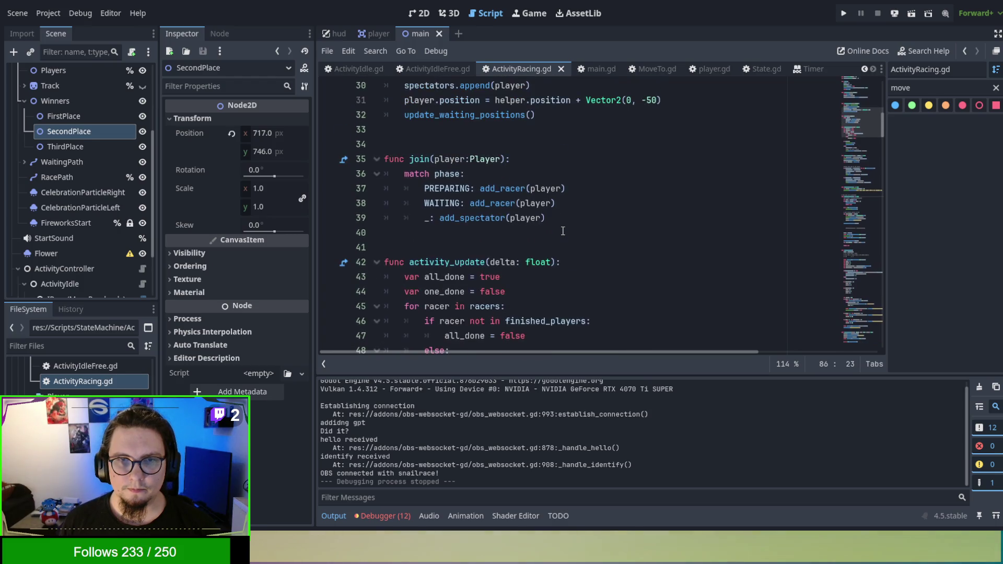
# Jump to the Exit function and add racers = [] after the current_time reset
pyautogui.press('BackSpace')
pyautogui.press('BackSpace')
pyautogui.press('BackSpace')
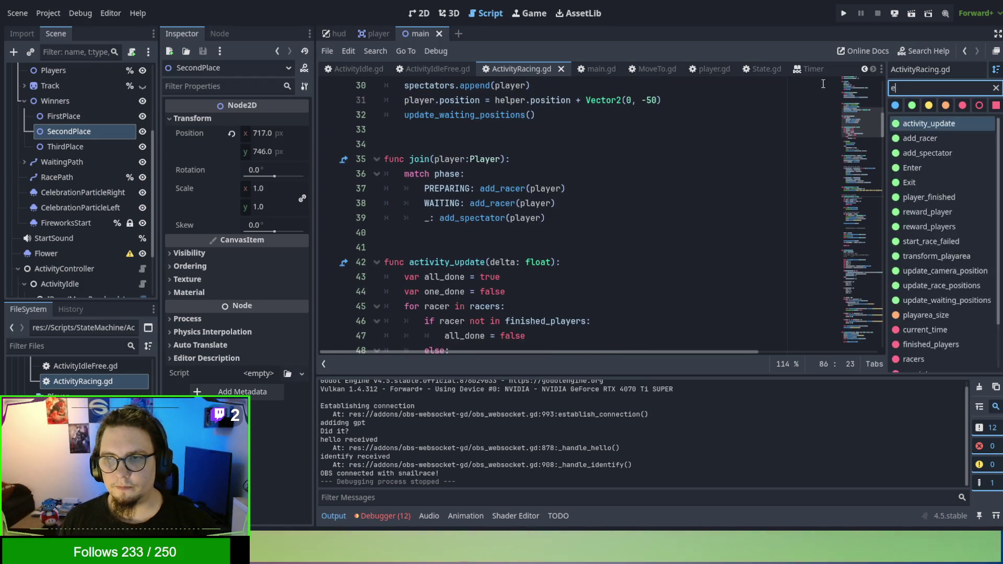
pyautogui.write('ex')
pyautogui.click(923, 127)
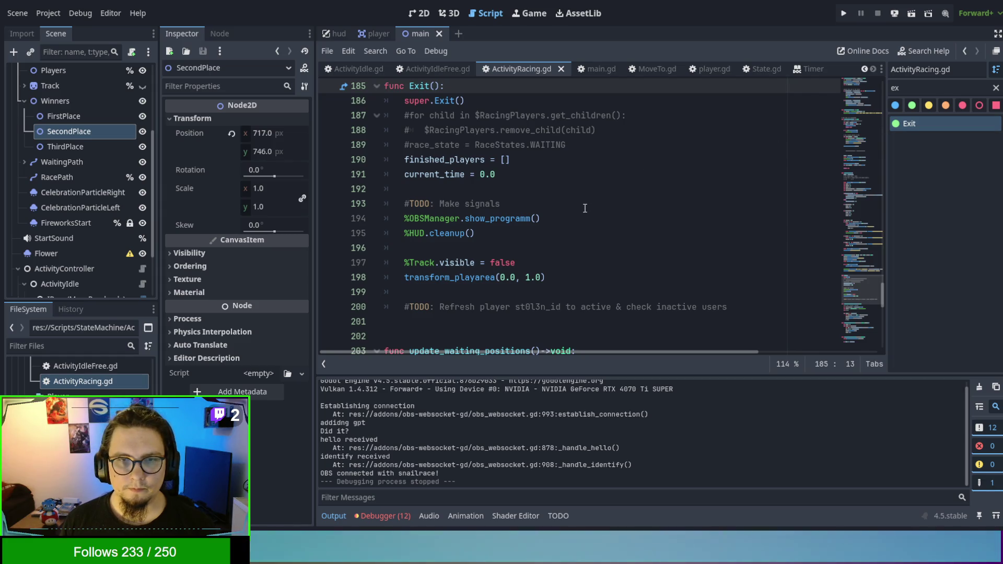
pyautogui.scroll(1, 554, 186)
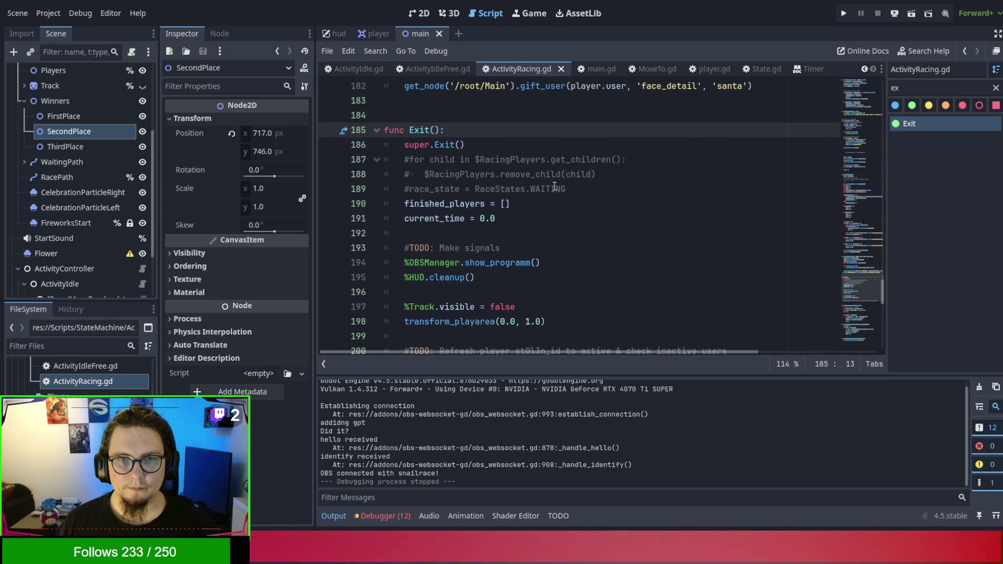
pyautogui.click(571, 233)
pyautogui.press('Return')
pyautogui.press('Return')
pyautogui.click(571, 233)
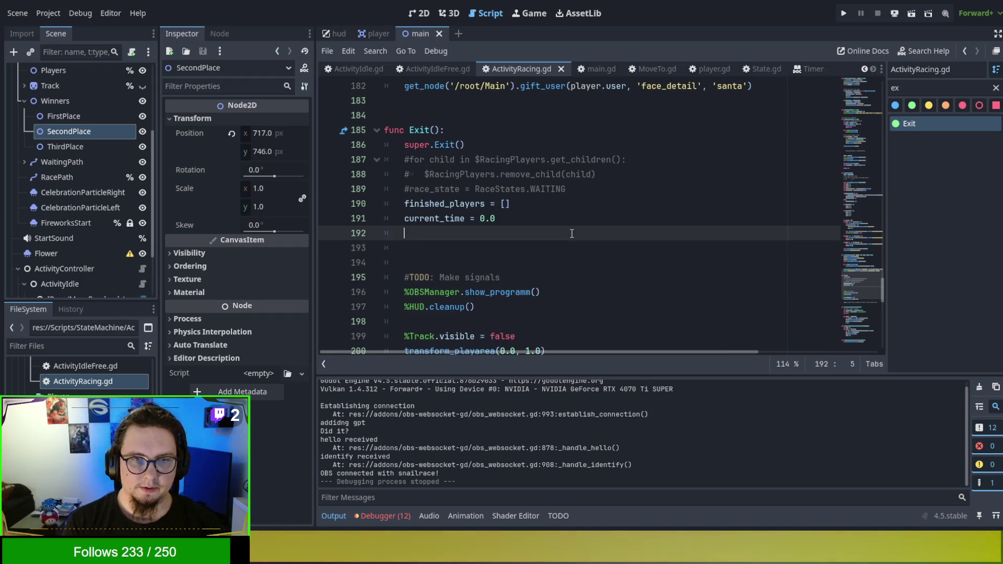
pyautogui.write('racers =')
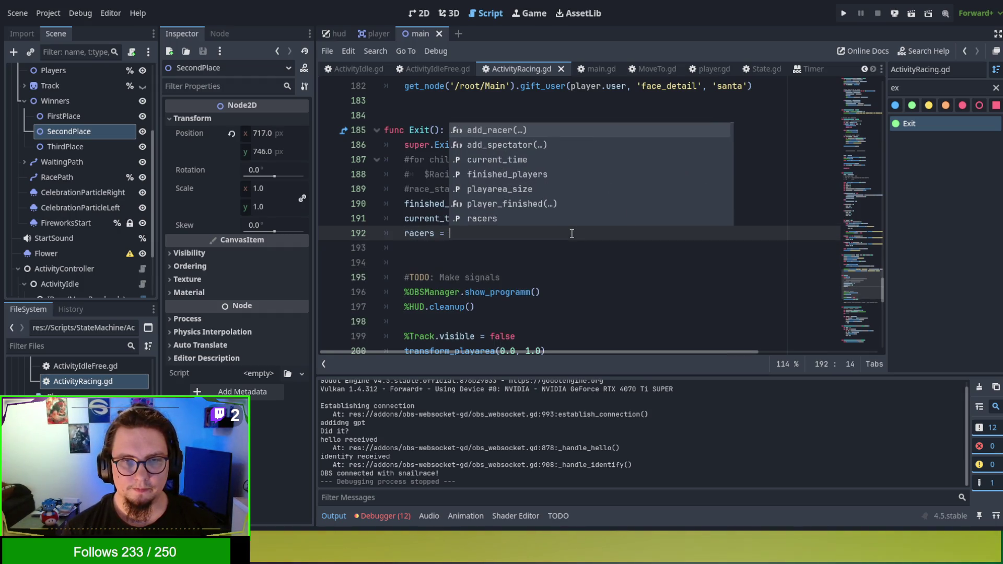
pyautogui.write(' [')
pyautogui.press('Return')
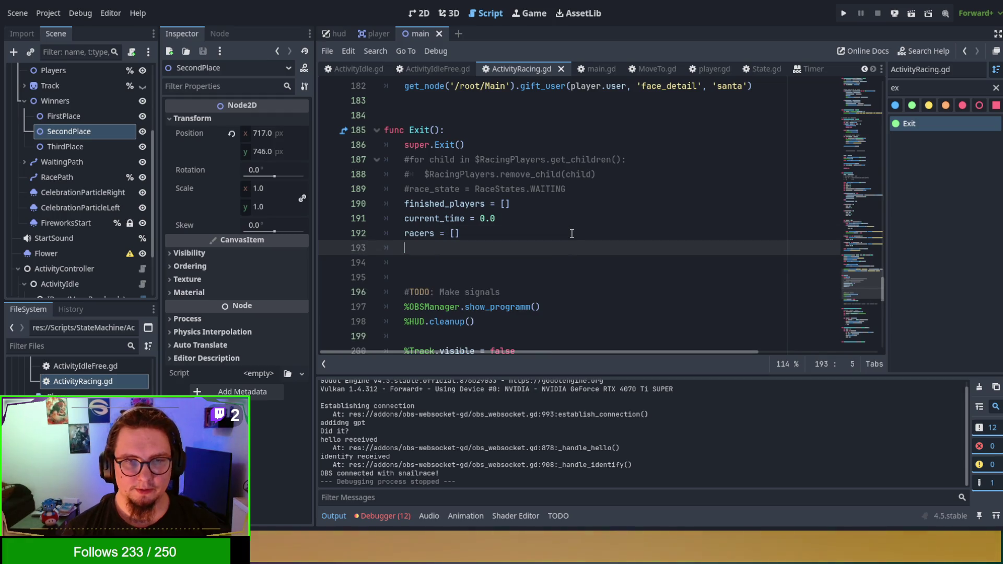
# Add a $RacePath line below, trying and then discarding a remove_child call
pyautogui.write('$R')
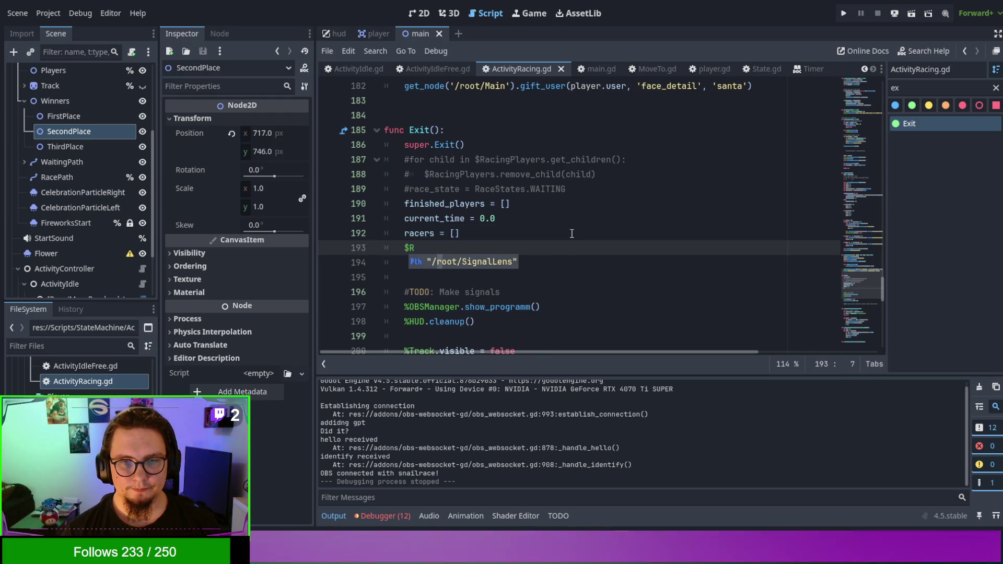
pyautogui.press('BackSpace')
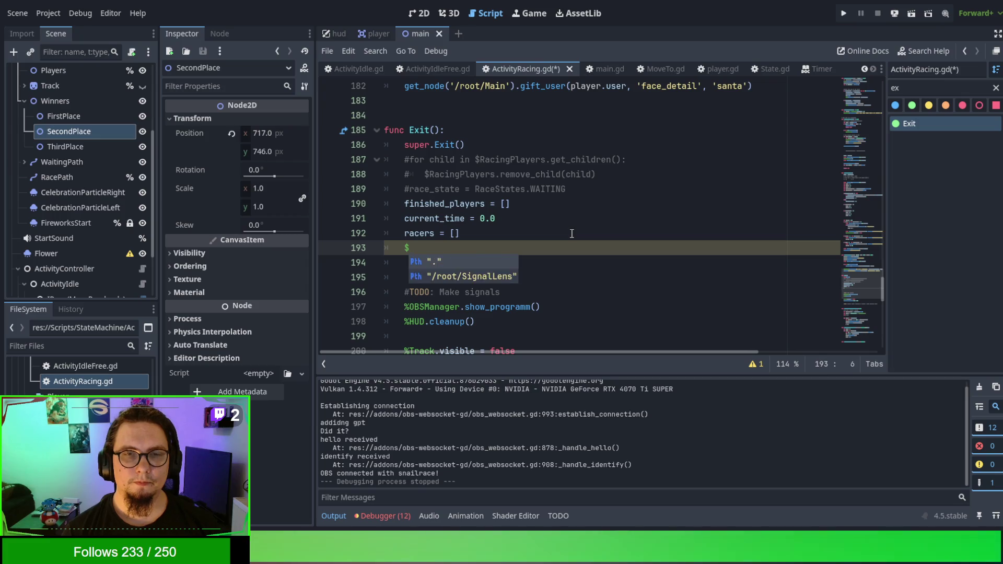
pyautogui.press('BackSpace')
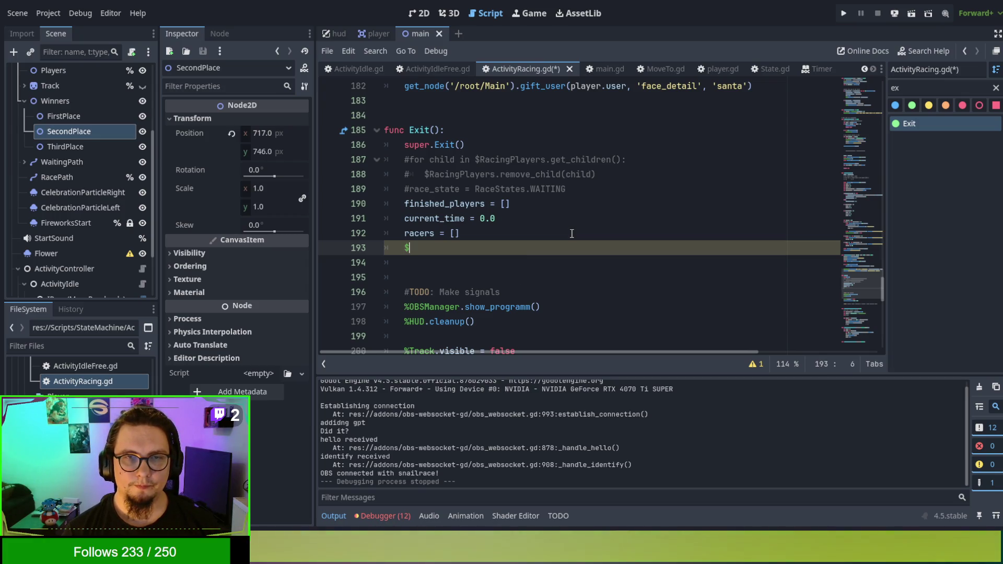
pyautogui.write('Raa')
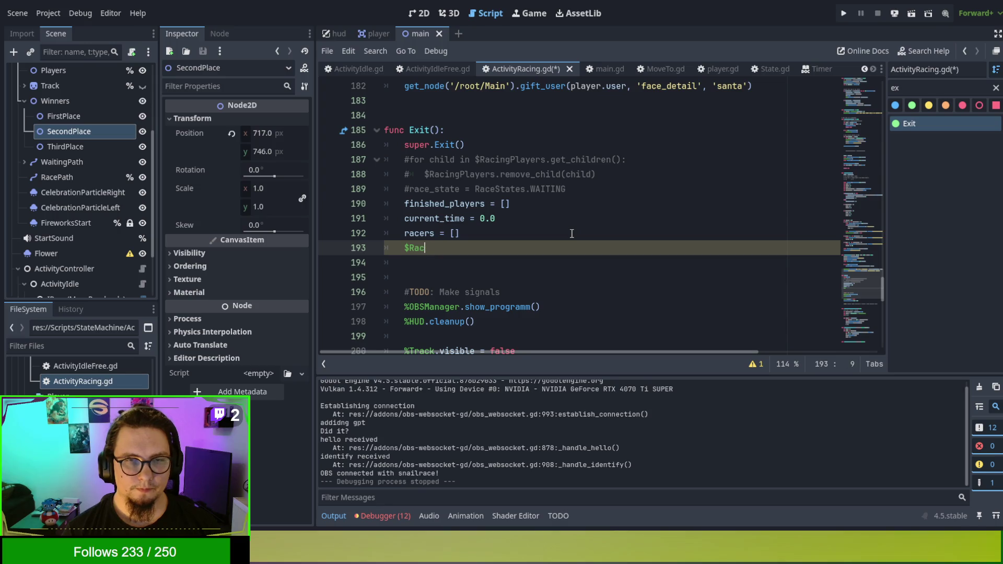
pyautogui.write('h')
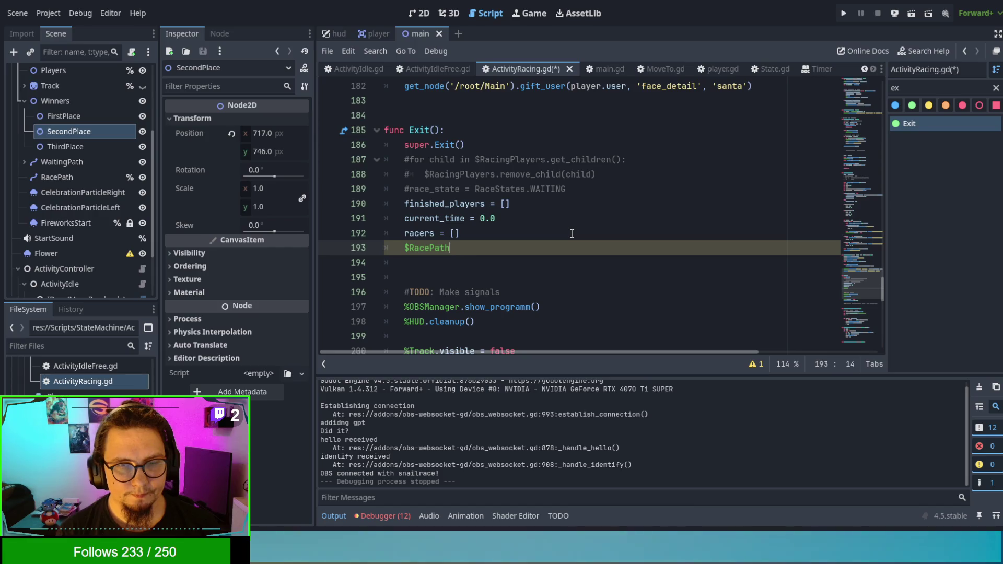
pyautogui.write('th.')
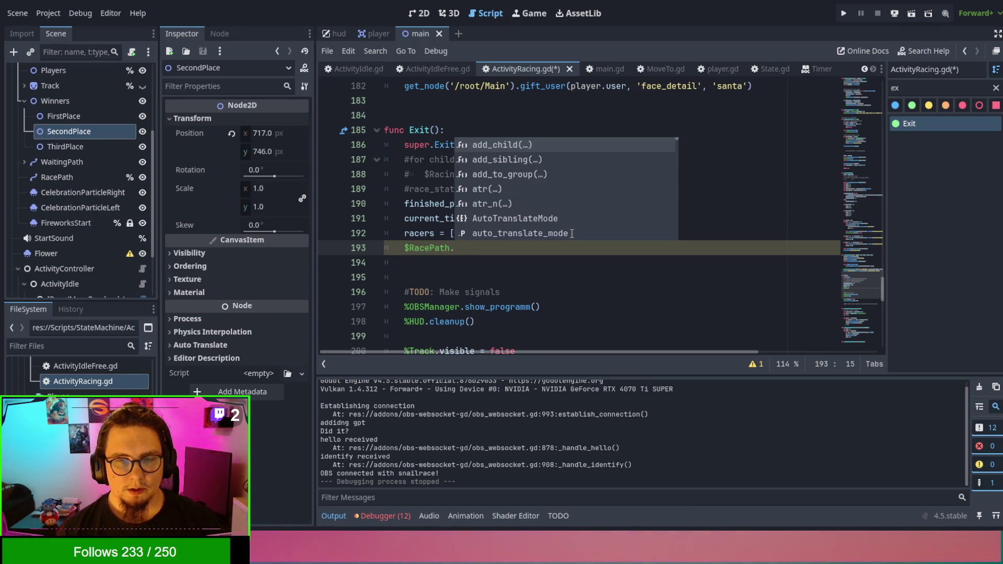
pyautogui.write('re')
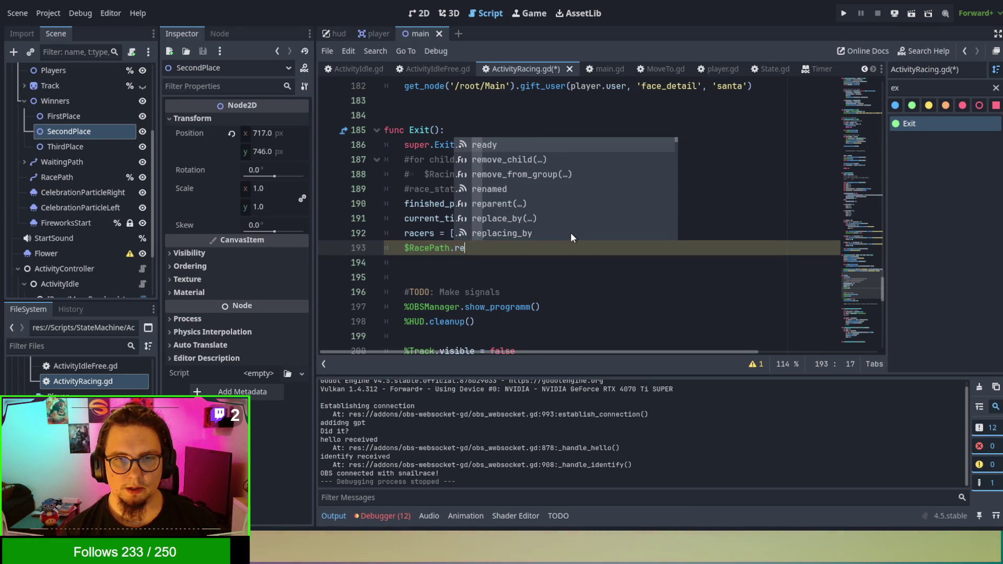
pyautogui.write('mo')
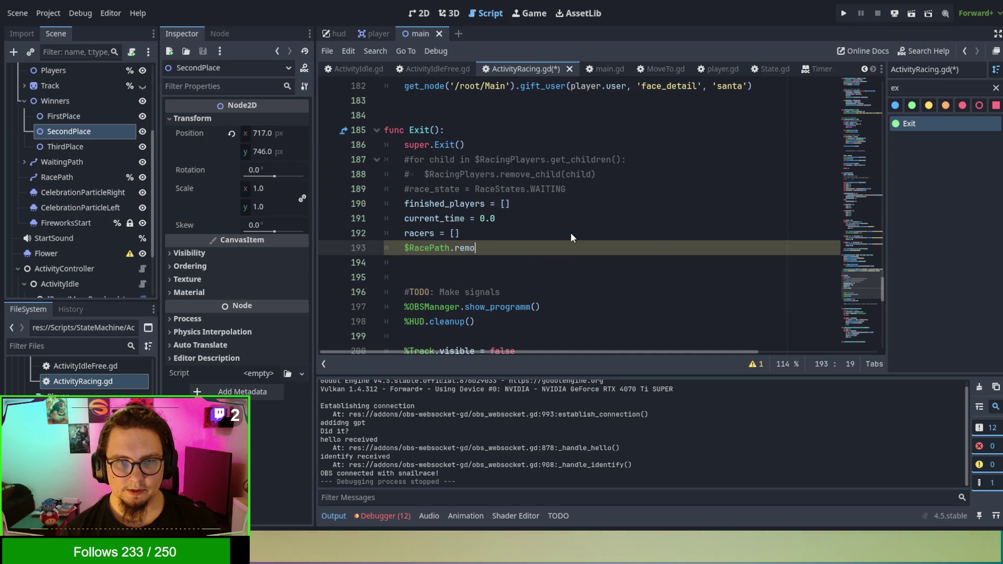
pyautogui.write('ve(')
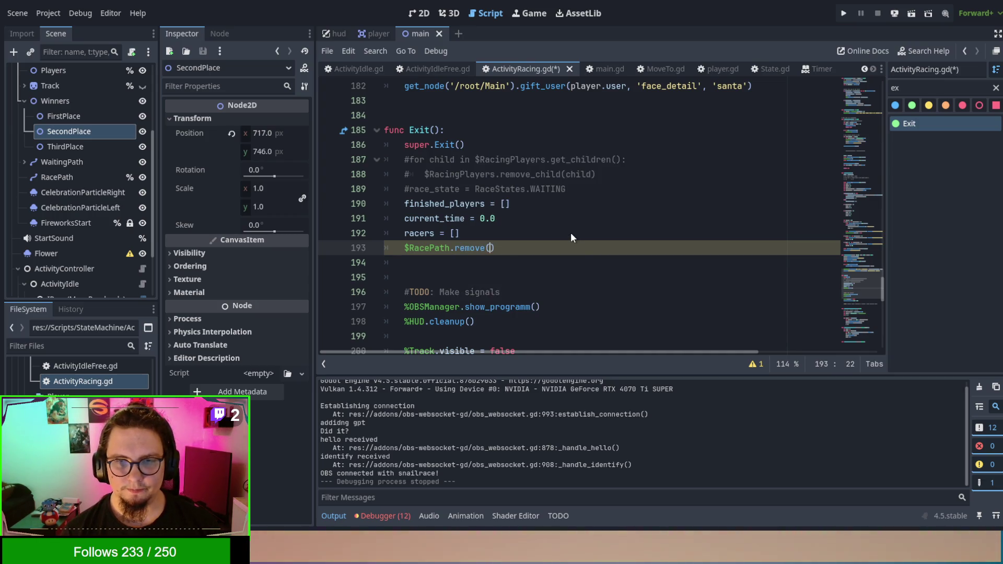
pyautogui.press('BackSpace')
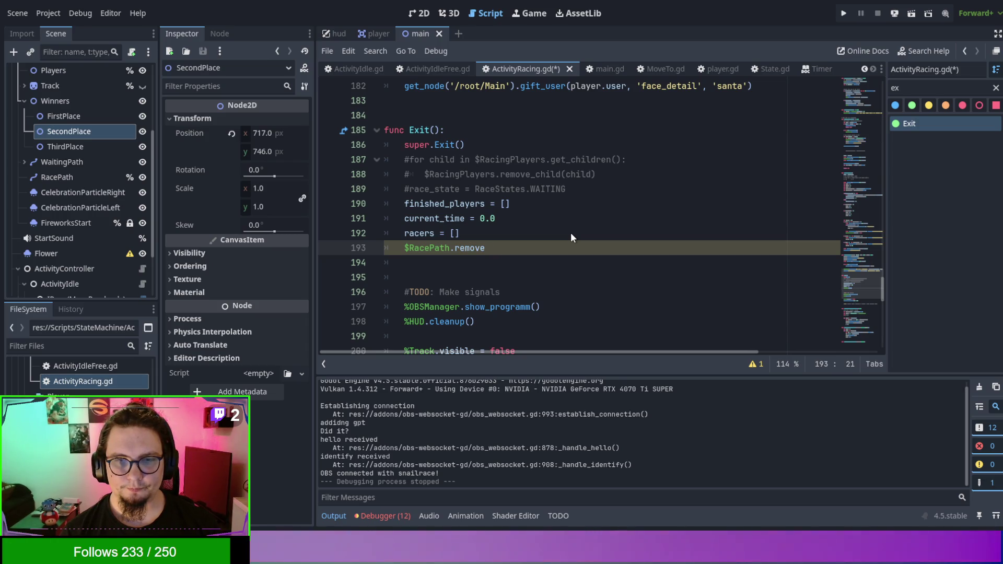
pyautogui.write('_')
pyautogui.press('Return')
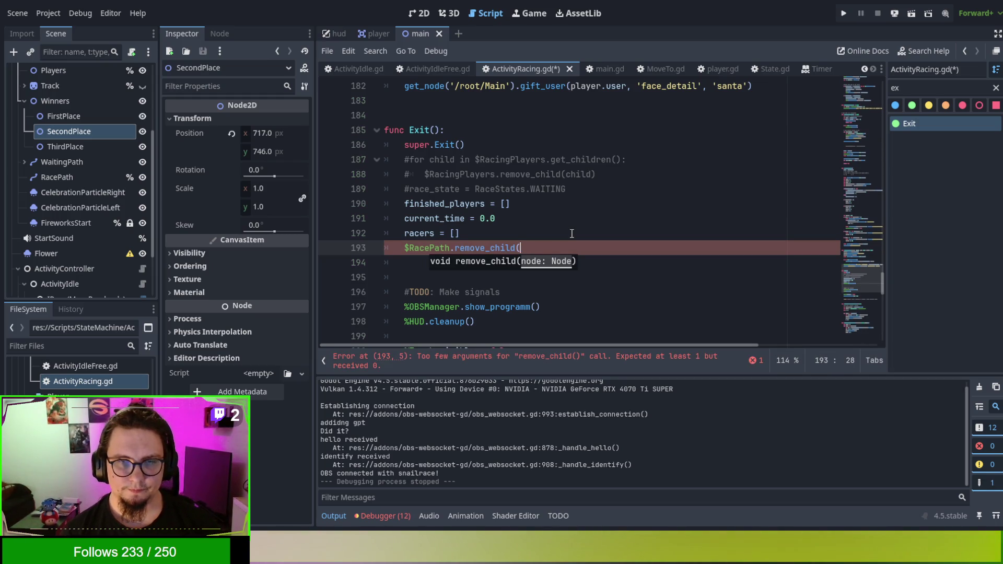
pyautogui.press('BackSpace')
pyautogui.press('BackSpace')
pyautogui.press('BackSpace')
pyautogui.press('Home')
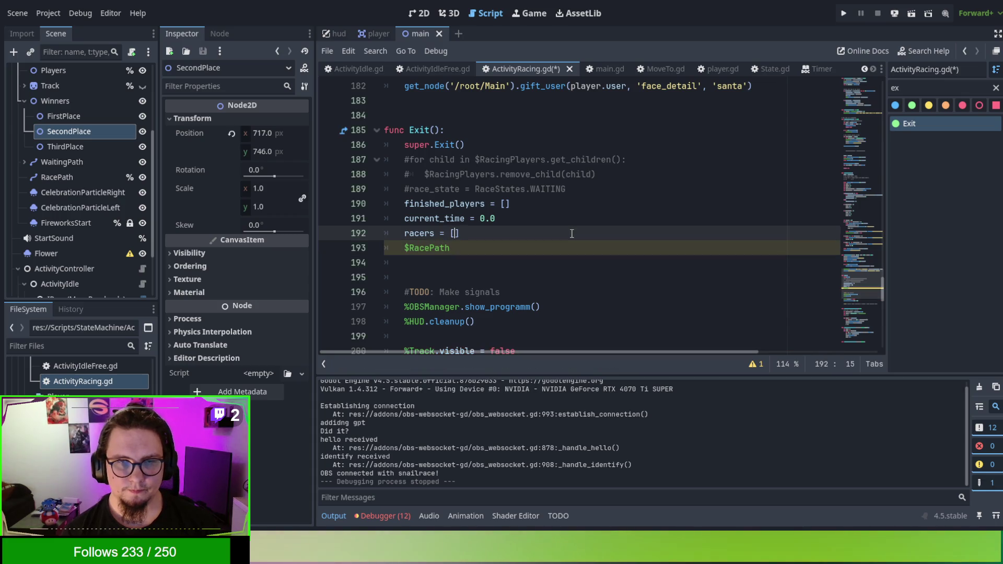
# Turn it into 'for follow in $RacePath.get_children():' calling follow.queue_free() in the loop
pyautogui.press('Return')
pyautogui.press('Up')
pyautogui.write('for')
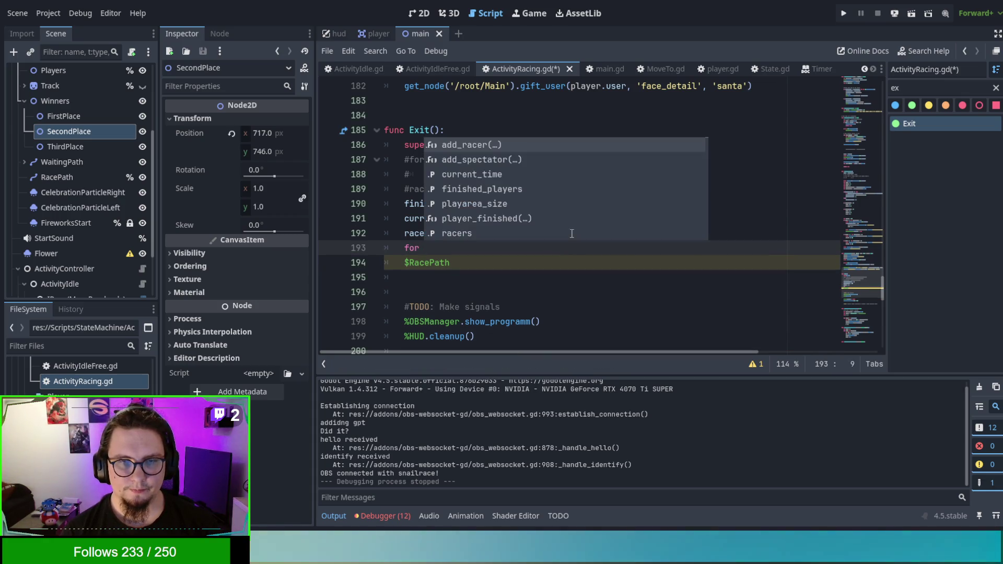
pyautogui.write('follow in')
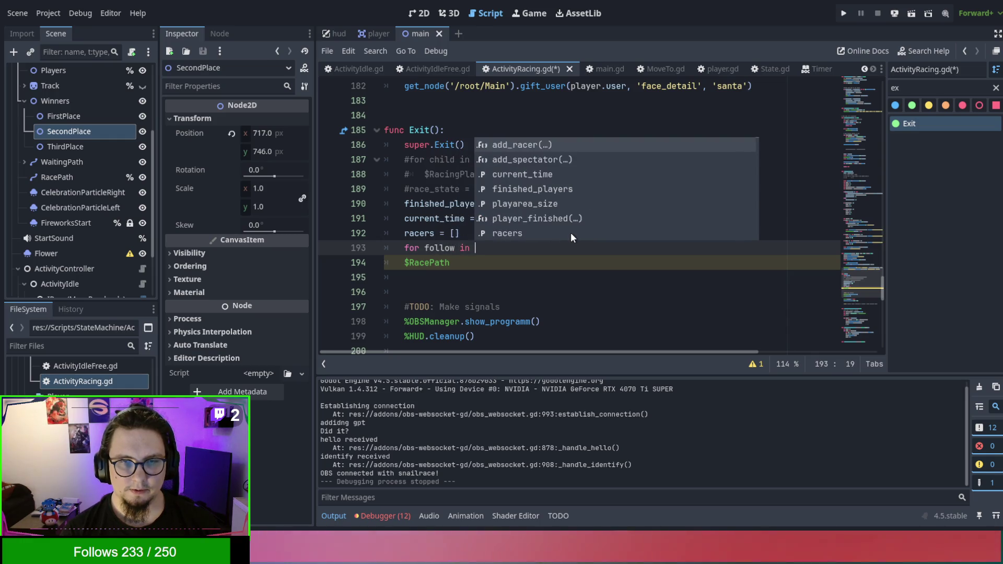
pyautogui.press('Delete')
pyautogui.press('Delete')
pyautogui.press('End')
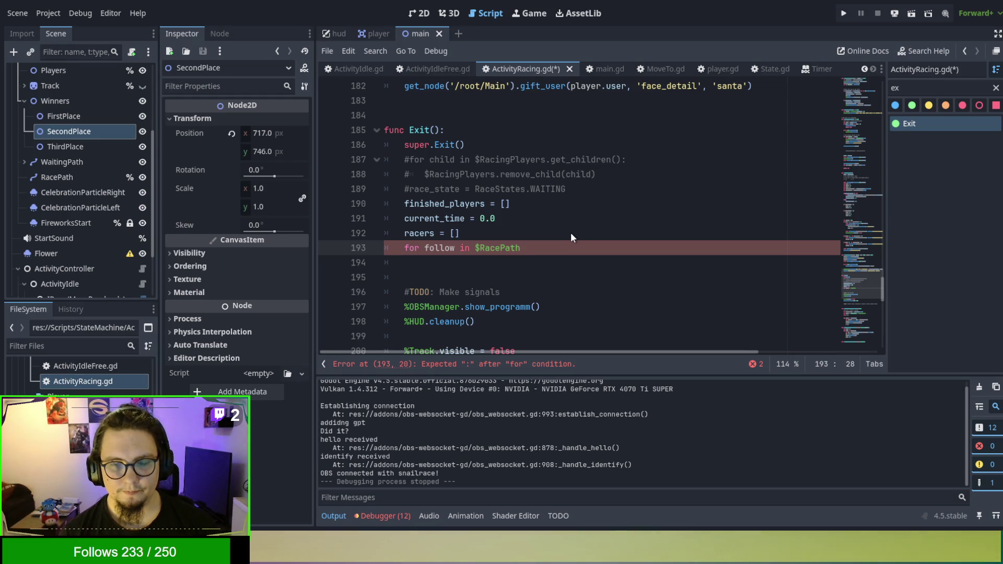
pyautogui.write('.get_childer')
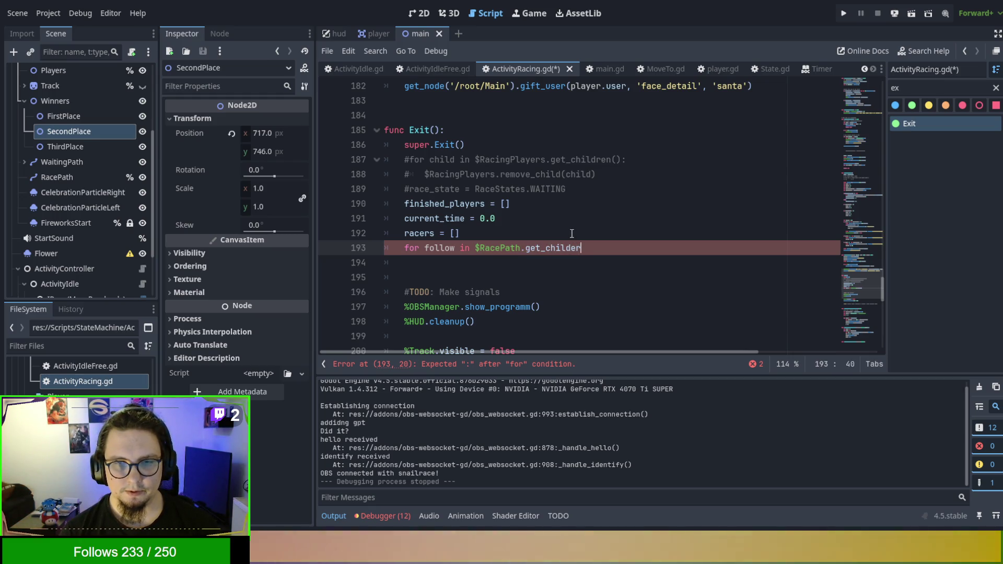
pyautogui.press('BackSpace')
pyautogui.press('BackSpace')
pyautogui.write('ren():')
pyautogui.press('Return')
pyautogui.write('follow.qu')
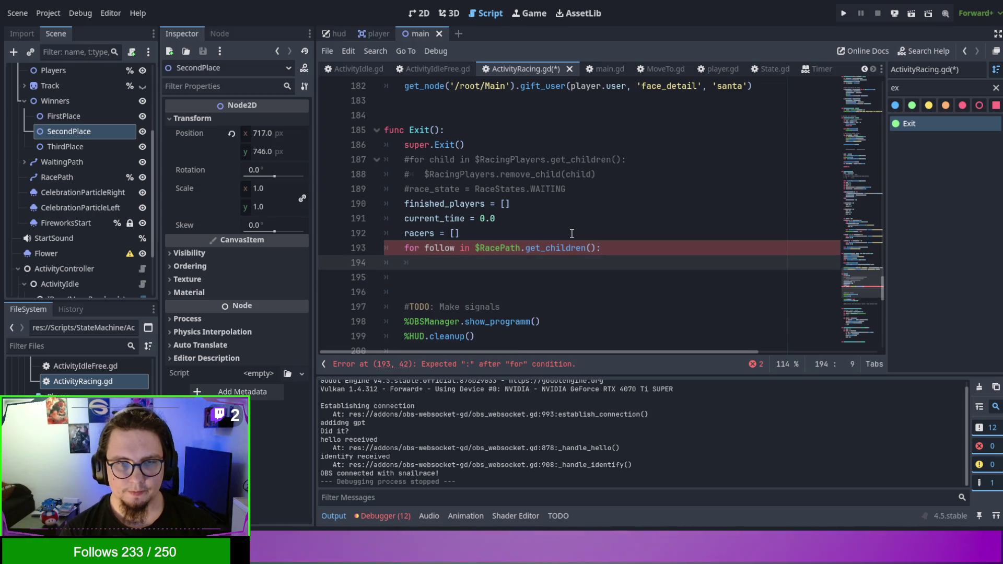
pyautogui.write('e')
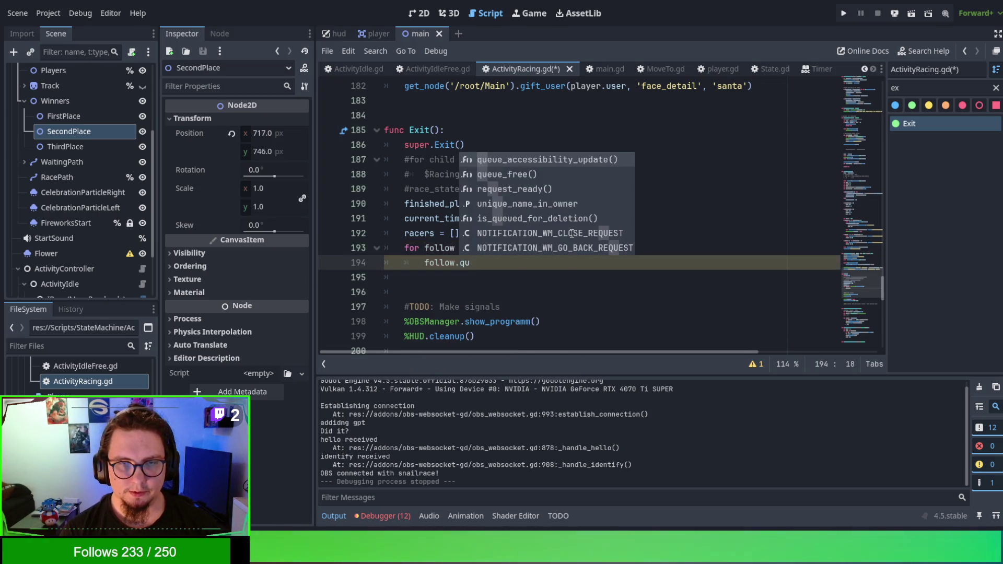
pyautogui.press('Down')
pyautogui.press('Return')
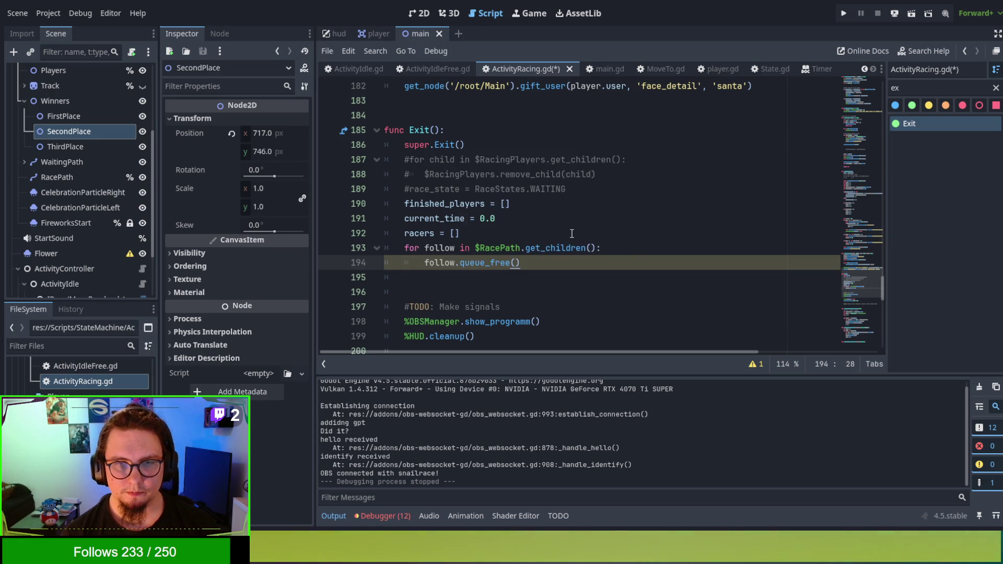
pyautogui.click(591, 233)
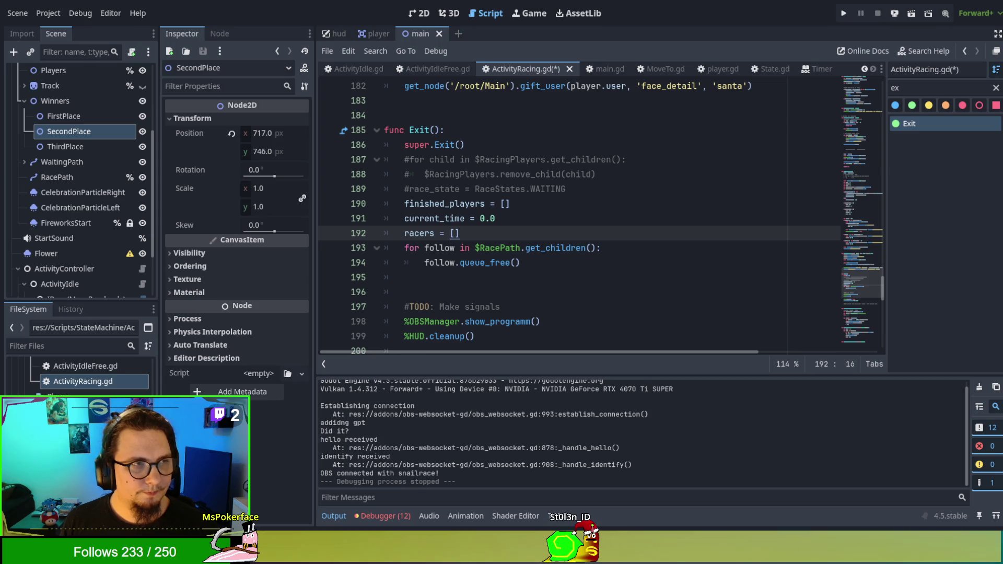
pyautogui.click(674, 245)
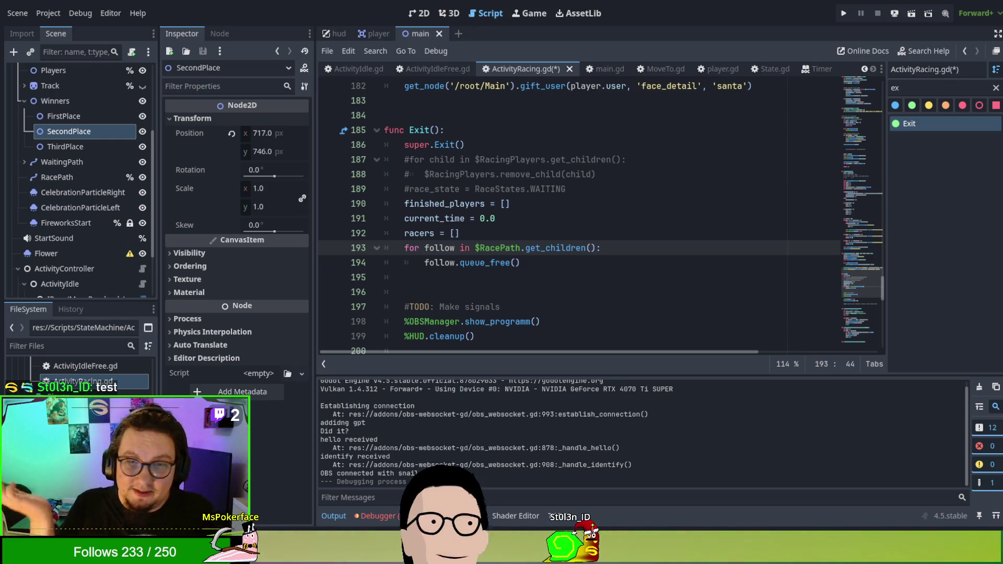
pyautogui.click(657, 307)
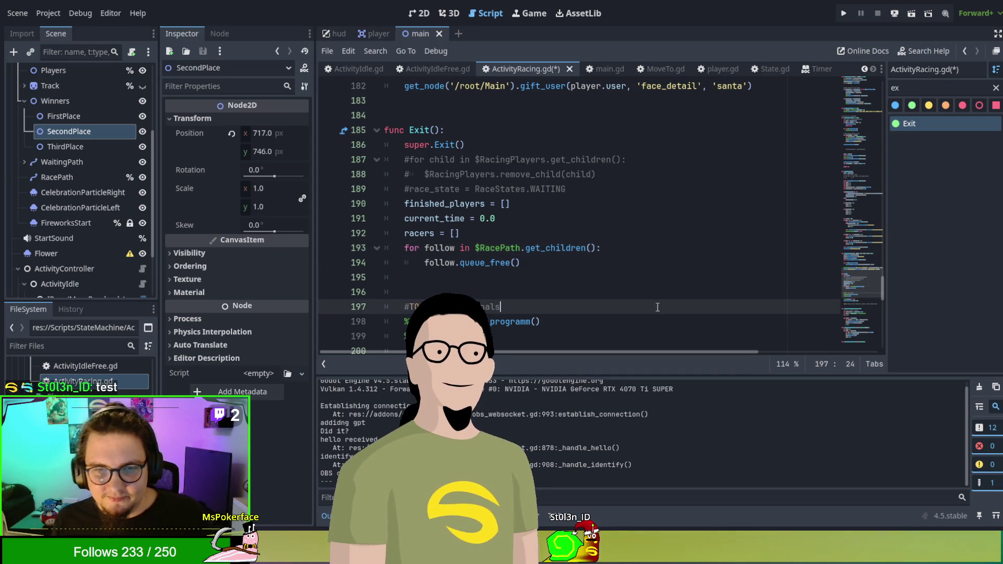
# Save and run the game, start a race, then select RacePath on the failing line 193
pyautogui.press('F5')
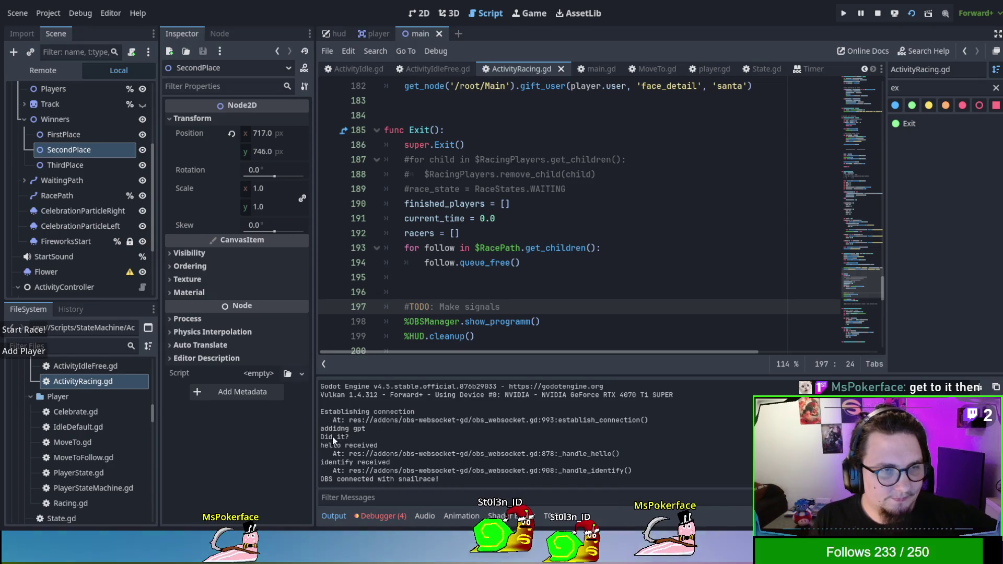
pyautogui.click(29, 335)
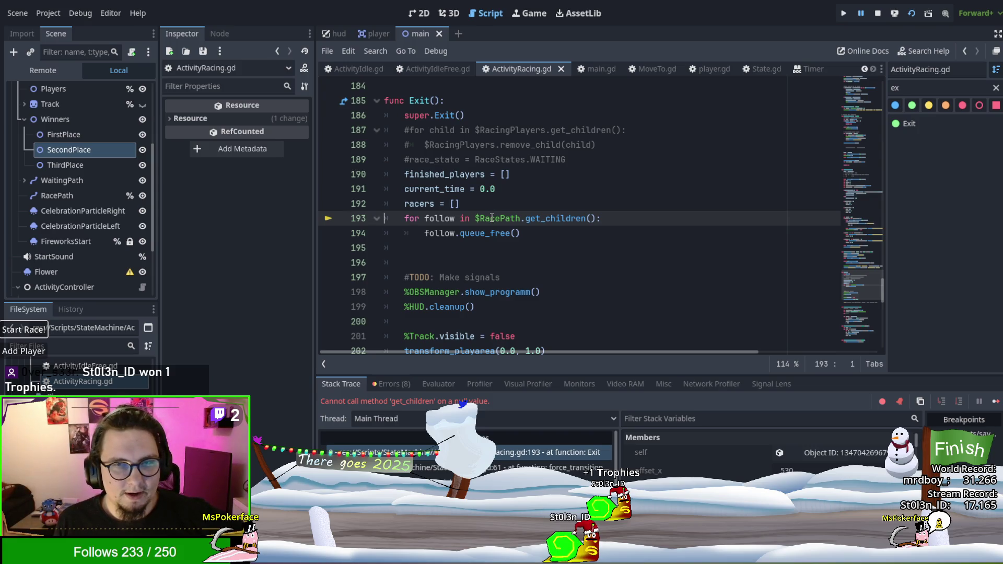
pyautogui.doubleClick(491, 219)
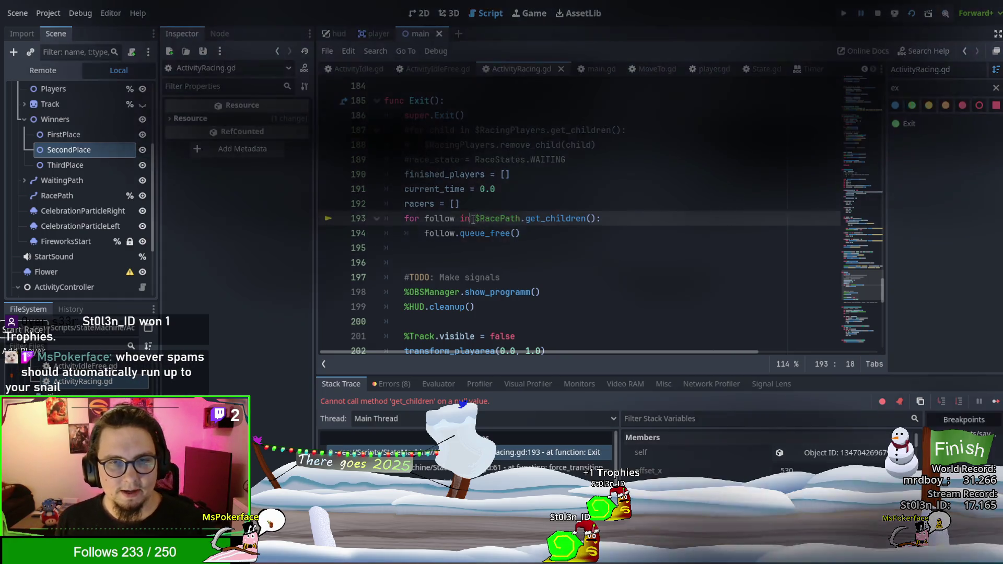
# Change $RacePath to %RacePath on line 193 and relaunch the game with F5
pyautogui.click(480, 218)
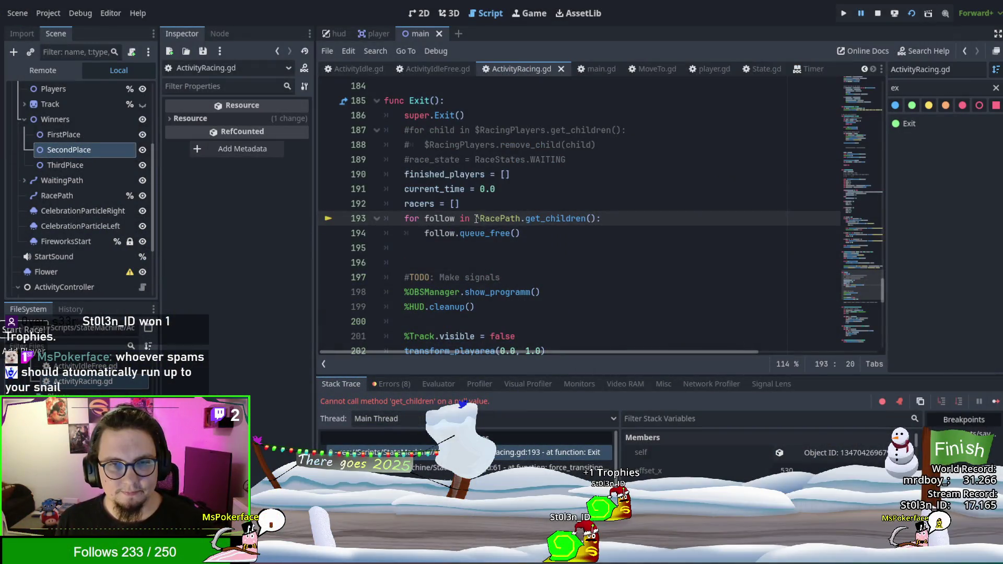
pyautogui.press('BackSpace')
pyautogui.write('%')
pyautogui.click(505, 187)
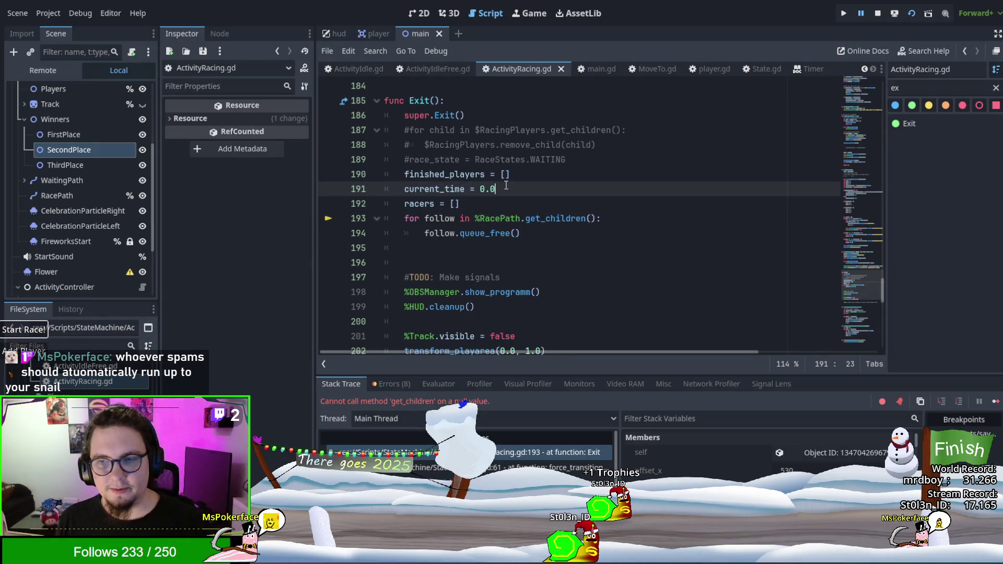
pyautogui.click(531, 208)
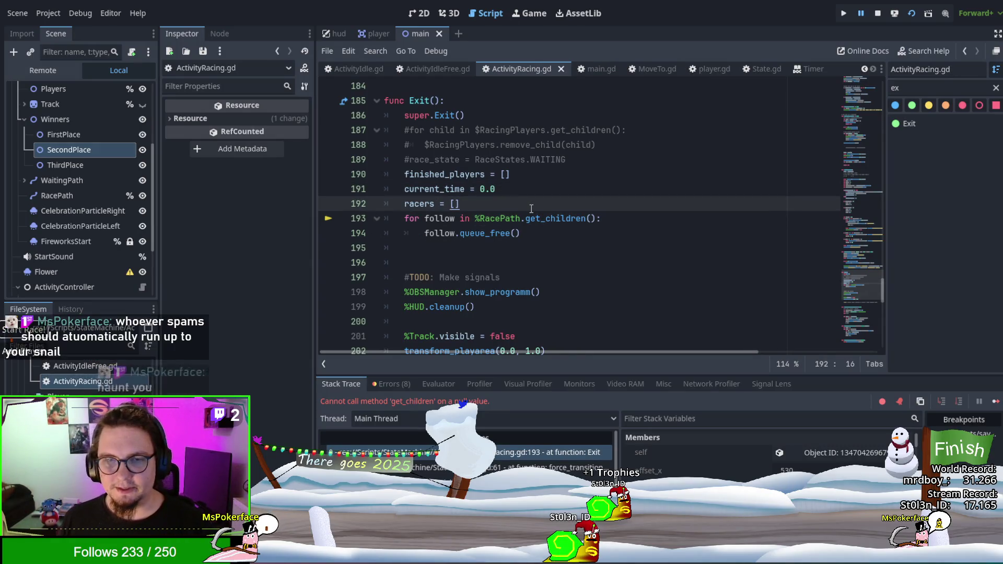
pyautogui.press('F5')
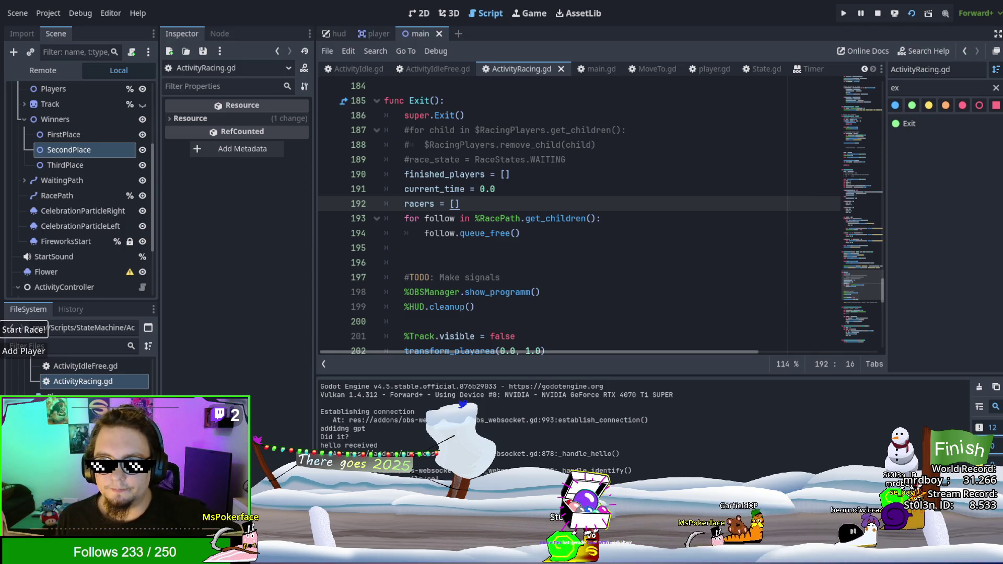
# Stop the game, review ActivityRacing.gd's Exit code, and select the racers reset in Enter()
pyautogui.press('F8')
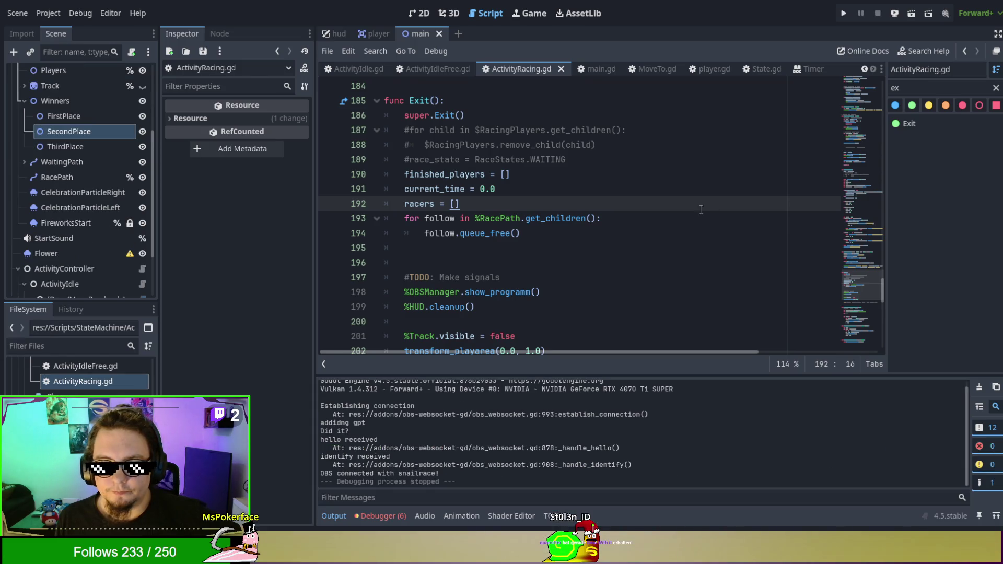
pyautogui.scroll(1, 653, 243)
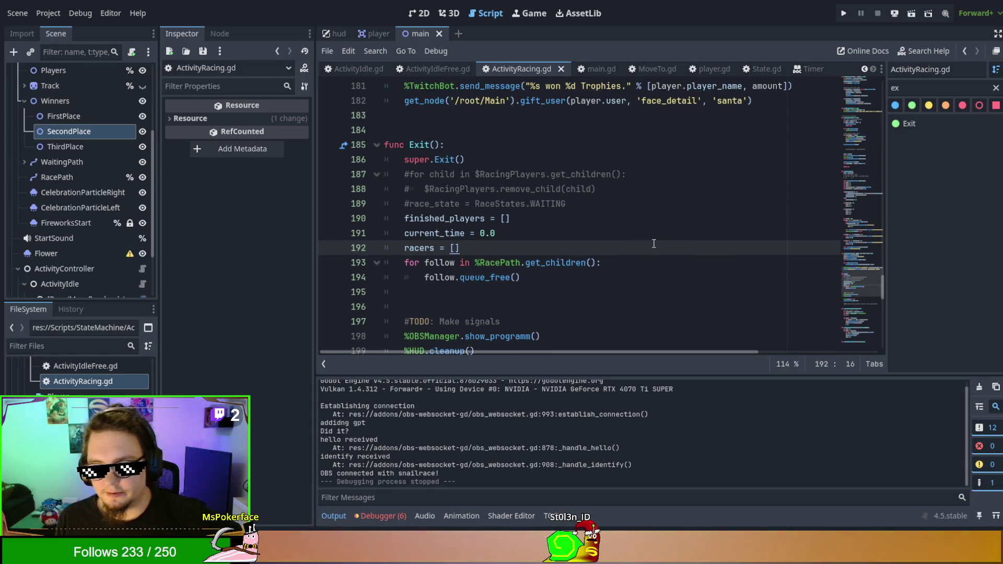
pyautogui.scroll(1, 654, 244)
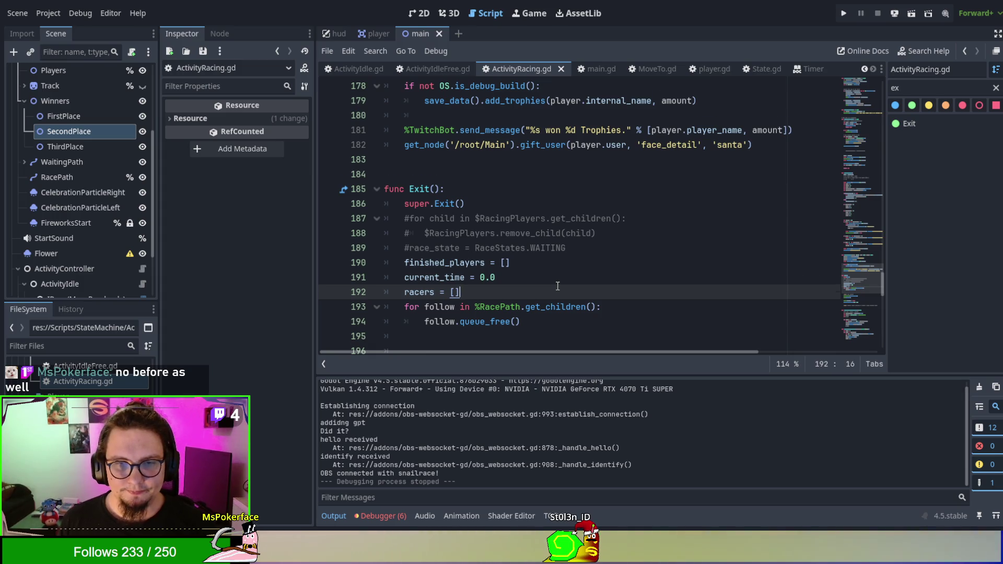
pyautogui.scroll(-1, 557, 286)
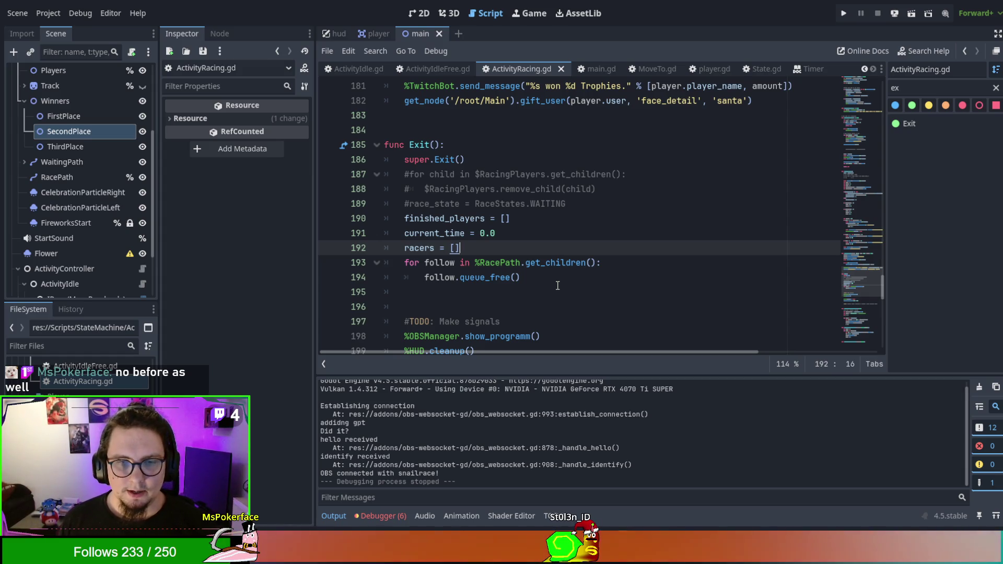
pyautogui.scroll(-1, 557, 286)
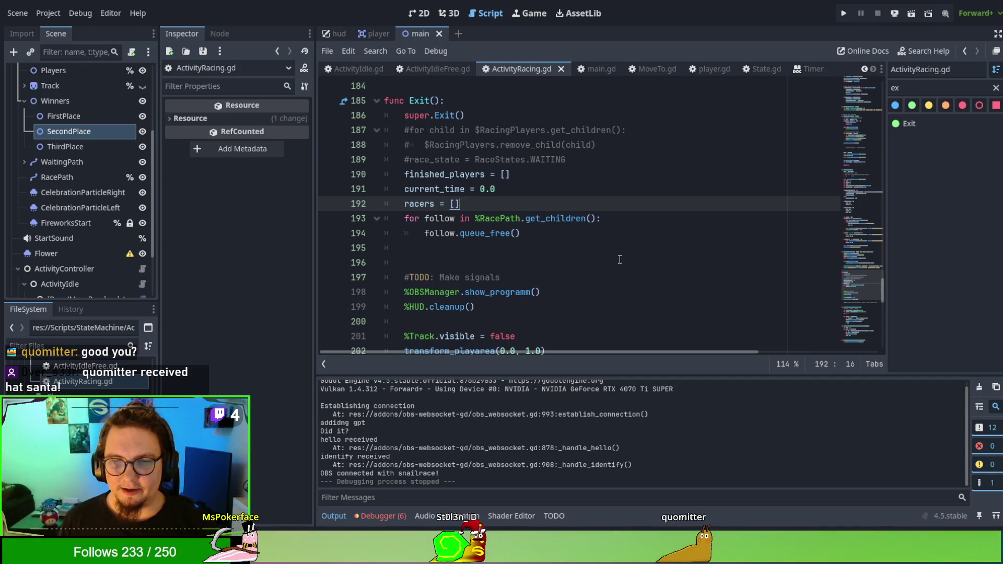
pyautogui.scroll(-5, 620, 260)
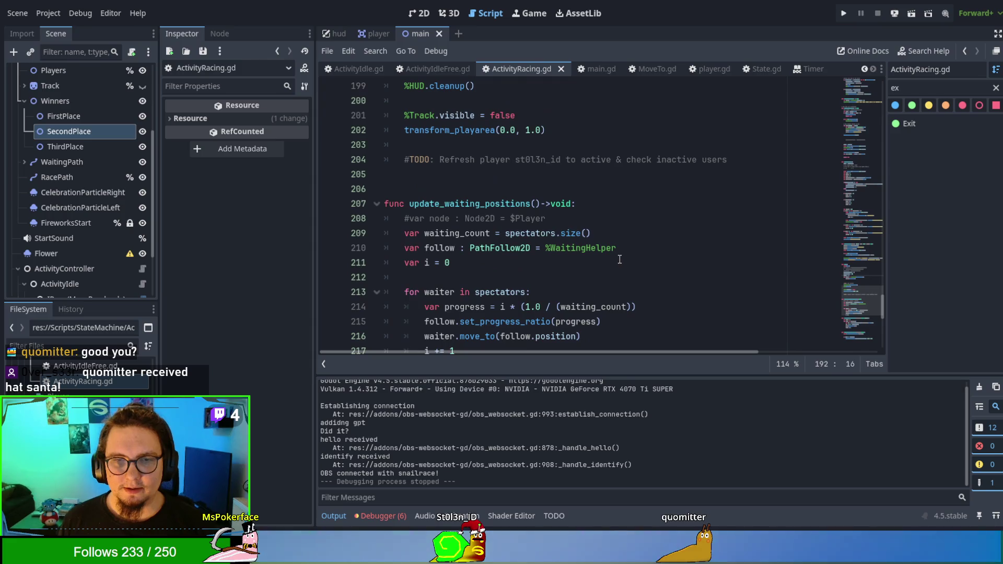
pyautogui.scroll(5, 619, 260)
pyautogui.scroll(-2, 620, 259)
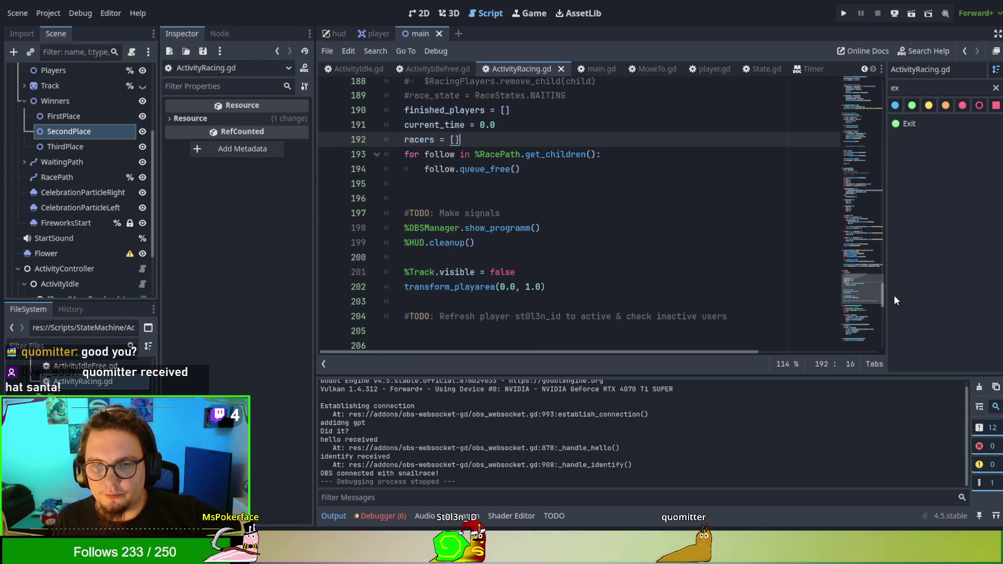
pyautogui.scroll(9, 752, 272)
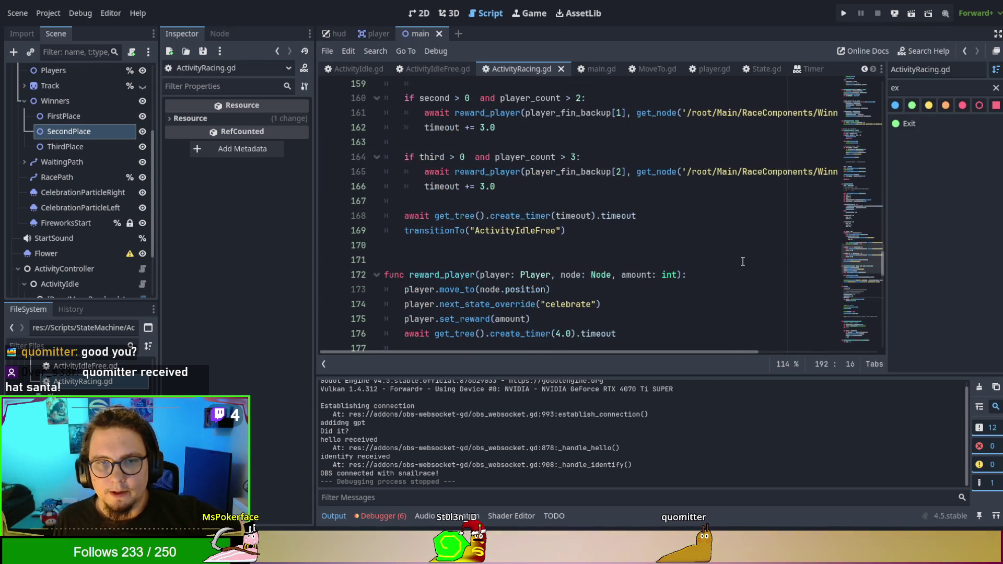
pyautogui.scroll(-2, 740, 263)
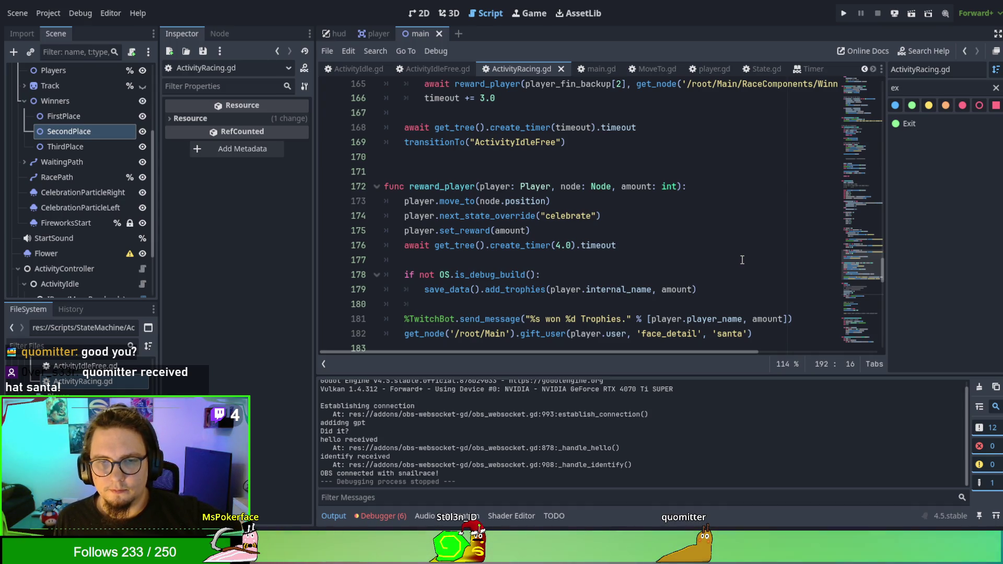
pyautogui.scroll(-1, 741, 259)
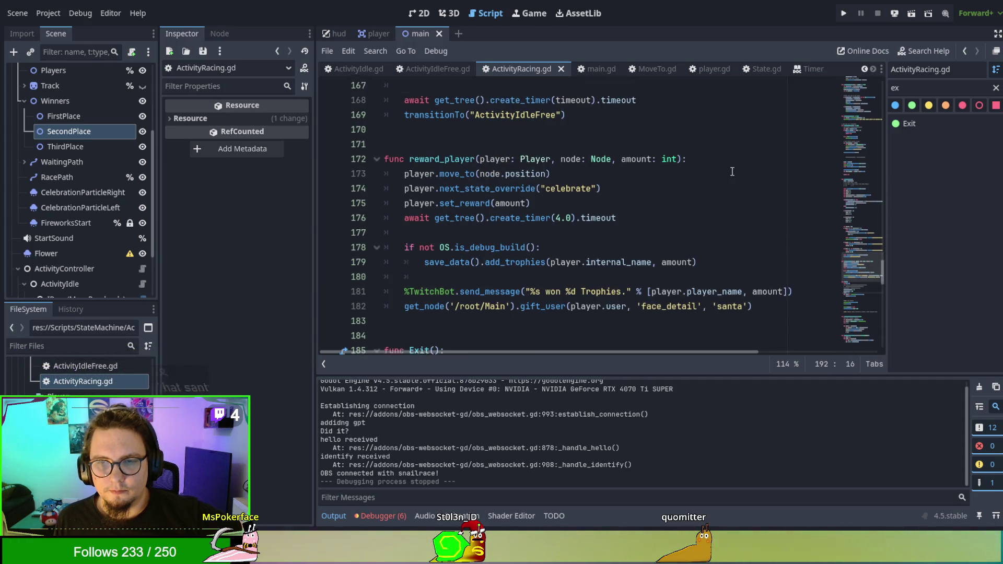
pyautogui.scroll(8, 732, 171)
pyautogui.scroll(7, 727, 276)
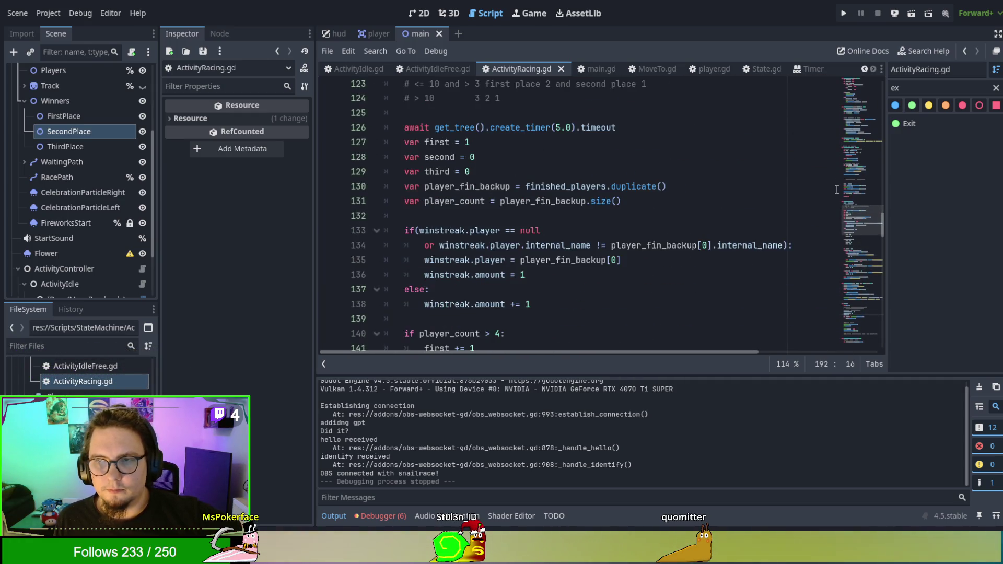
pyautogui.scroll(4, 736, 220)
pyautogui.scroll(17, 712, 251)
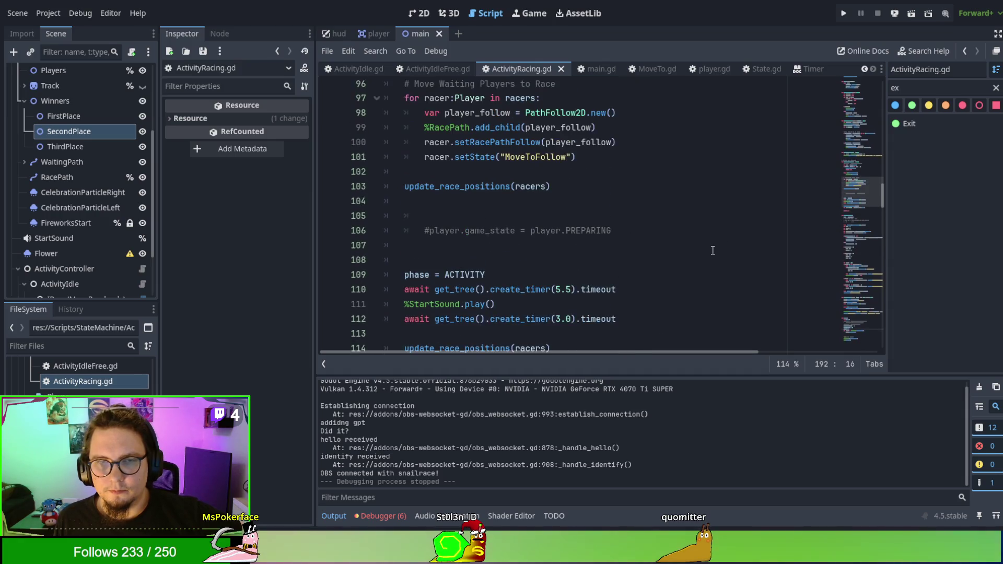
pyautogui.scroll(15, 713, 251)
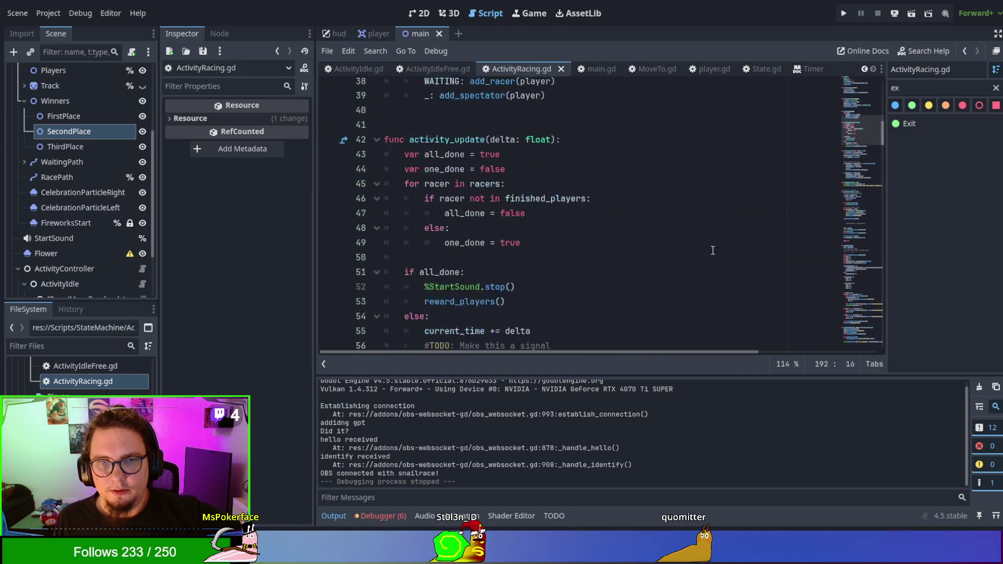
pyautogui.scroll(3, 712, 250)
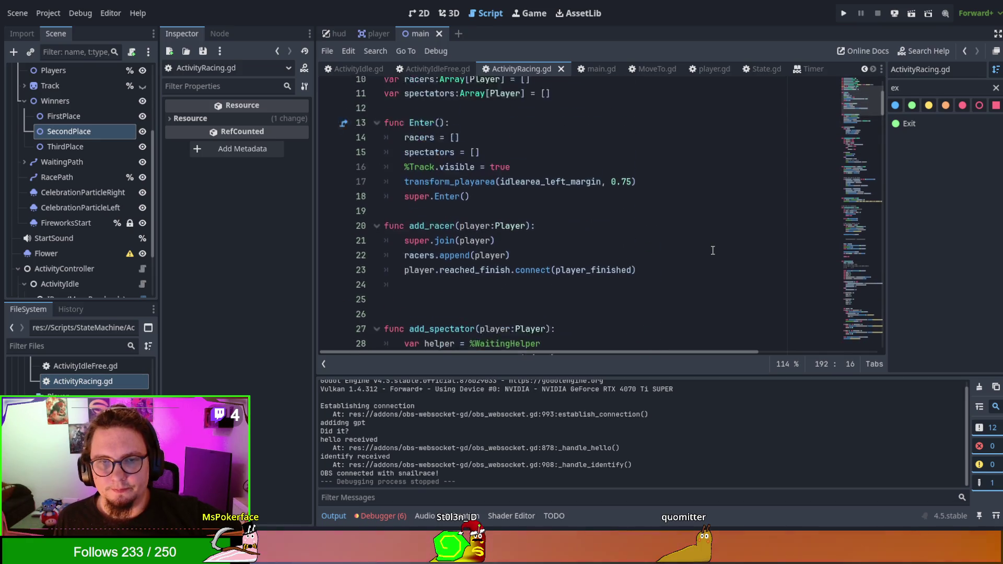
pyautogui.doubleClick(419, 201)
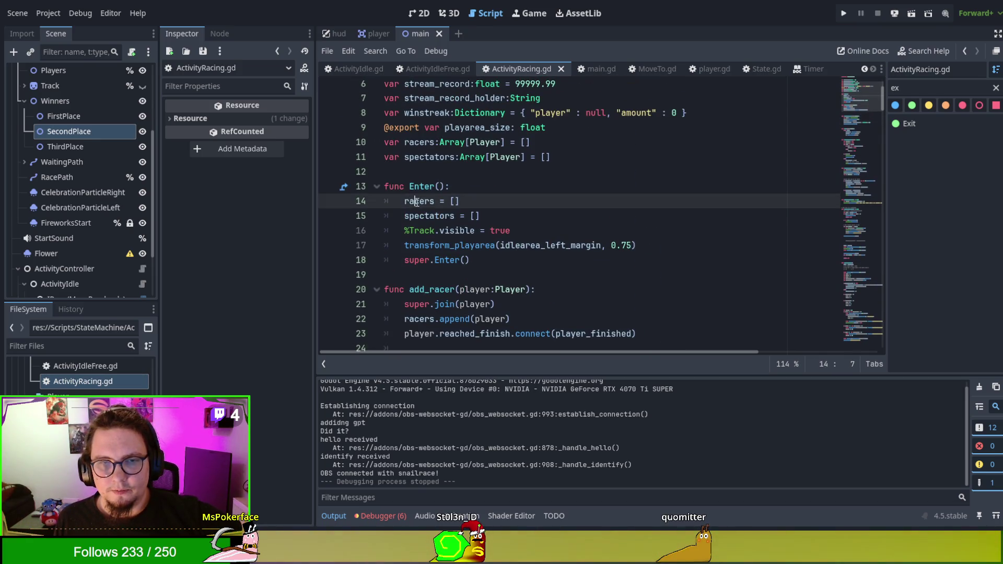
pyautogui.doubleClick(420, 214)
pyautogui.doubleClick(419, 207)
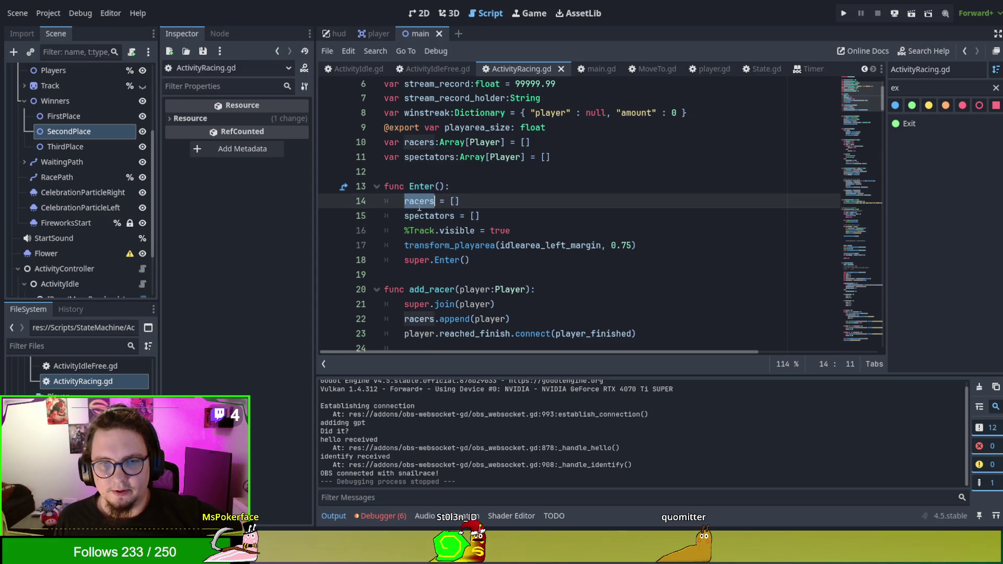
pyautogui.doubleClick(422, 212)
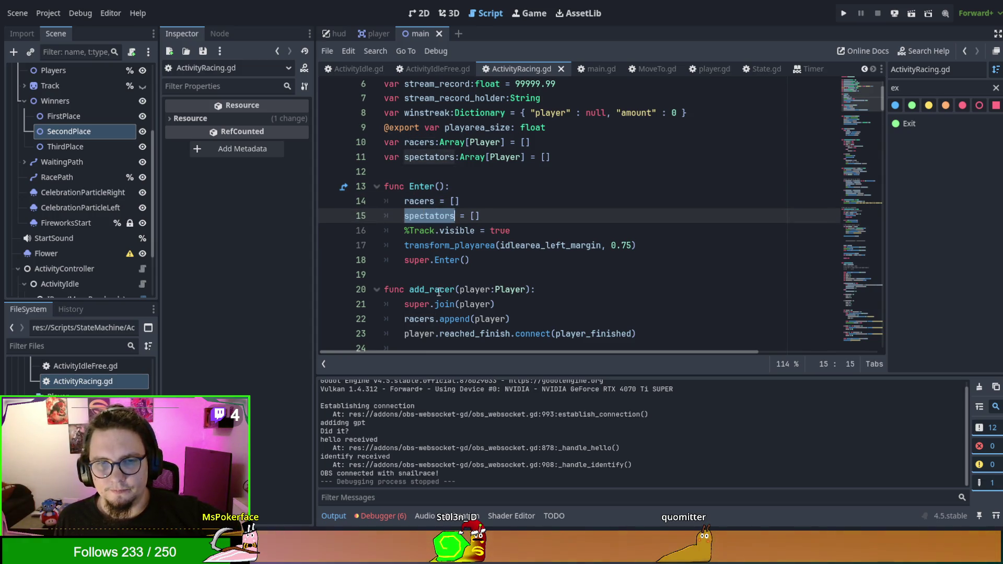
pyautogui.click(470, 260)
pyautogui.click(507, 230)
pyautogui.doubleClick(433, 246)
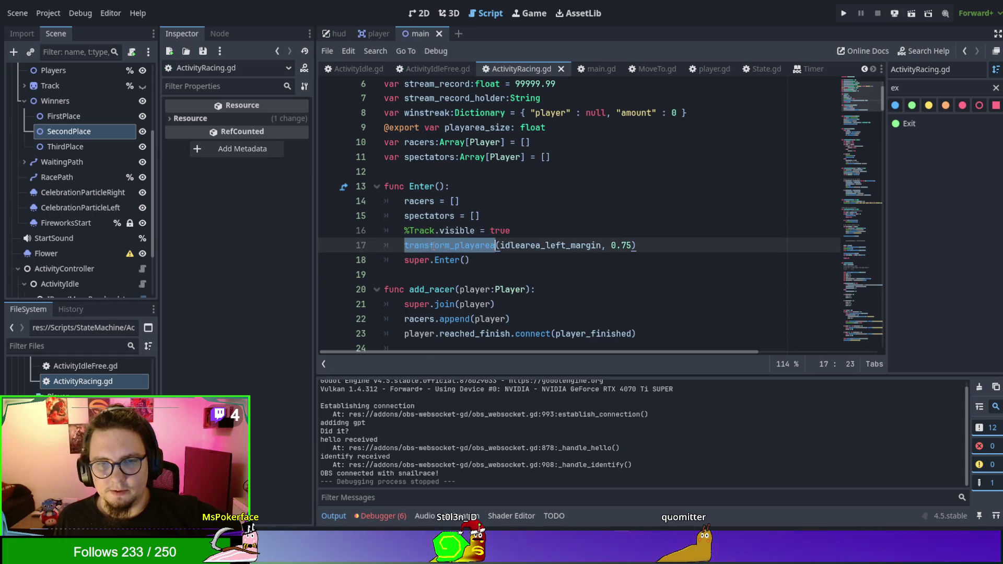
pyautogui.scroll(-1, 443, 230)
pyautogui.click(455, 215)
pyautogui.scroll(-2, 452, 217)
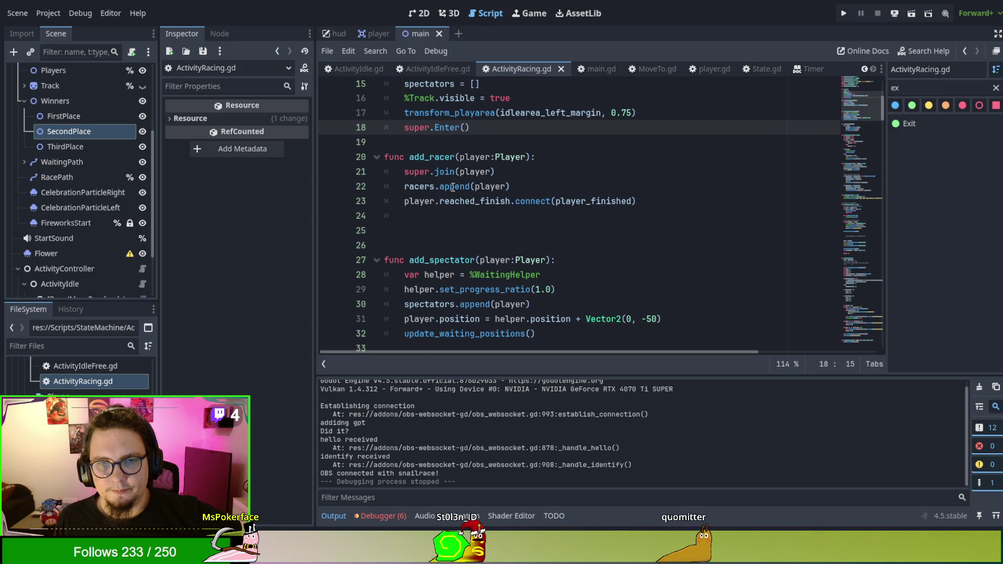
pyautogui.click(455, 188)
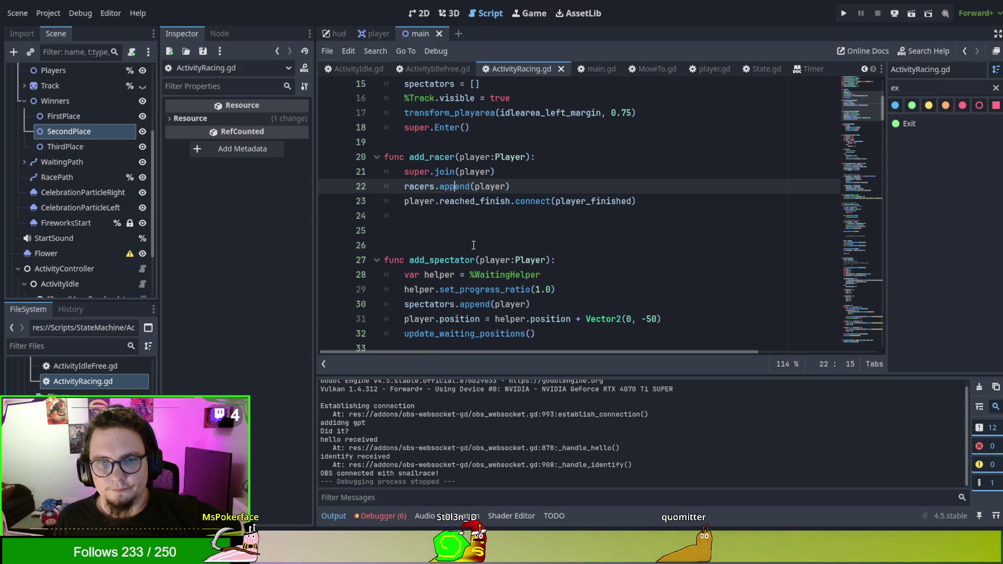
pyautogui.scroll(-1, 473, 244)
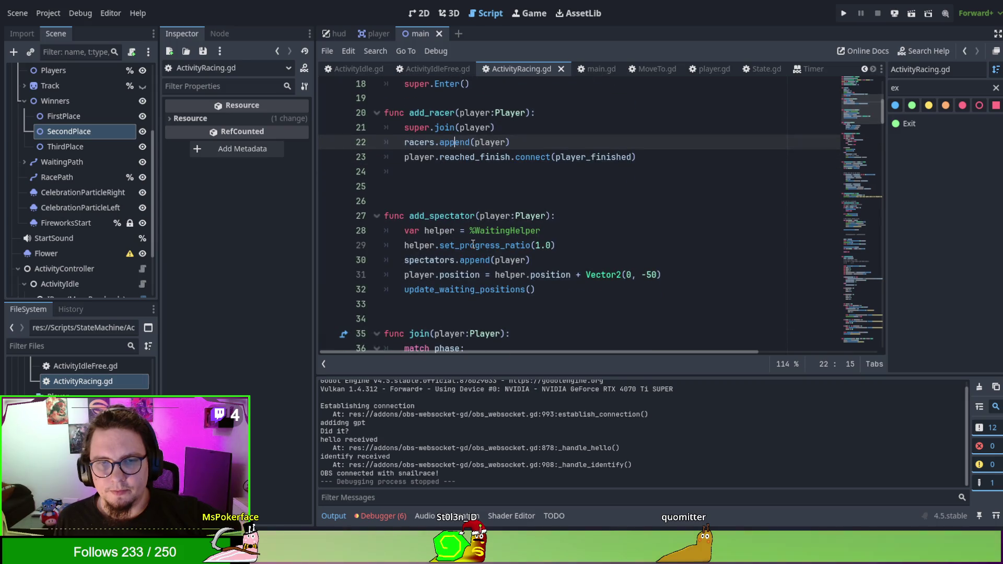
pyautogui.scroll(-1, 473, 245)
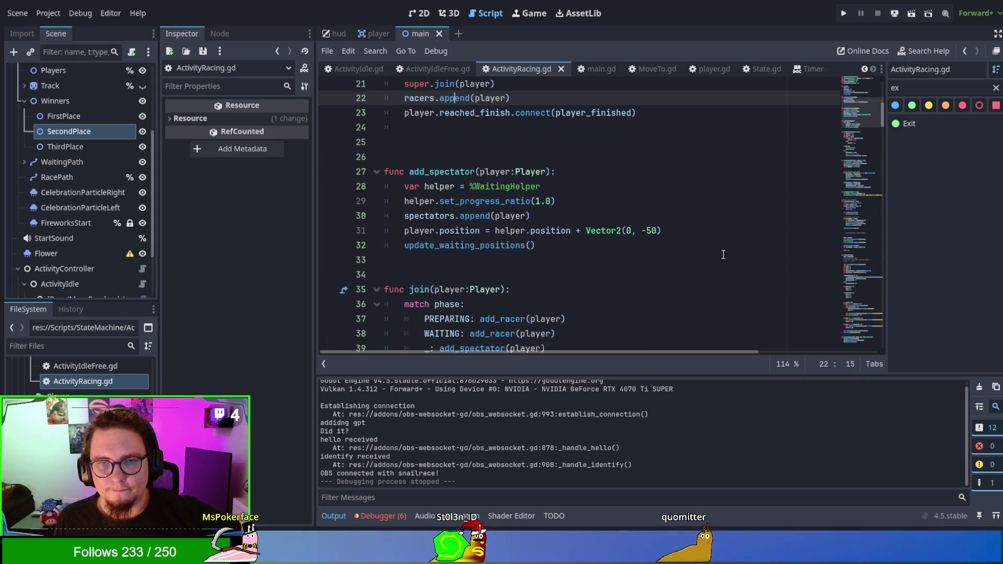
pyautogui.scroll(-3, 723, 254)
pyautogui.scroll(2, 723, 254)
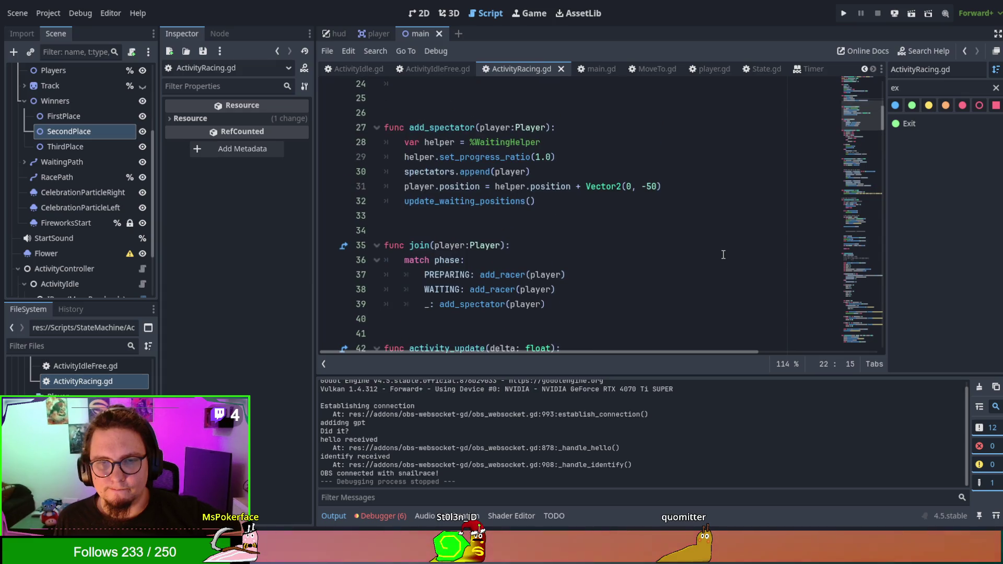
pyautogui.scroll(-3, 723, 254)
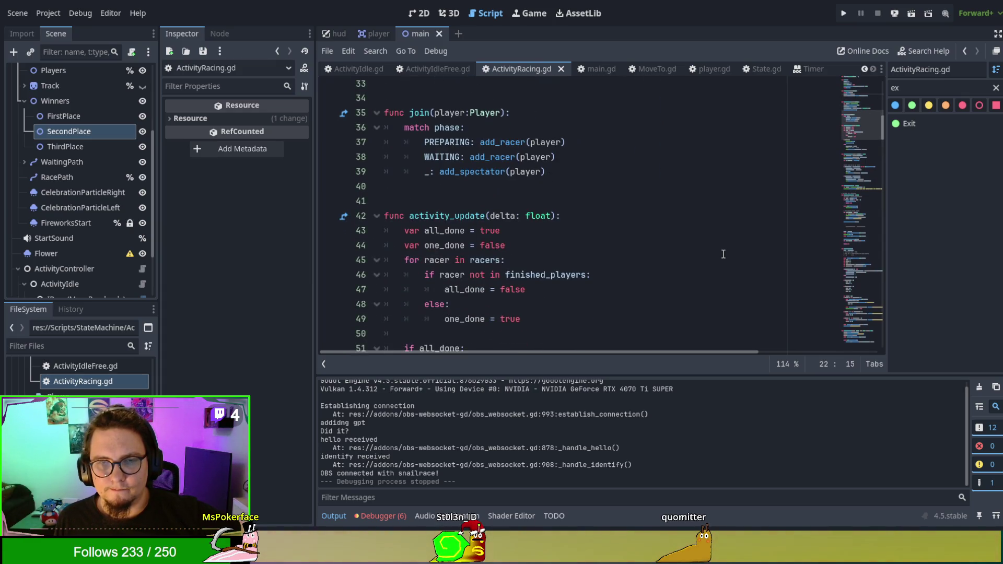
pyautogui.scroll(-2, 722, 254)
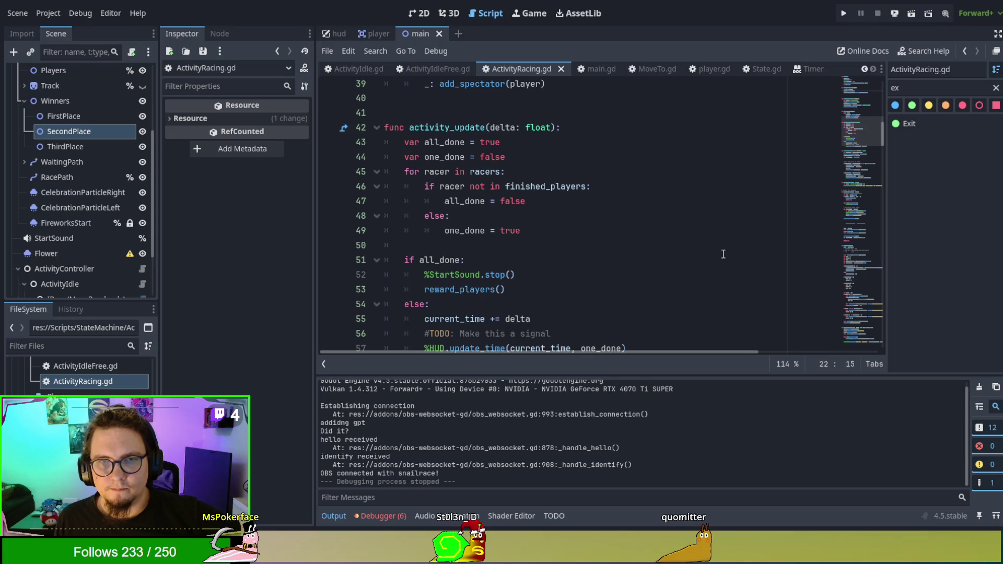
pyautogui.scroll(2, 723, 254)
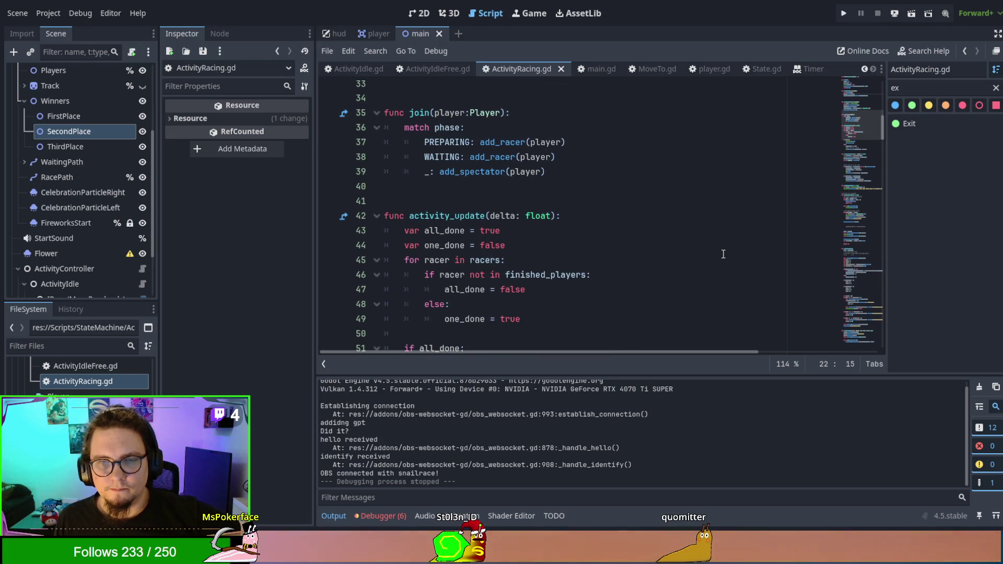
pyautogui.scroll(-2, 723, 255)
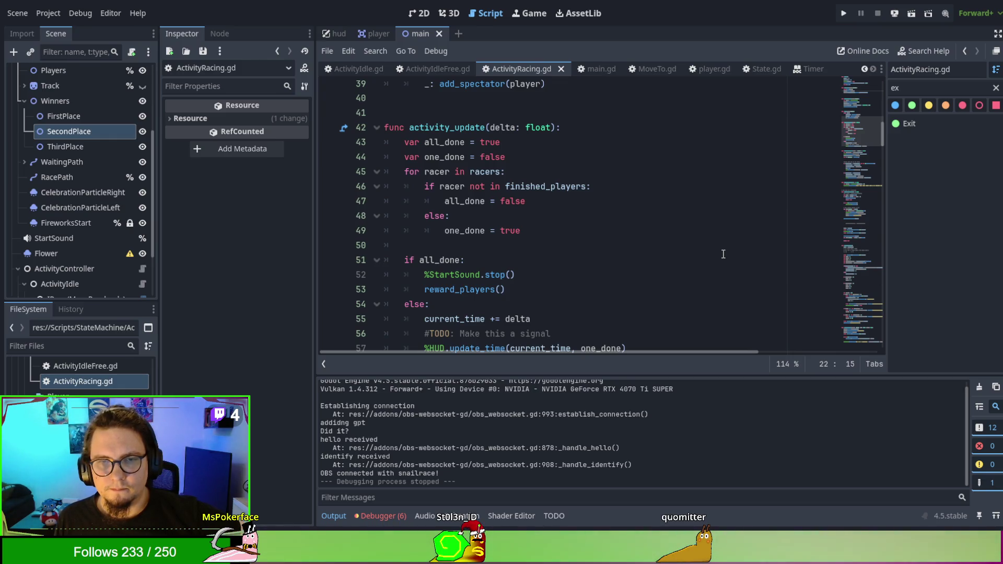
pyautogui.scroll(-3, 723, 254)
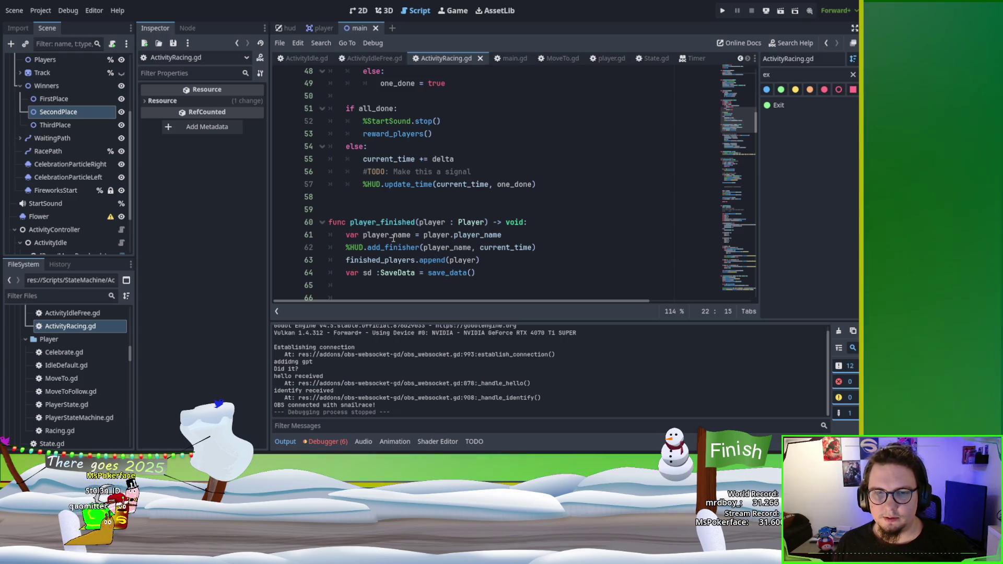
pyautogui.scroll(-7, 393, 238)
pyautogui.scroll(-4, 393, 235)
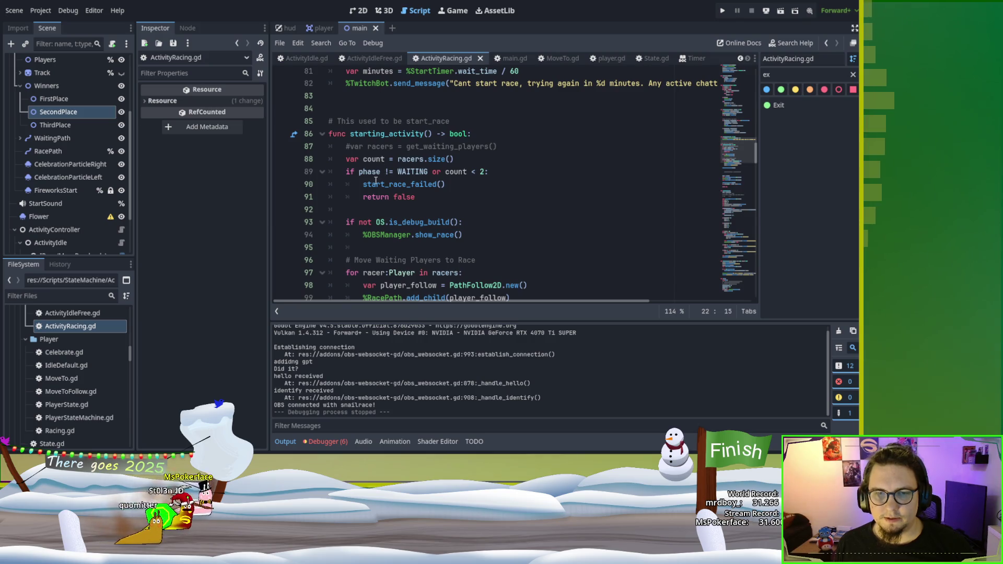
pyautogui.scroll(-1, 376, 138)
pyautogui.click(393, 146)
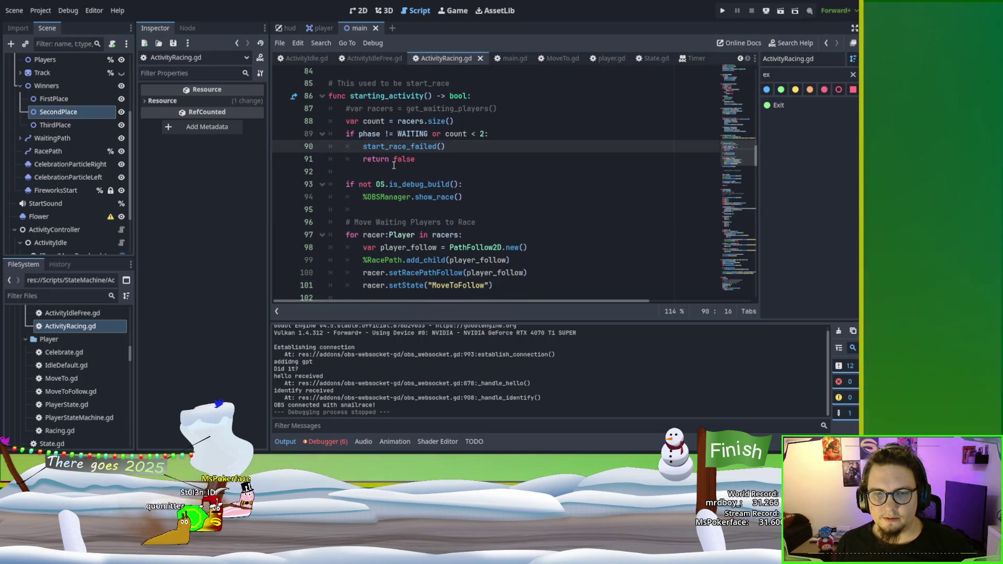
pyautogui.scroll(-2, 393, 151)
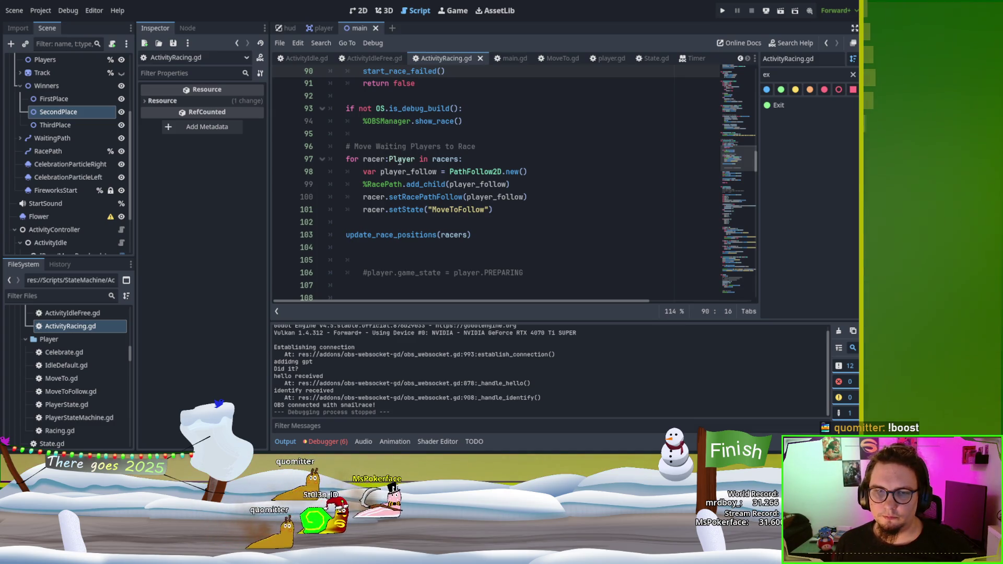
pyautogui.doubleClick(402, 172)
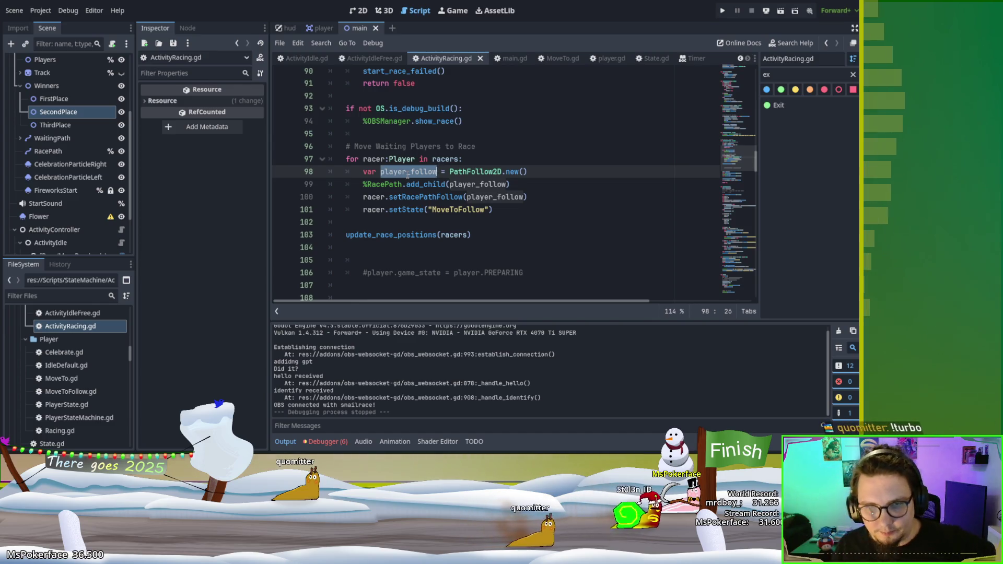
pyautogui.keyDown('ctrl'); pyautogui.click(429, 196); pyautogui.keyUp('ctrl')
# Open MoveToFollow.gd from FileSystem, select its racing_state variable, then navigate back with Alt+Left
pyautogui.scroll(4, 441, 204)
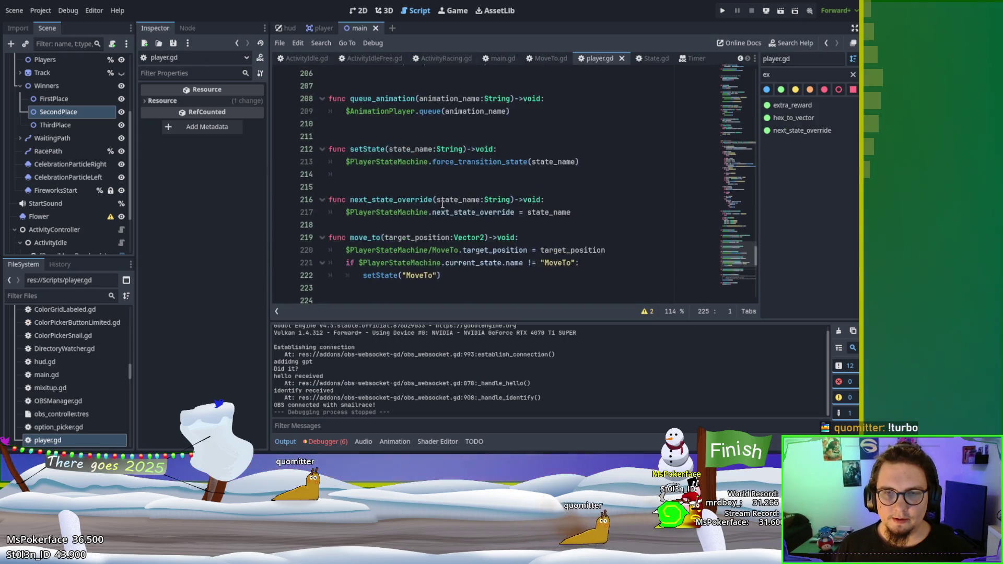
pyautogui.scroll(-5, 441, 188)
pyautogui.scroll(1, 440, 169)
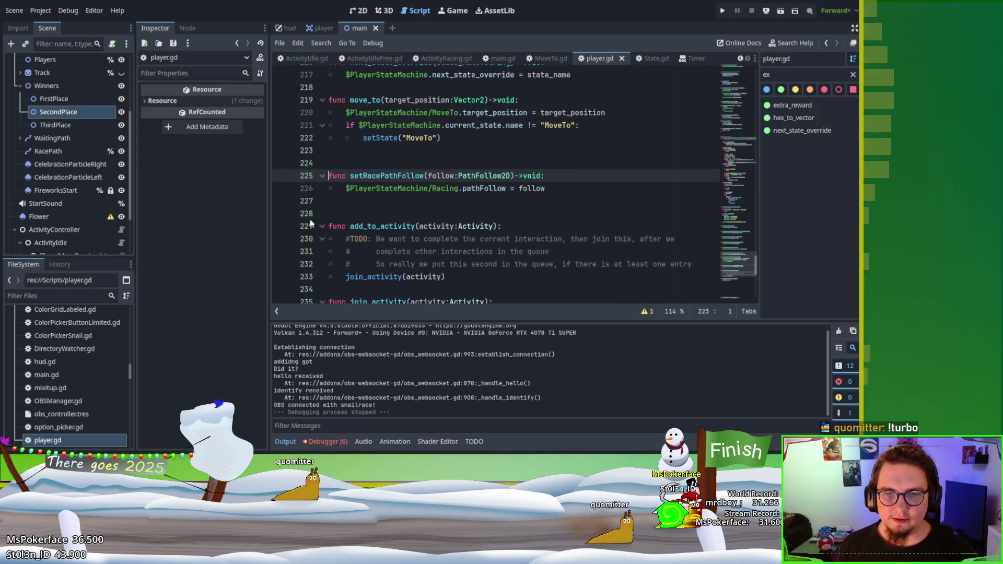
pyautogui.scroll(5, 95, 382)
pyautogui.scroll(2, 95, 385)
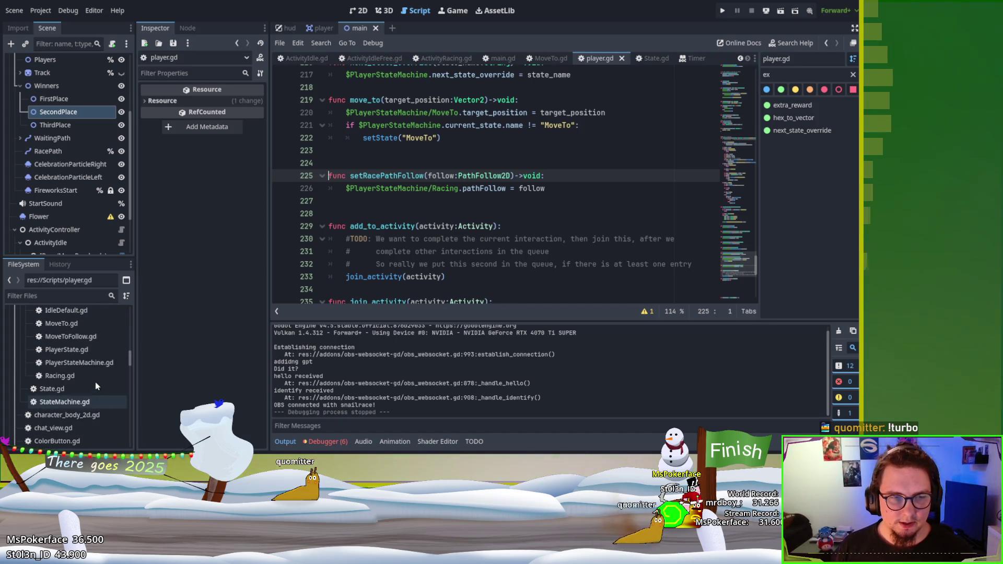
pyautogui.doubleClick(92, 338)
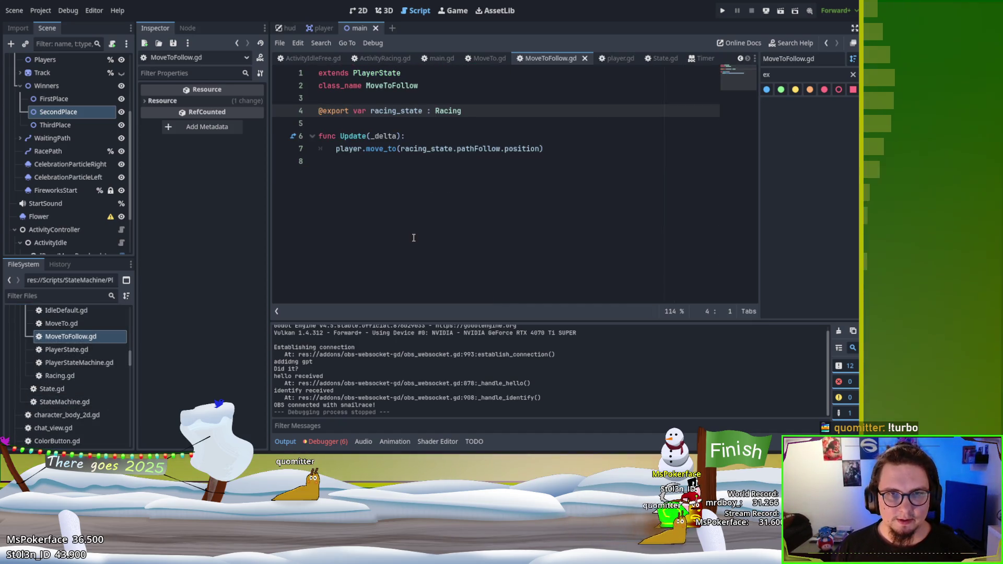
pyautogui.doubleClick(409, 110)
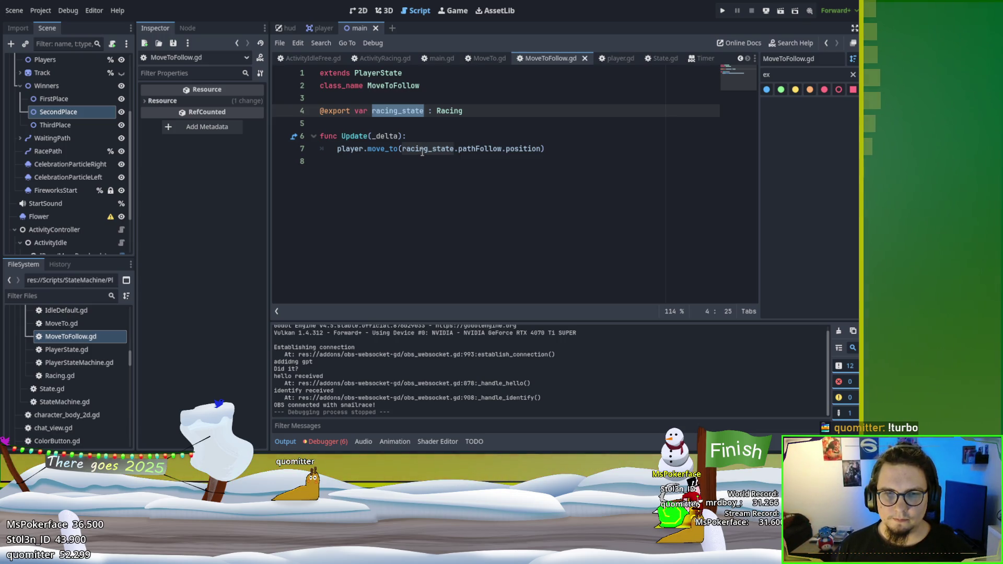
pyautogui.hotkey('alt', 'Left')
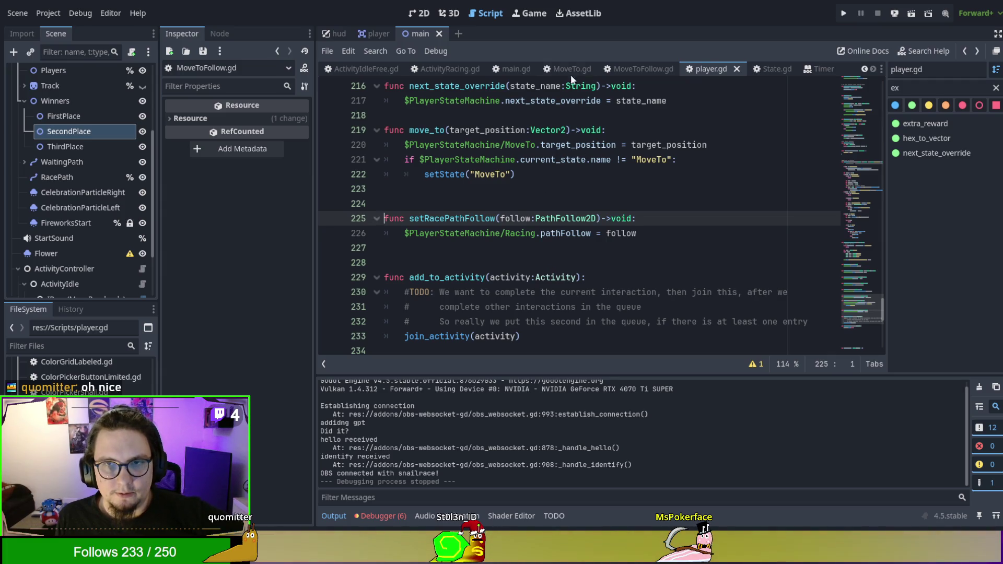
# From the ActivityRacing.gd script, run the project with F5 and start a new race
pyautogui.scroll(2, 473, 73)
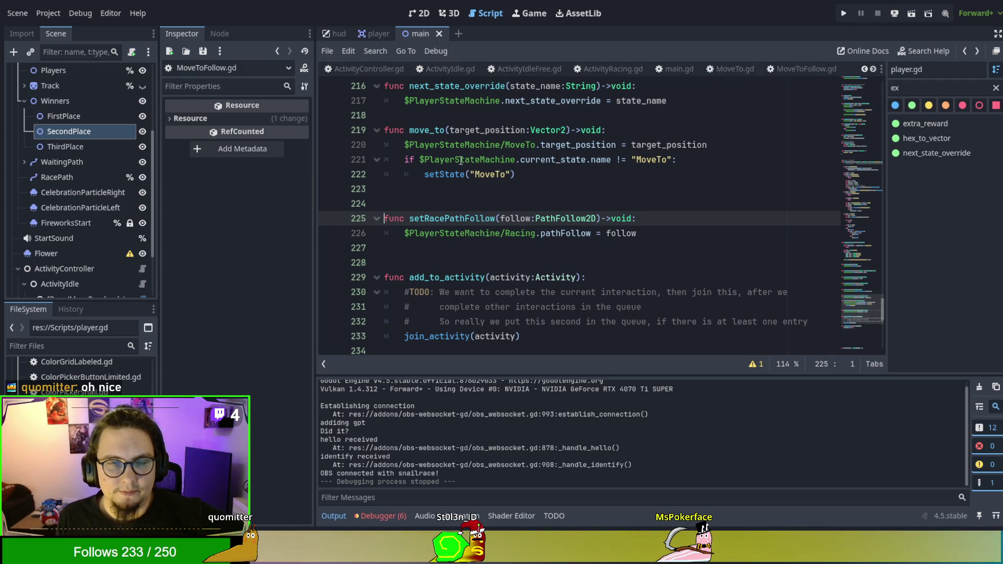
pyautogui.scroll(3, 511, 250)
pyautogui.click(595, 68)
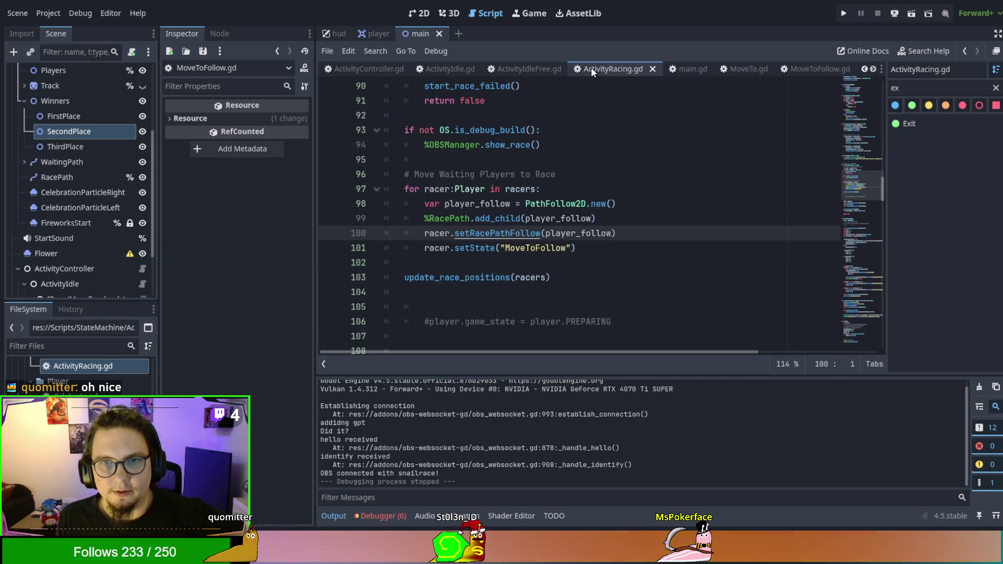
pyautogui.scroll(12, 690, 236)
pyautogui.scroll(11, 690, 235)
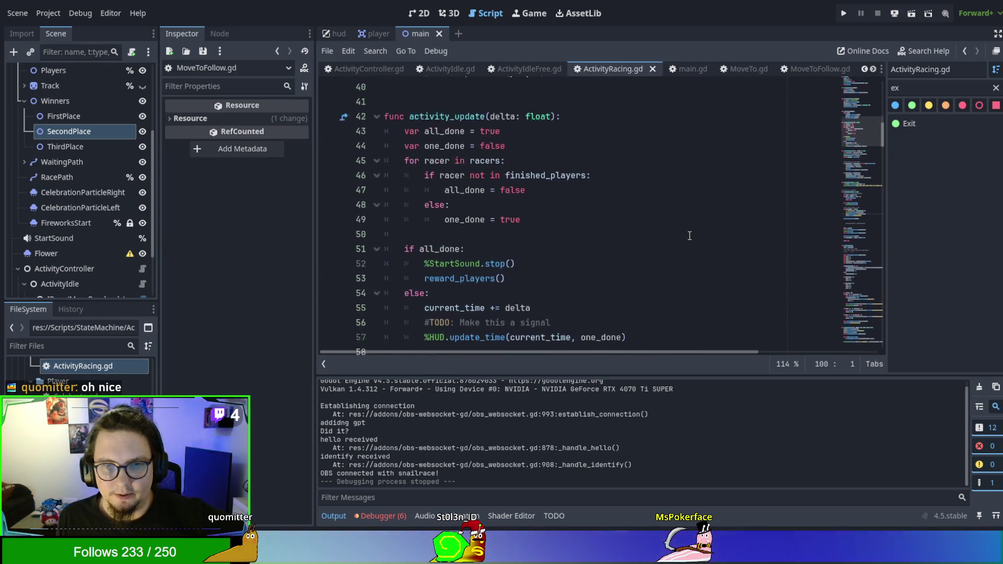
pyautogui.scroll(-6, 687, 226)
pyautogui.scroll(-19, 686, 226)
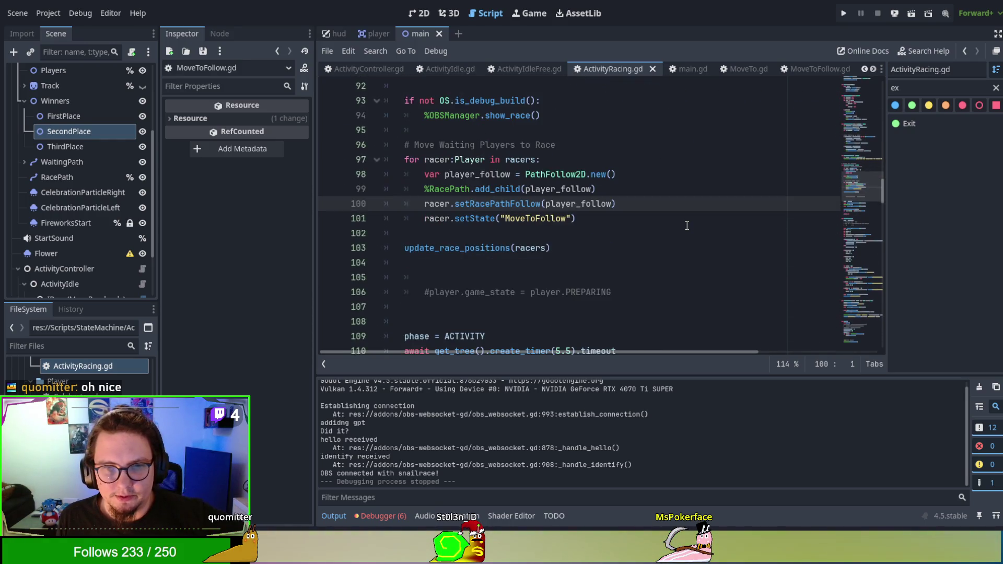
pyautogui.scroll(2, 686, 226)
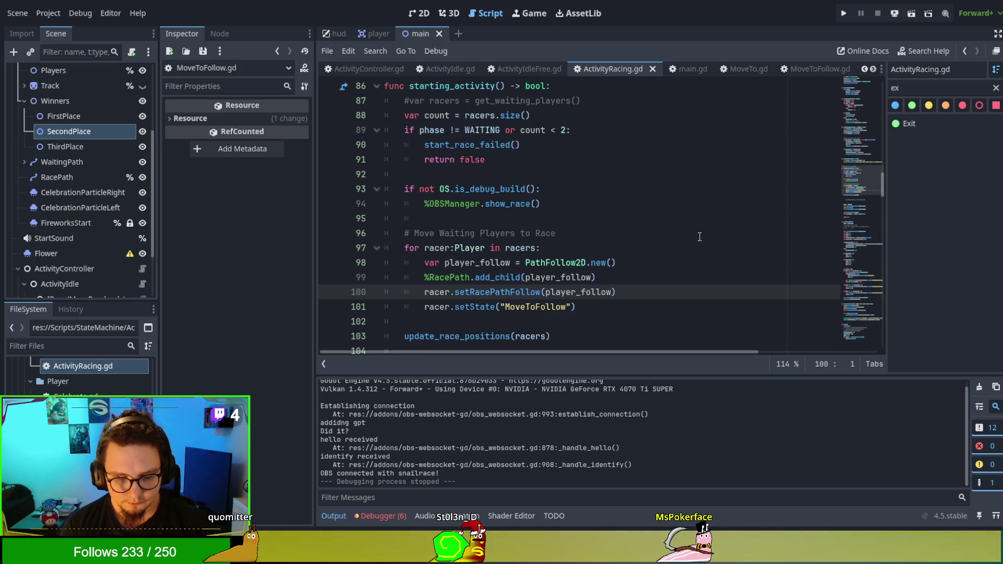
pyautogui.press('F5')
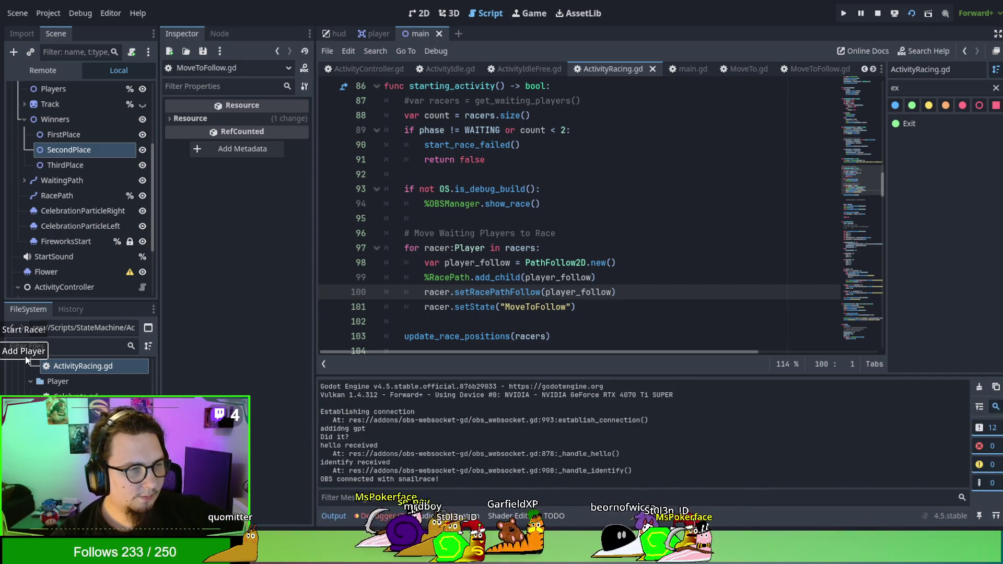
pyautogui.click(38, 331)
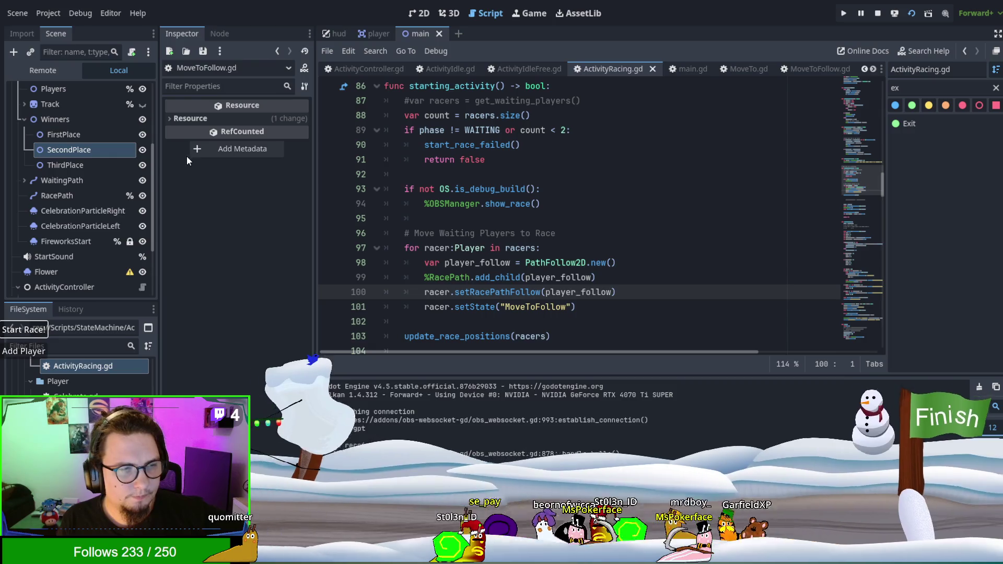
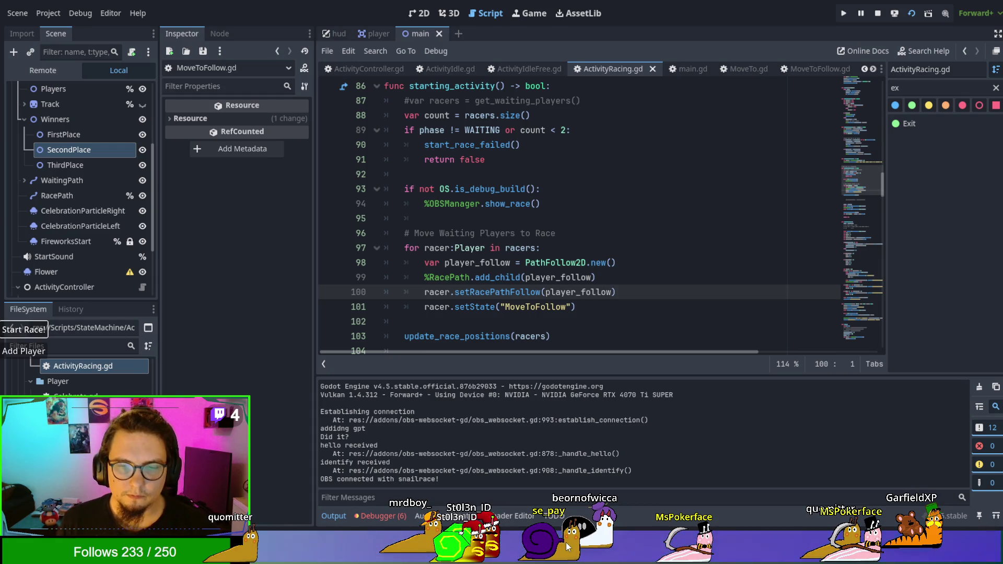
# Play a test snail race with Start Race!, then stop the game with F8
pyautogui.click(20, 330)
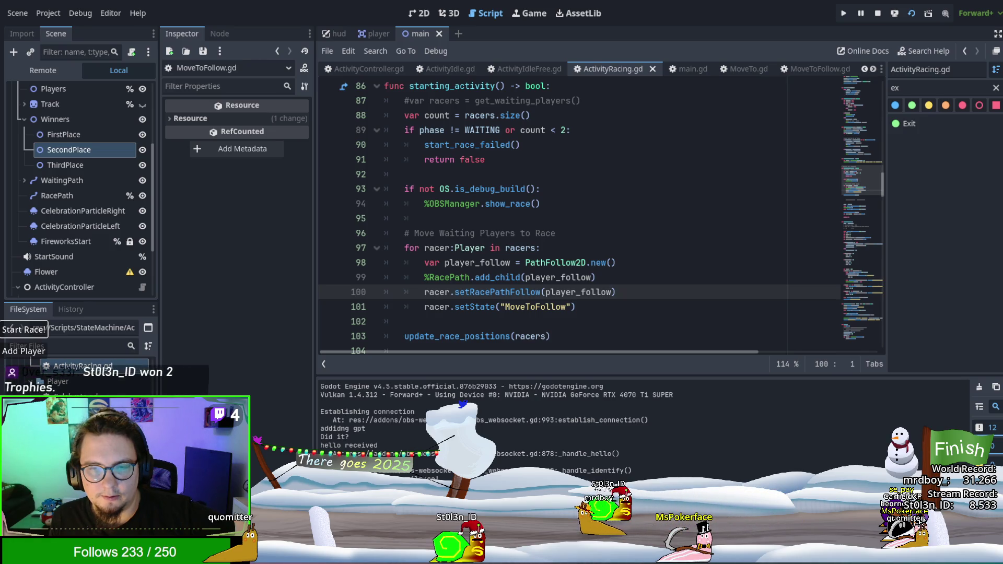
pyautogui.press('F8')
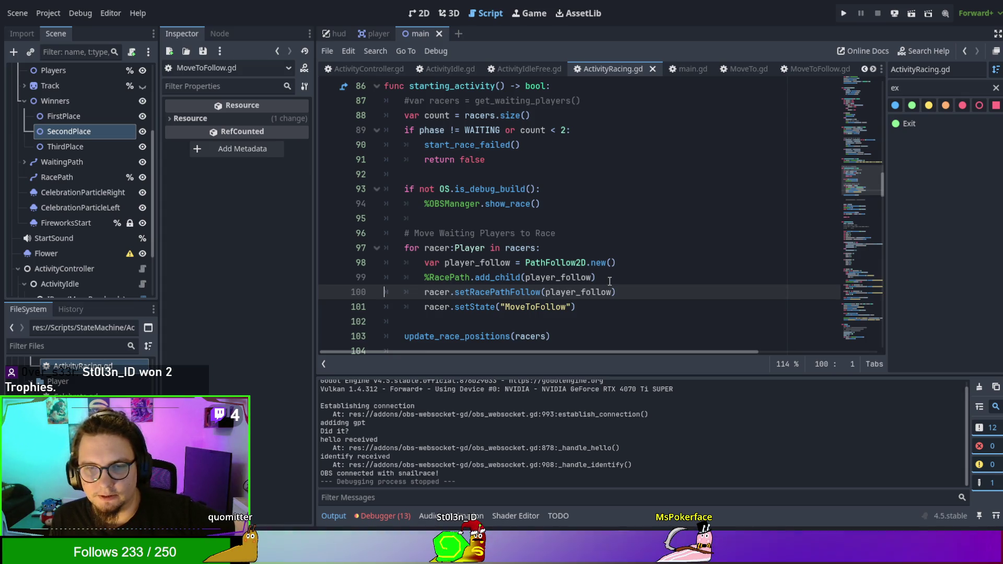
pyautogui.scroll(2, 609, 282)
pyautogui.scroll(3, 609, 282)
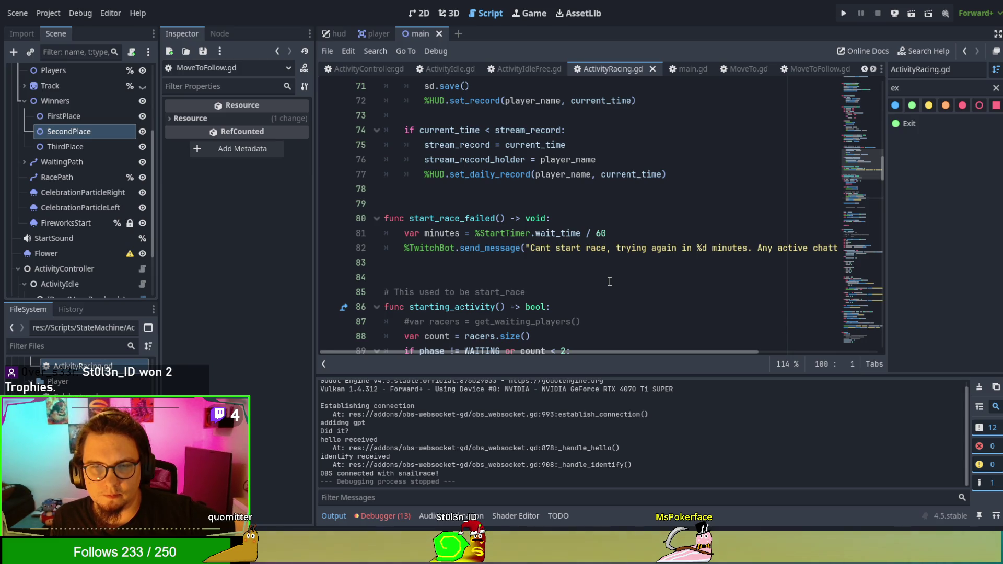
pyautogui.scroll(3, 609, 281)
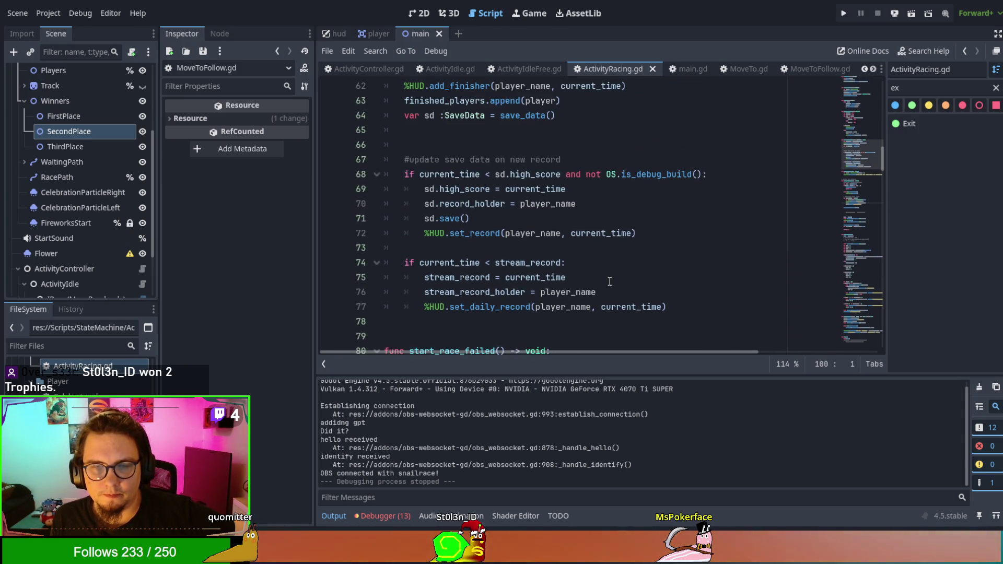
pyautogui.scroll(-4, 609, 282)
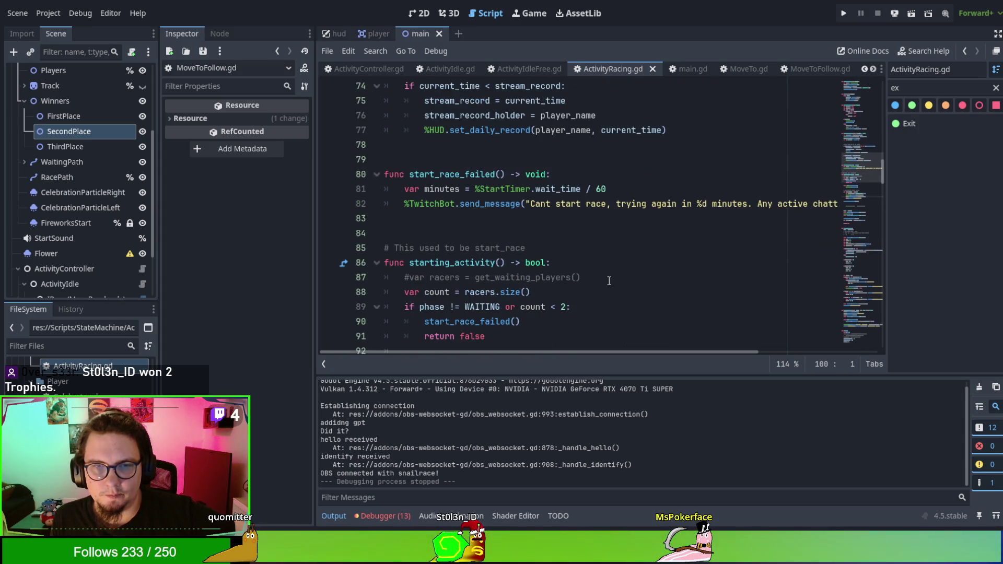
pyautogui.scroll(-2, 609, 281)
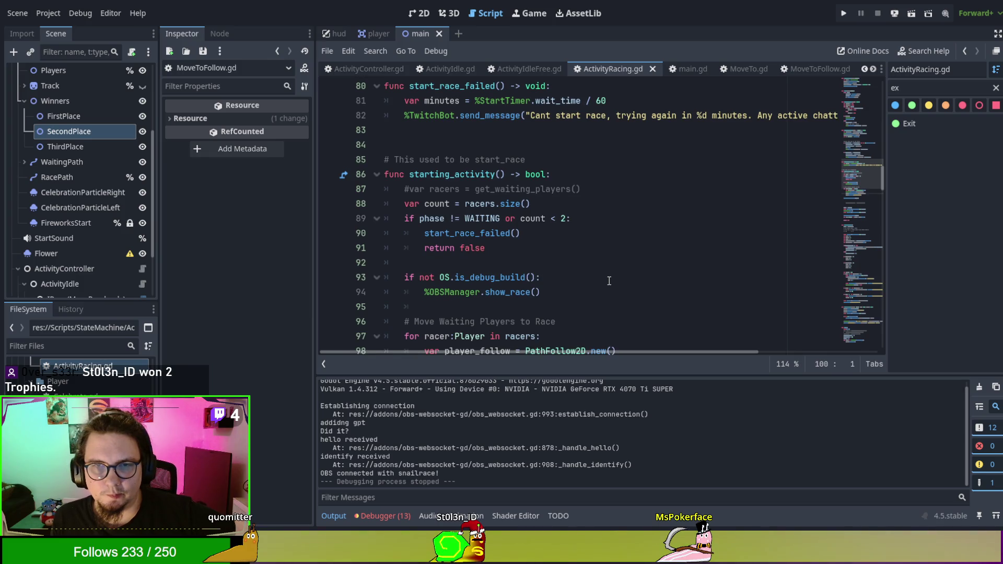
pyautogui.scroll(-1, 608, 281)
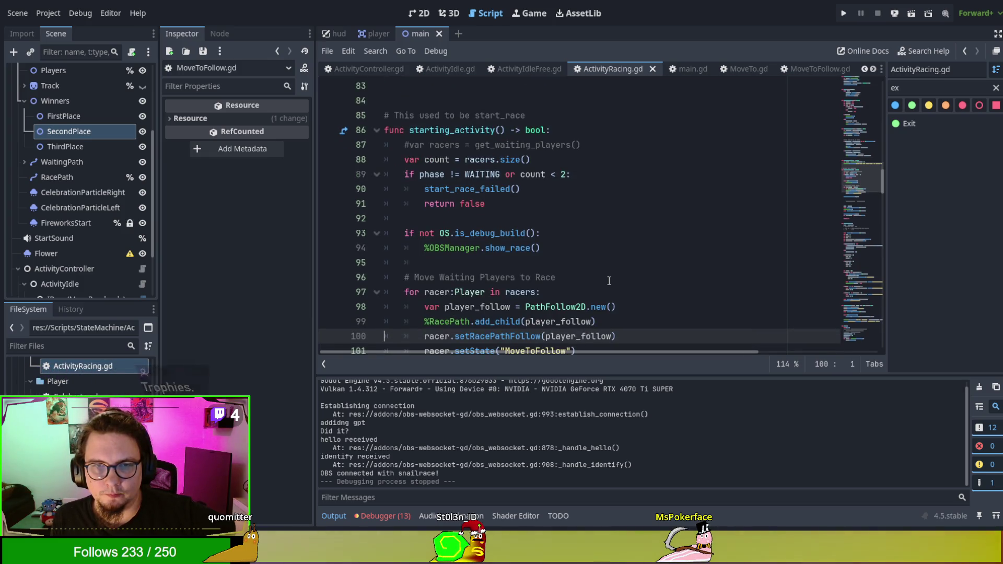
pyautogui.scroll(-1, 609, 281)
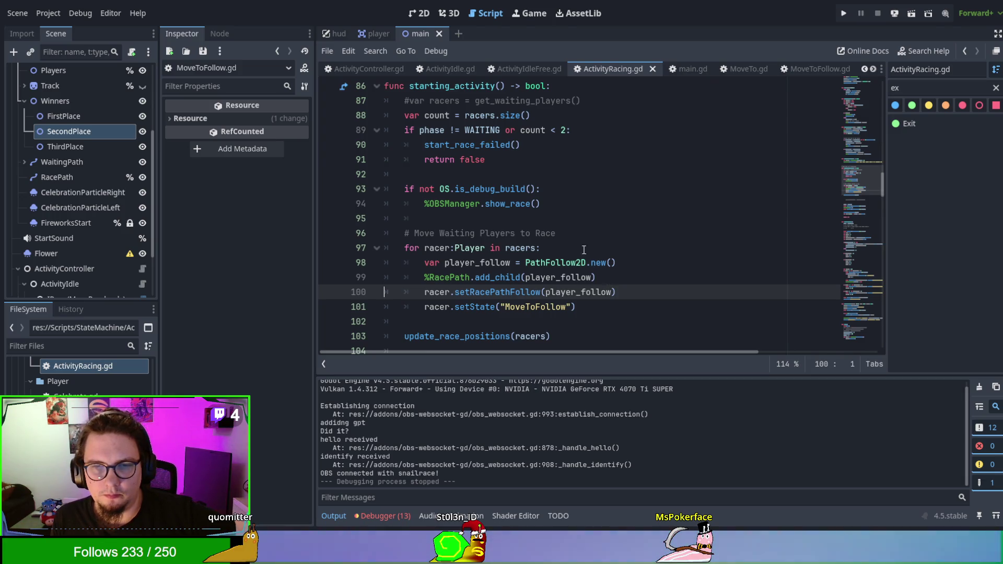
pyautogui.doubleClick(472, 263)
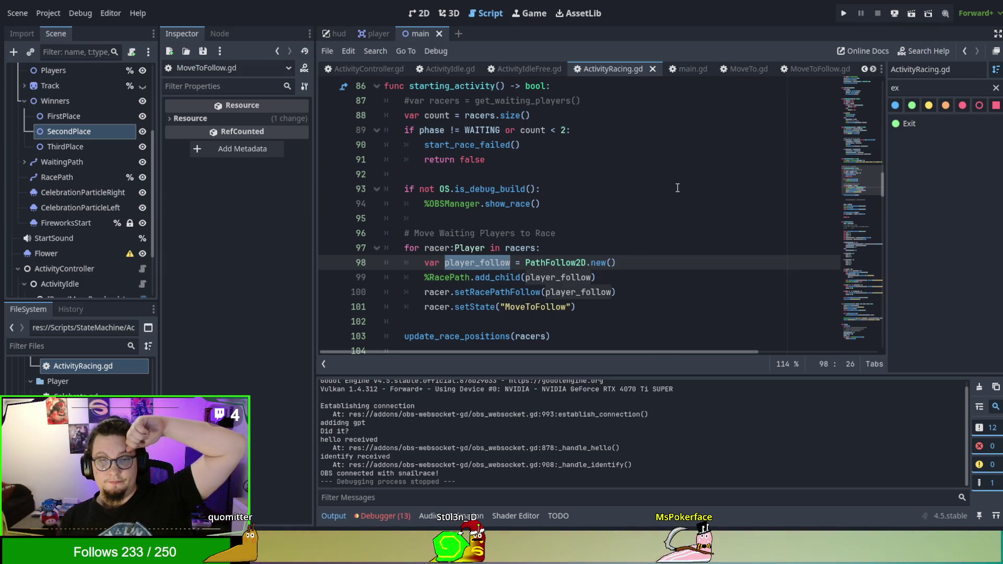
pyautogui.doubleClick(487, 291)
pyautogui.scroll(3, 631, 277)
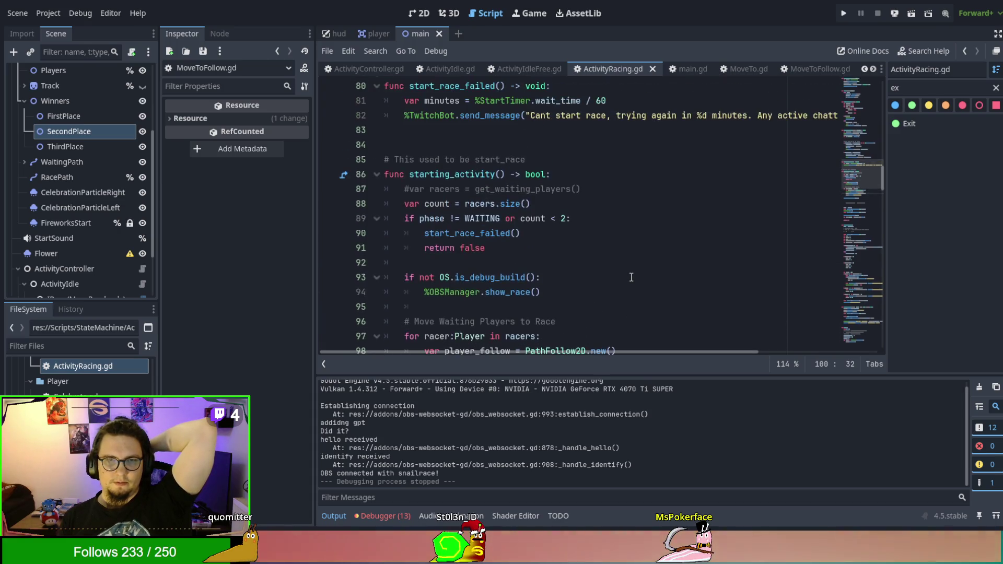
pyautogui.scroll(-5, 631, 276)
pyautogui.scroll(2, 617, 251)
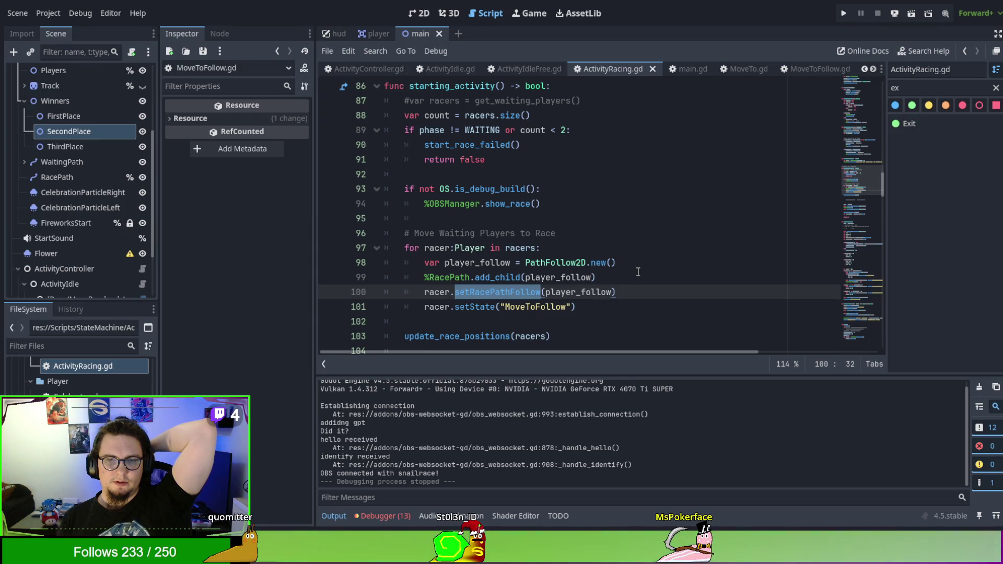
pyautogui.doubleClick(577, 292)
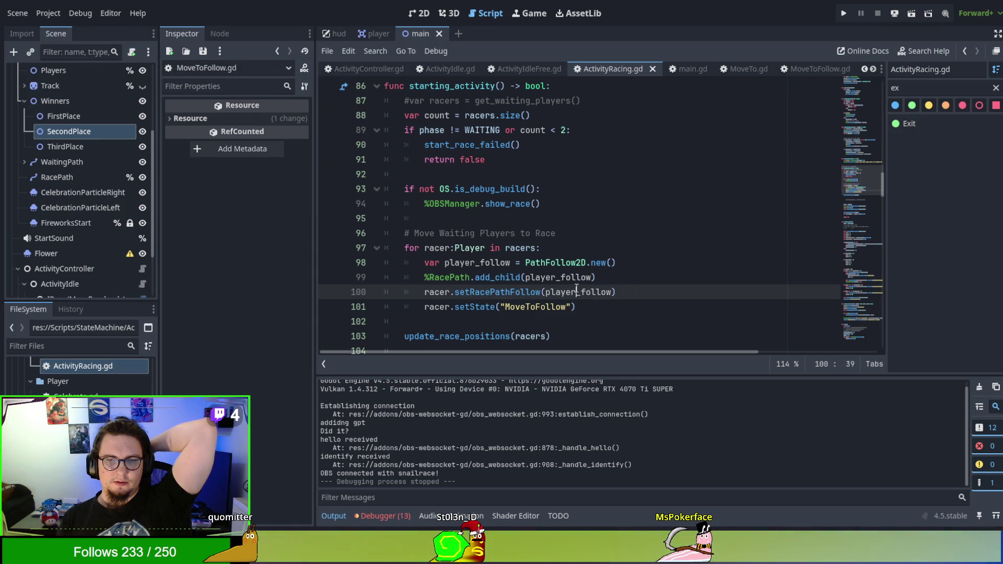
pyautogui.click(472, 306)
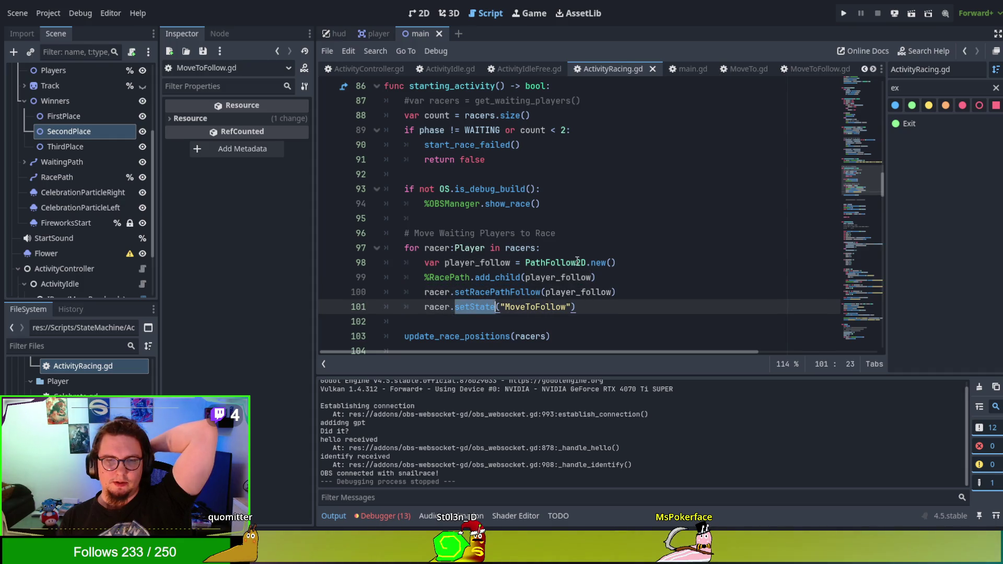
pyautogui.scroll(-1, 647, 268)
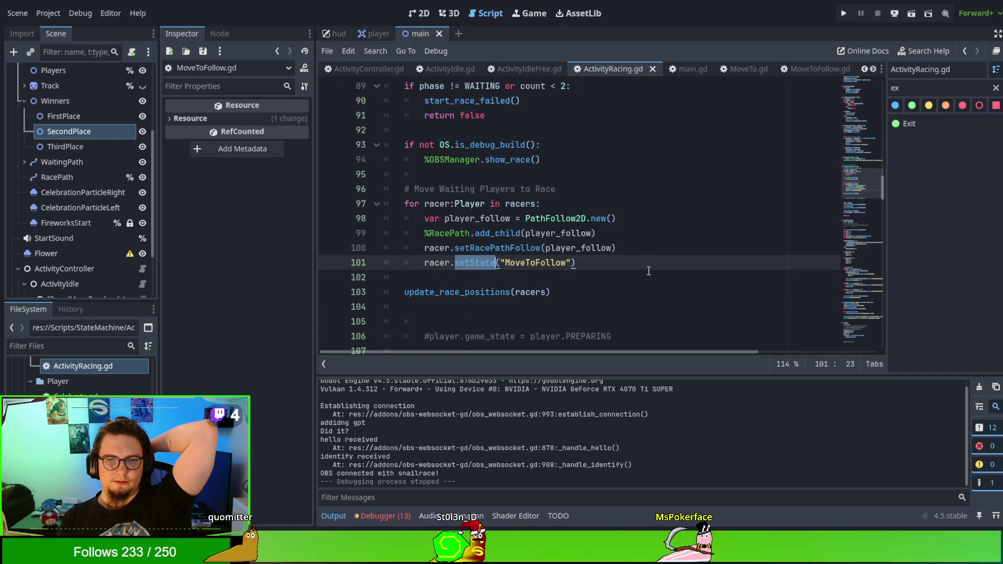
pyautogui.press('Down')
pyautogui.press('Down')
pyautogui.hotkey('ctrl', 'd')
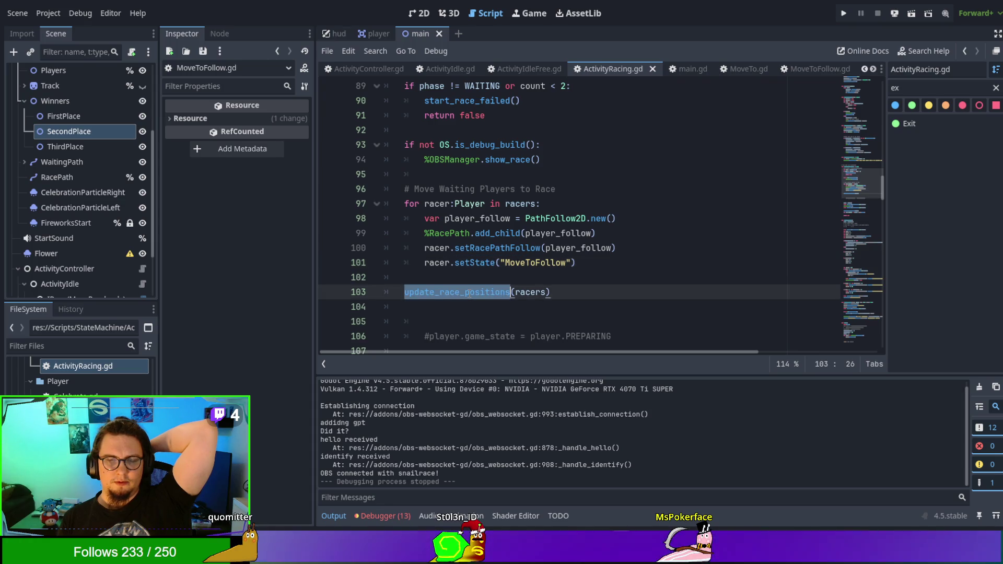
pyautogui.scroll(-2, 661, 267)
pyautogui.scroll(-4, 661, 267)
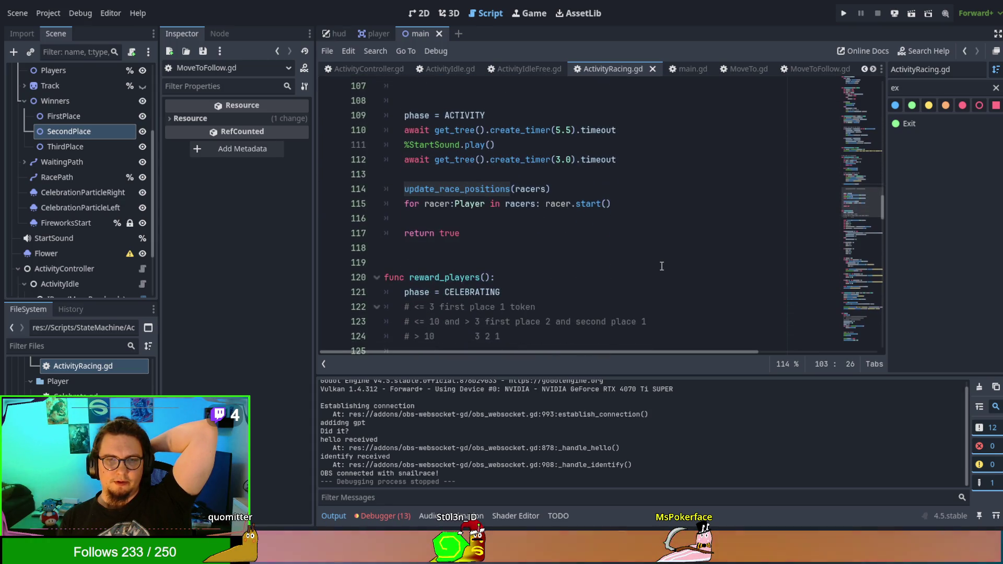
pyautogui.doubleClick(552, 204)
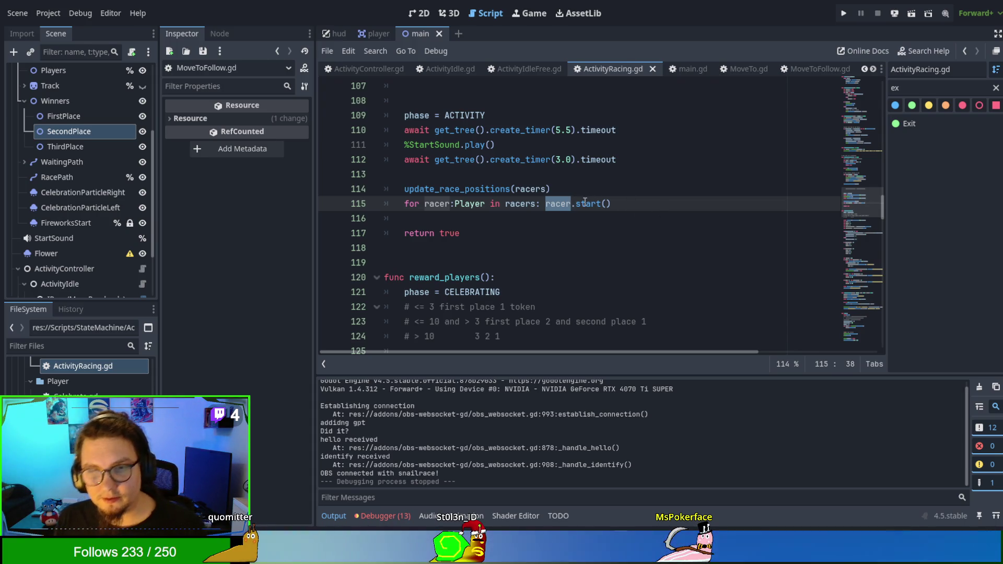
pyautogui.keyDown('ctrl'); pyautogui.click(587, 203); pyautogui.keyUp('ctrl')
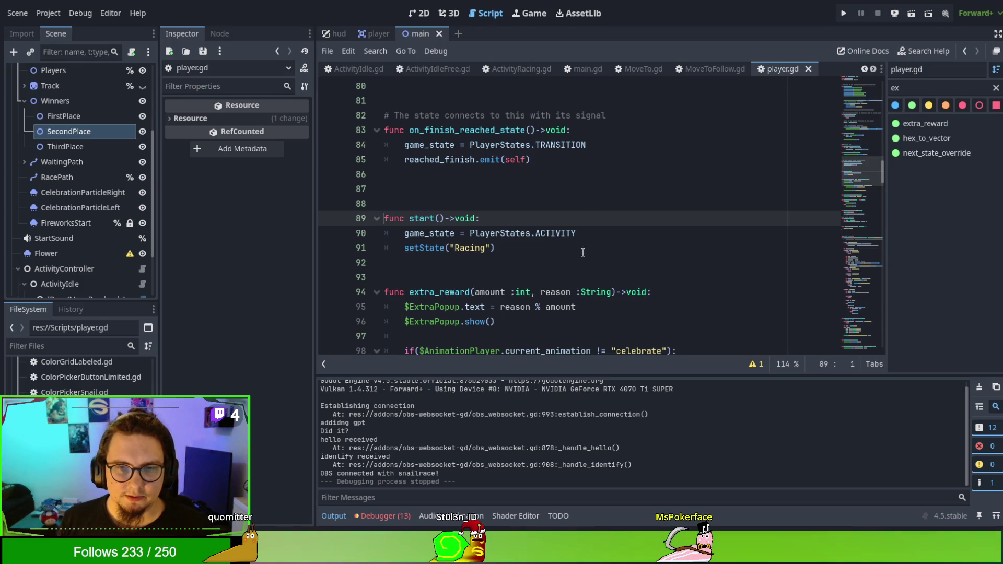
# Open the Racing state script from the setState("Racing") call on line 90
pyautogui.doubleClick(510, 234)
pyautogui.doubleClick(552, 233)
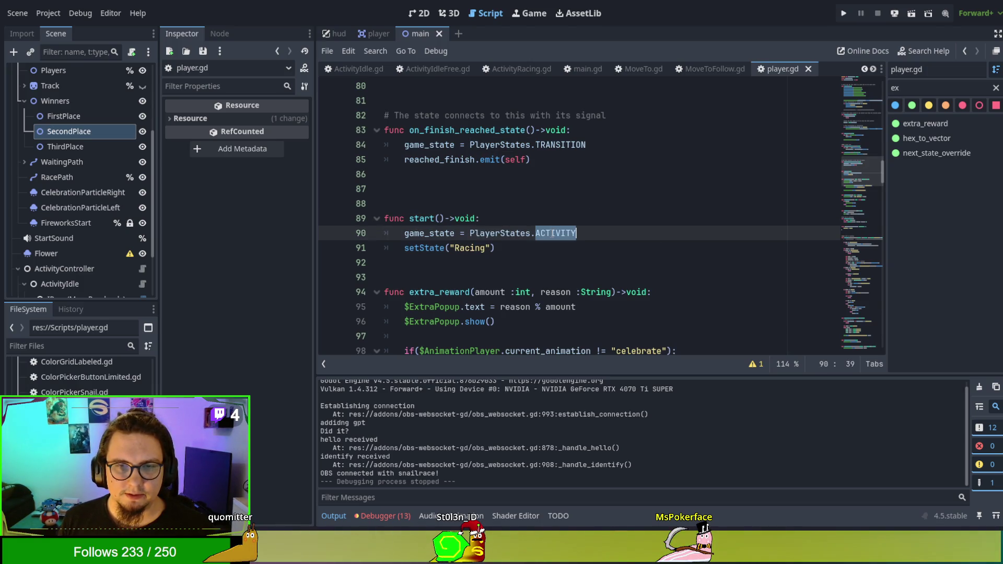
pyautogui.click(427, 247)
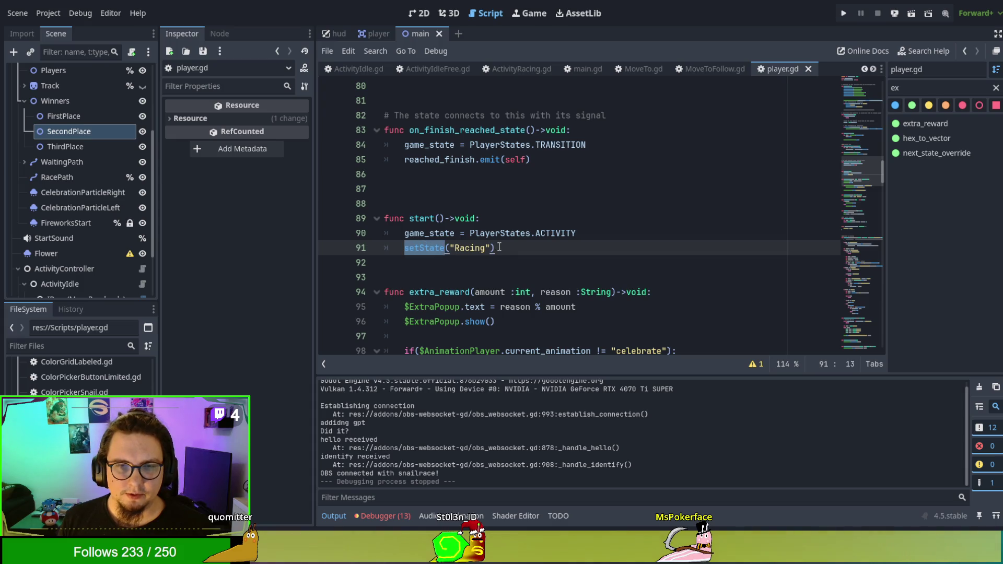
pyautogui.keyDown('ctrl'); pyautogui.click(473, 248); pyautogui.keyUp('ctrl')
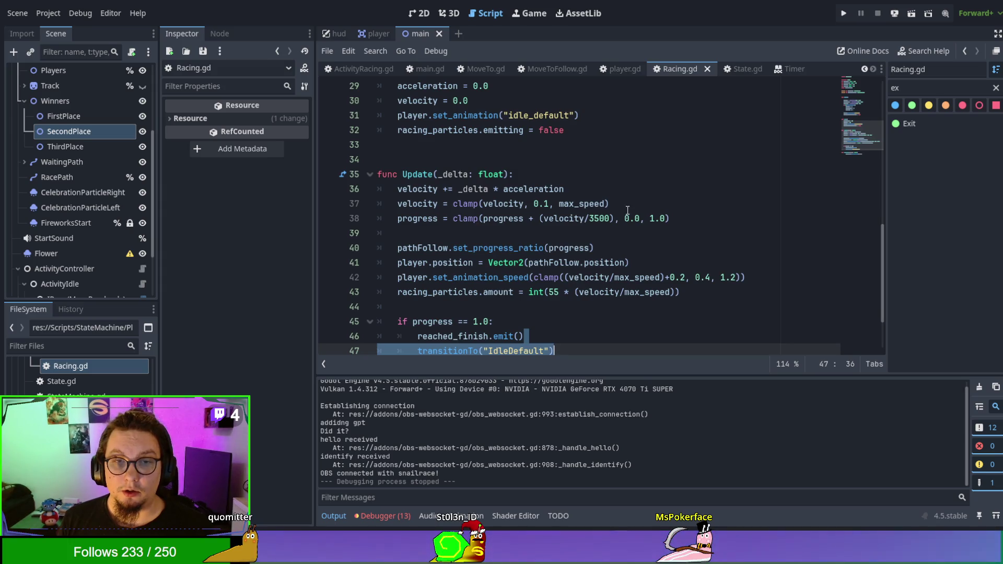
# Read through Racing.gd's progress variable, Enter() and Exit(), ending at Exit()'s last line
pyautogui.scroll(-2, 740, 229)
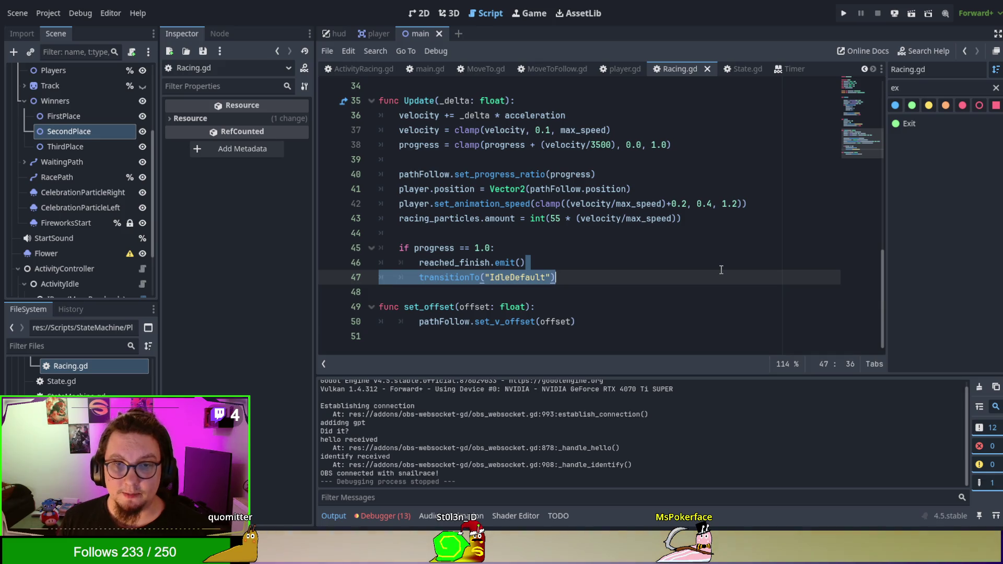
pyautogui.scroll(8, 721, 269)
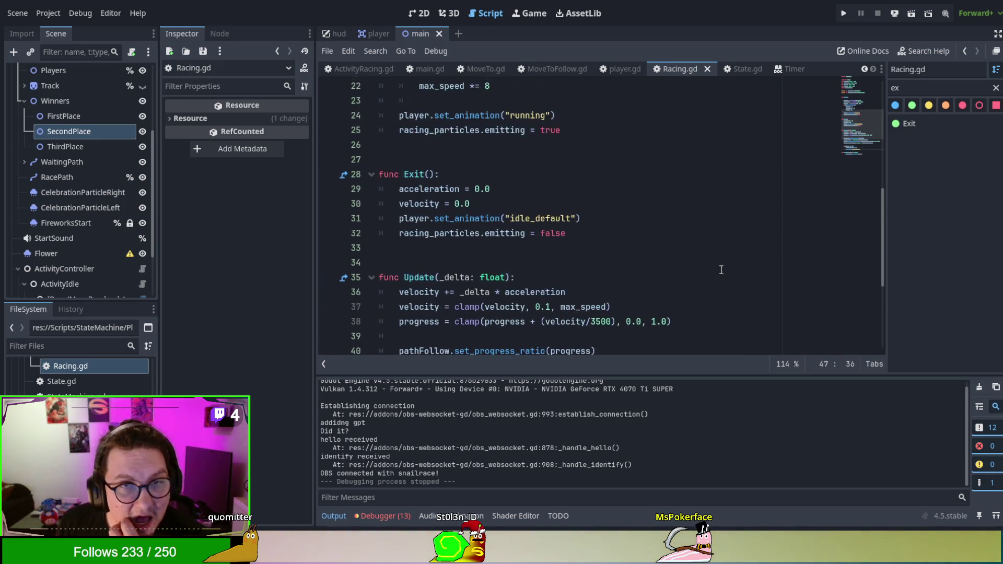
pyautogui.scroll(2, 721, 269)
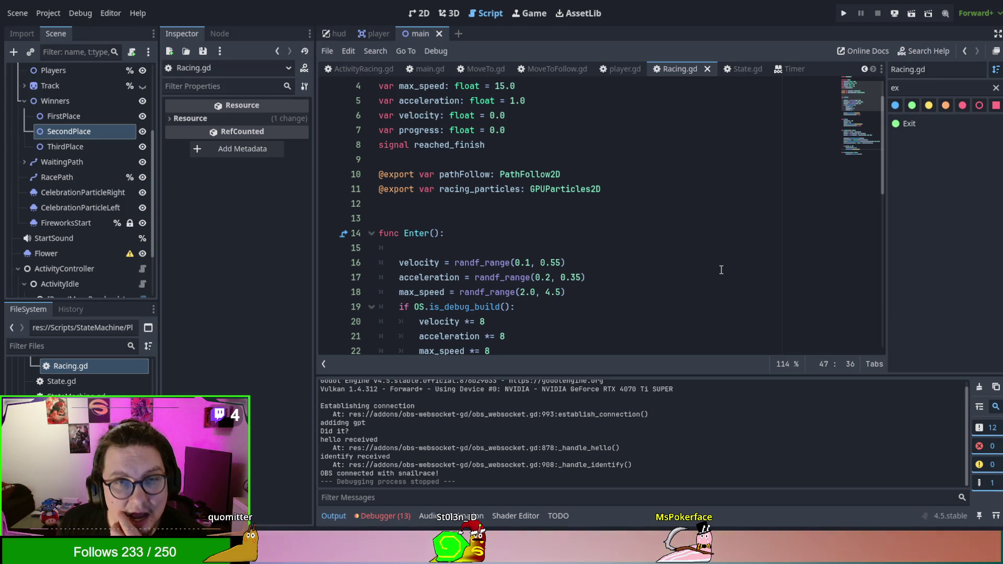
pyautogui.scroll(-8, 721, 269)
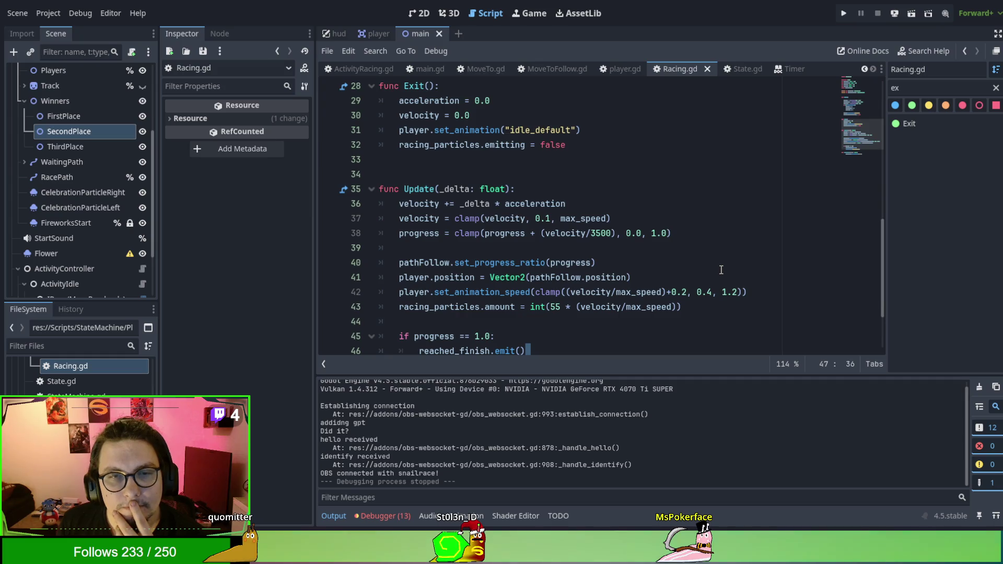
pyautogui.scroll(-2, 720, 269)
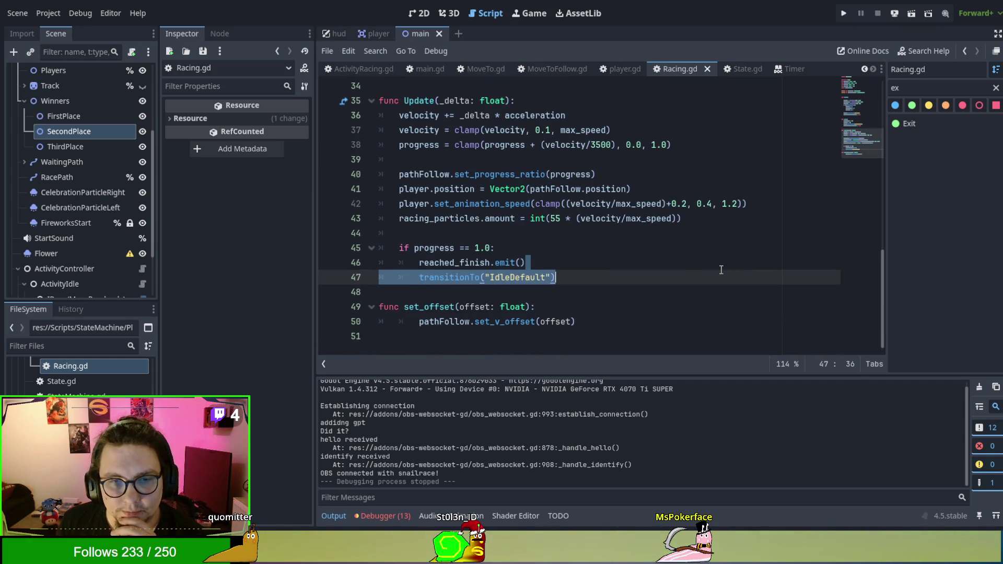
pyautogui.scroll(6, 721, 270)
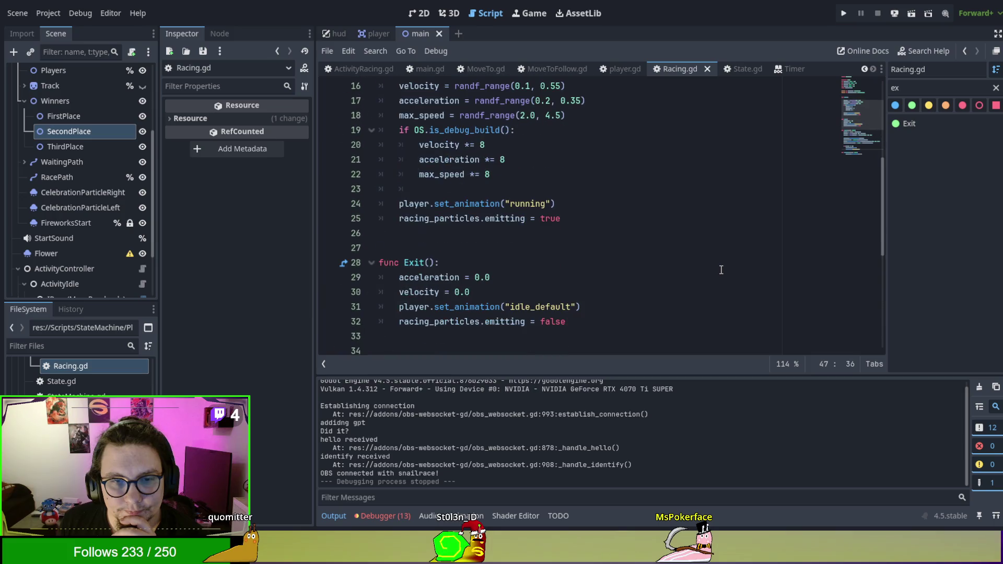
pyautogui.scroll(4, 721, 269)
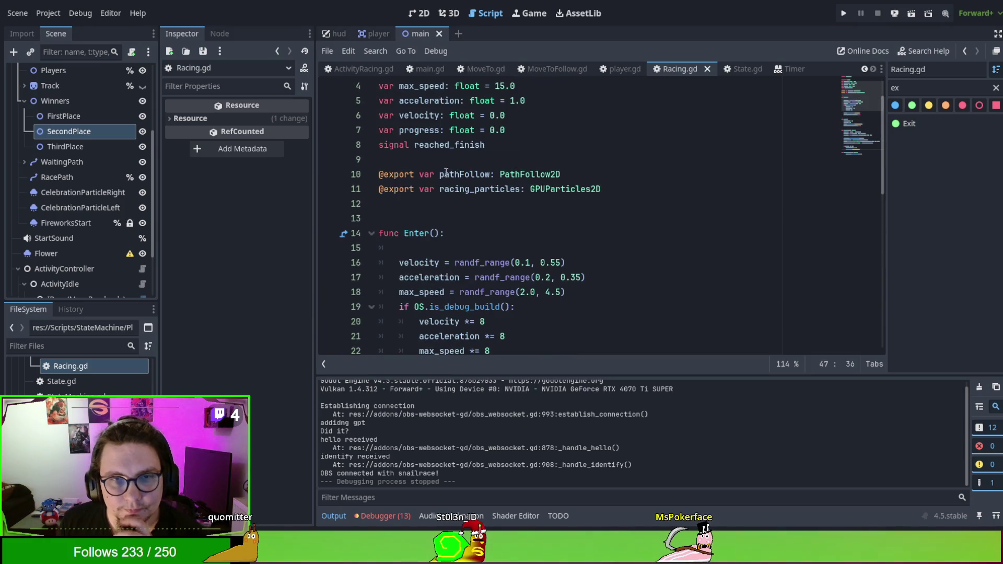
pyautogui.doubleClick(407, 129)
pyautogui.scroll(-6, 525, 235)
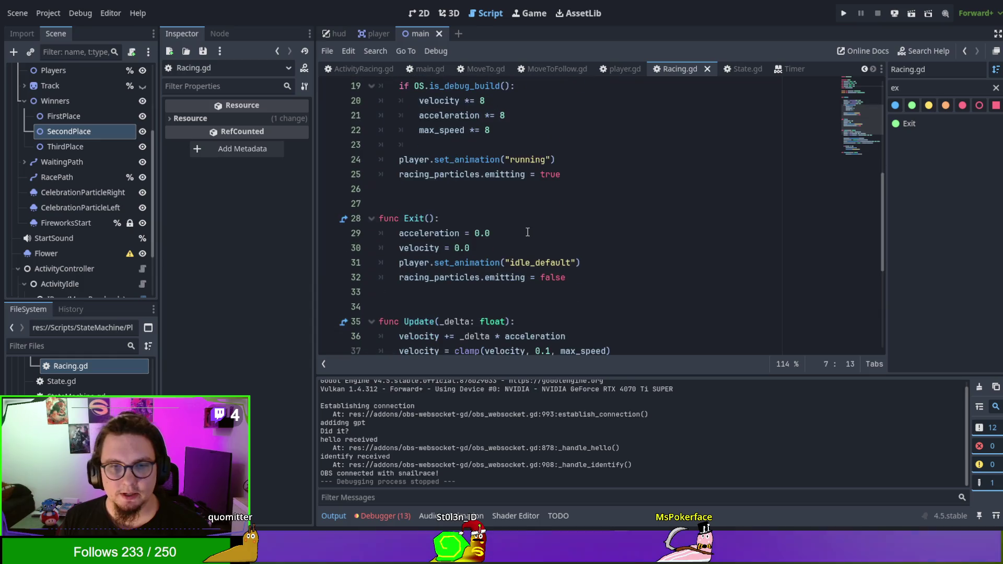
pyautogui.click(626, 240)
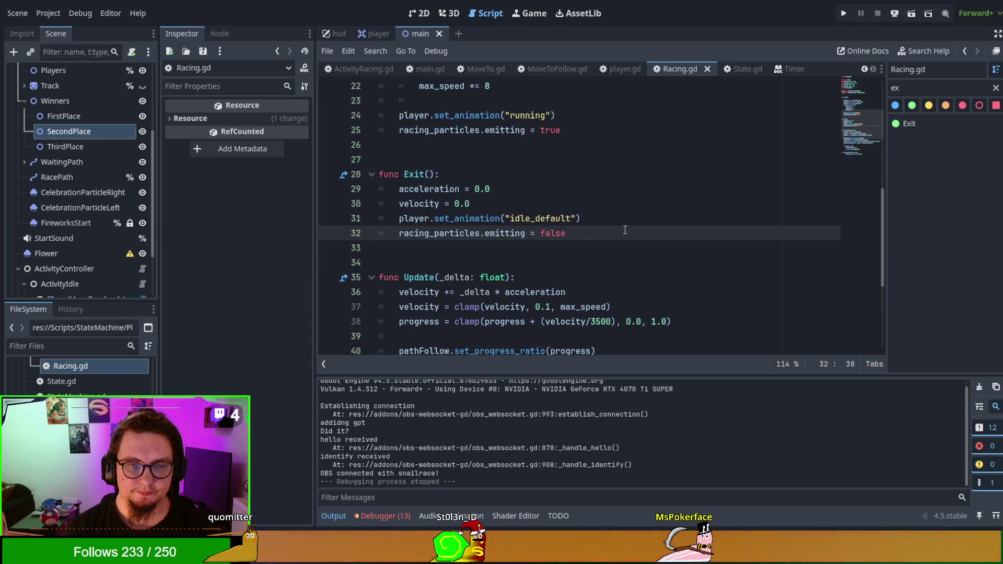
# Add progress = 0.0 under the velocity reset in Exit(), save Racing.gd, and run the game
pyautogui.press('Return')
pyautogui.write('progress = 0.0')
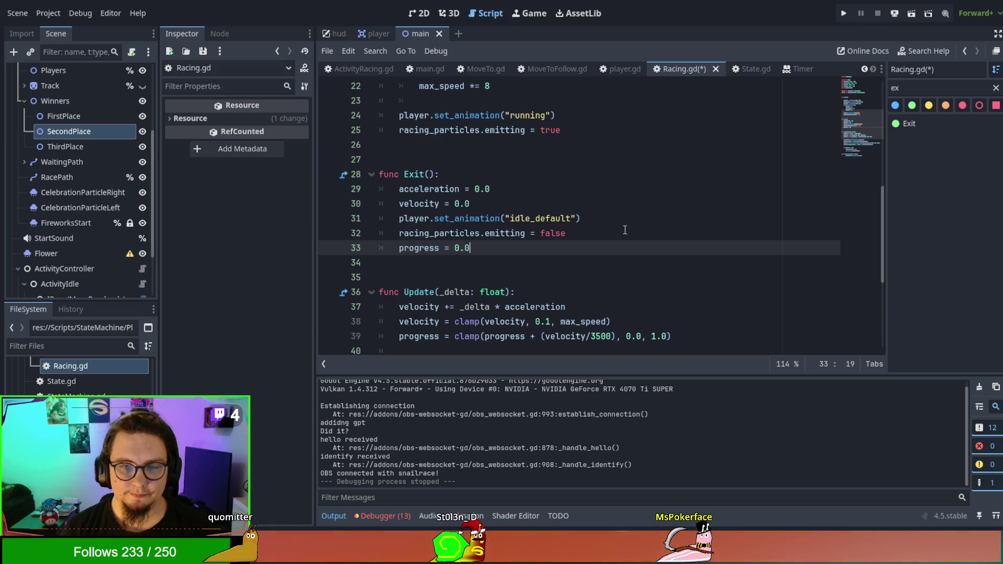
pyautogui.hotkey('ctrl', 'shift', 'k')
pyautogui.click(629, 202)
pyautogui.press('Down')
pyautogui.write('progress = 0.0')
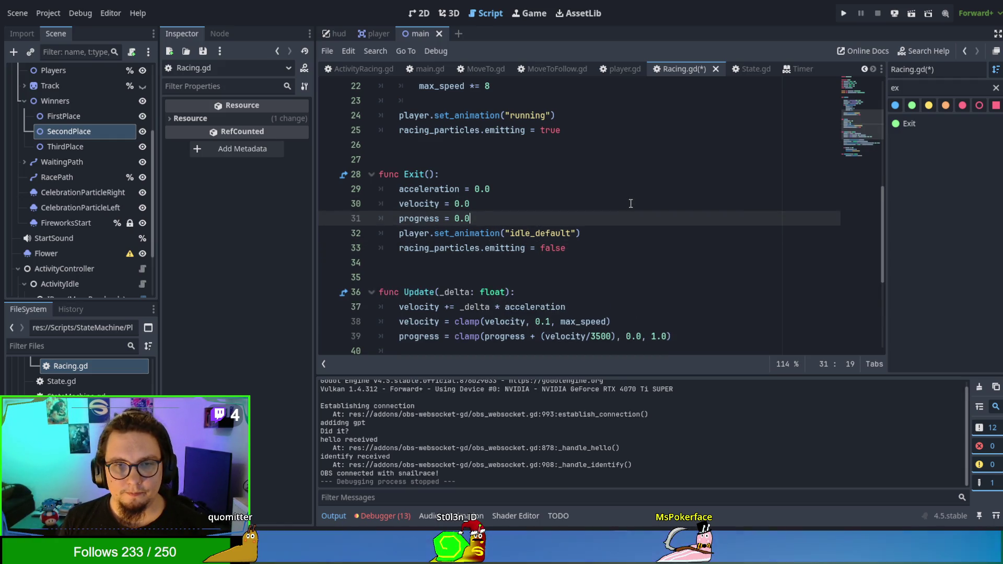
pyautogui.press('Up')
pyautogui.hotkey('ctrl', 's')
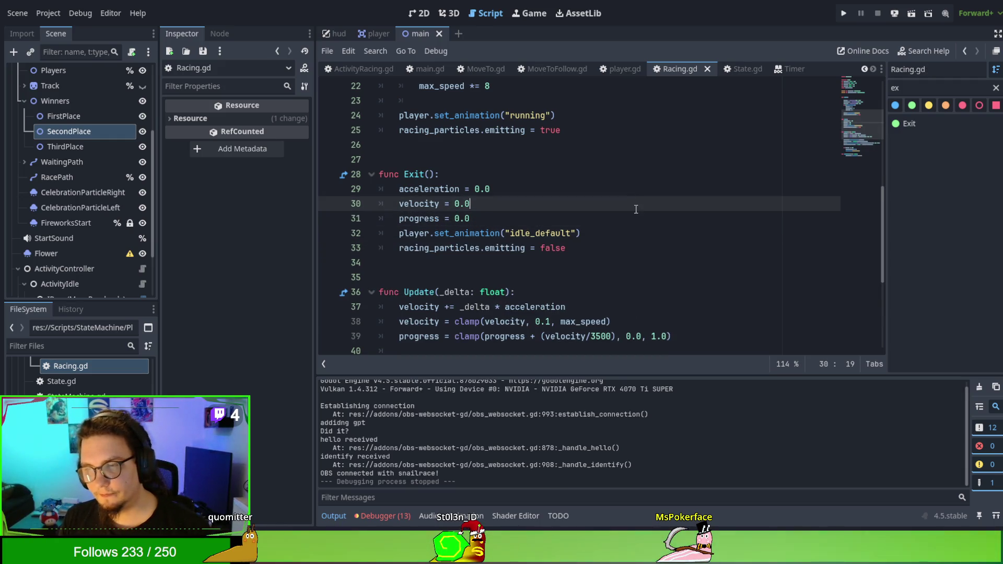
pyautogui.press('F5')
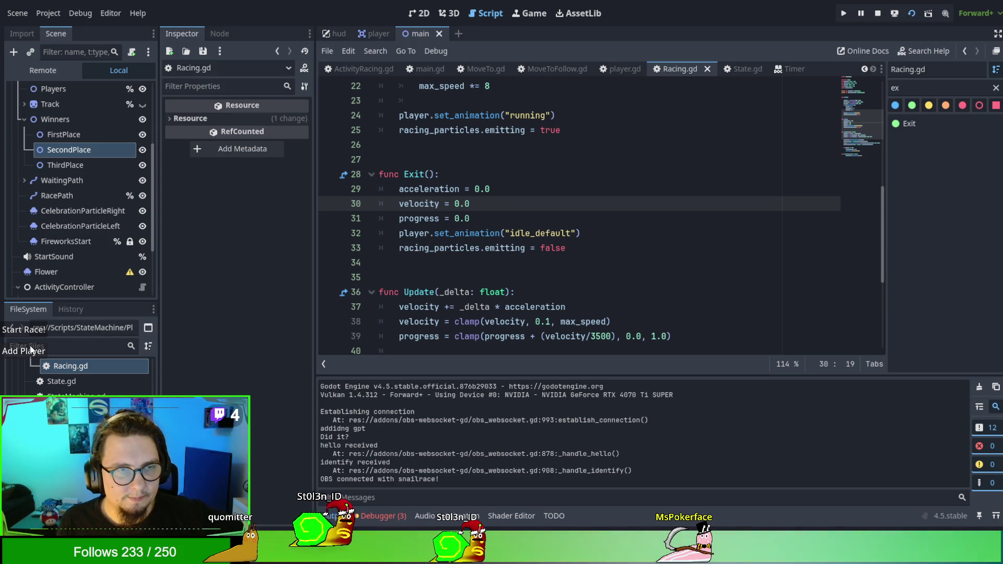
# Run two test races with Start Race!, then stop the game with F8
pyautogui.click(38, 331)
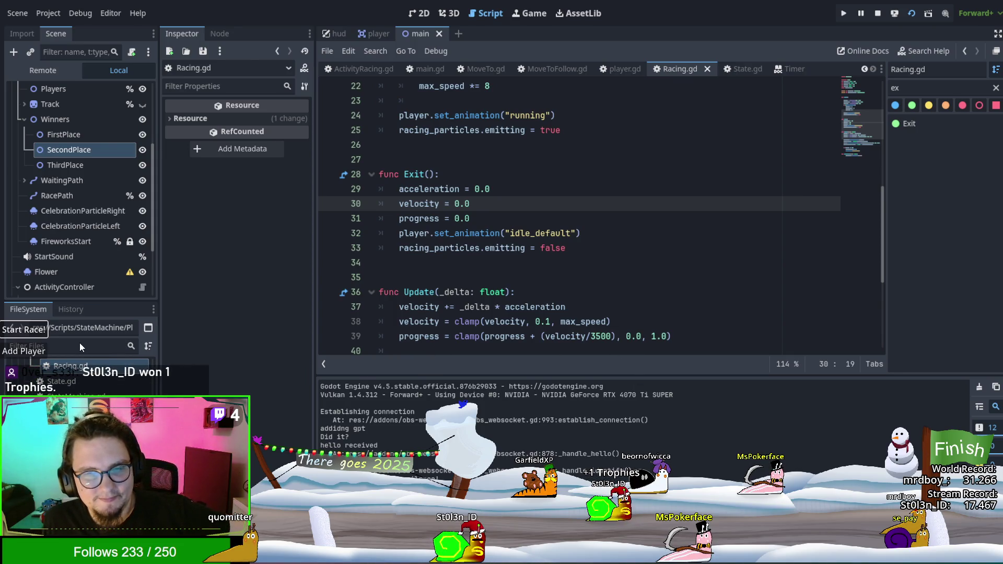
pyautogui.click(37, 330)
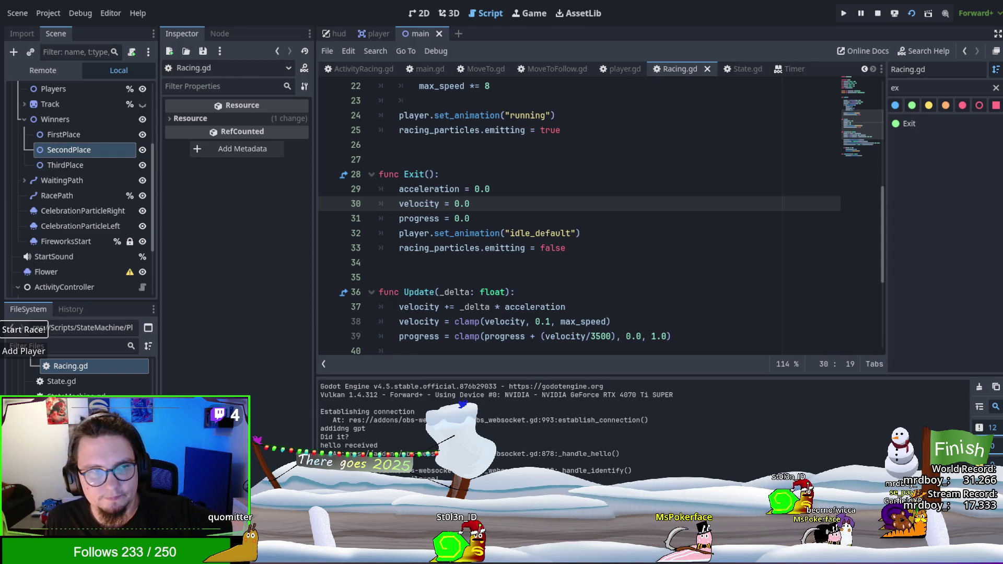
pyautogui.press('F8')
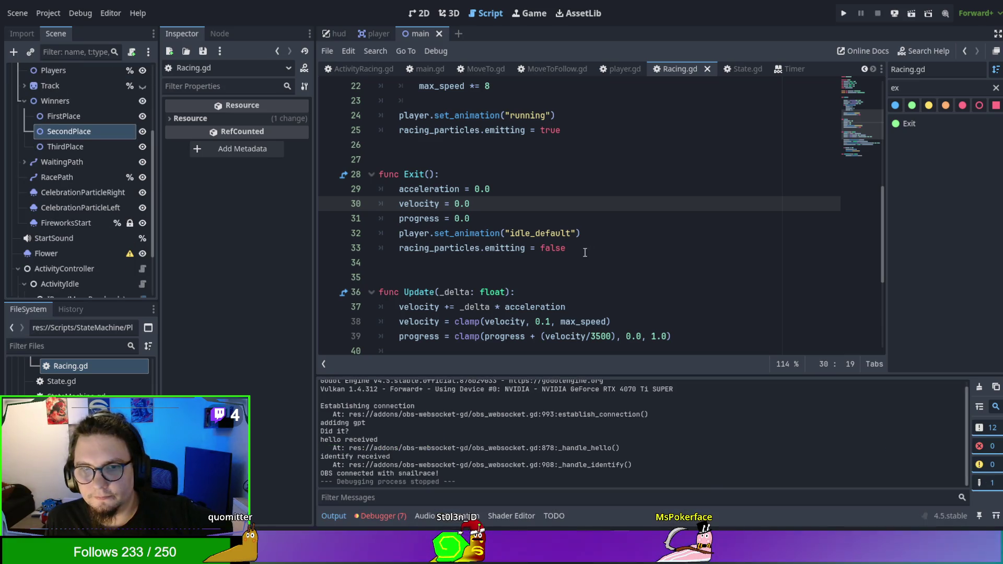
# Rerun the game, add extra players to the race, and return to the script editor
pyautogui.click(618, 133)
pyautogui.press('F5')
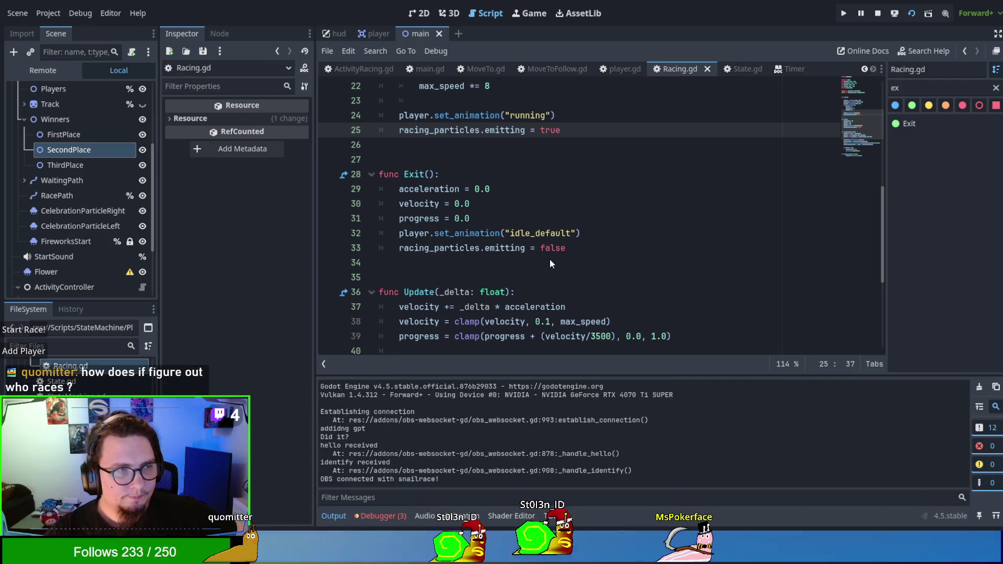
pyautogui.click(43, 350)
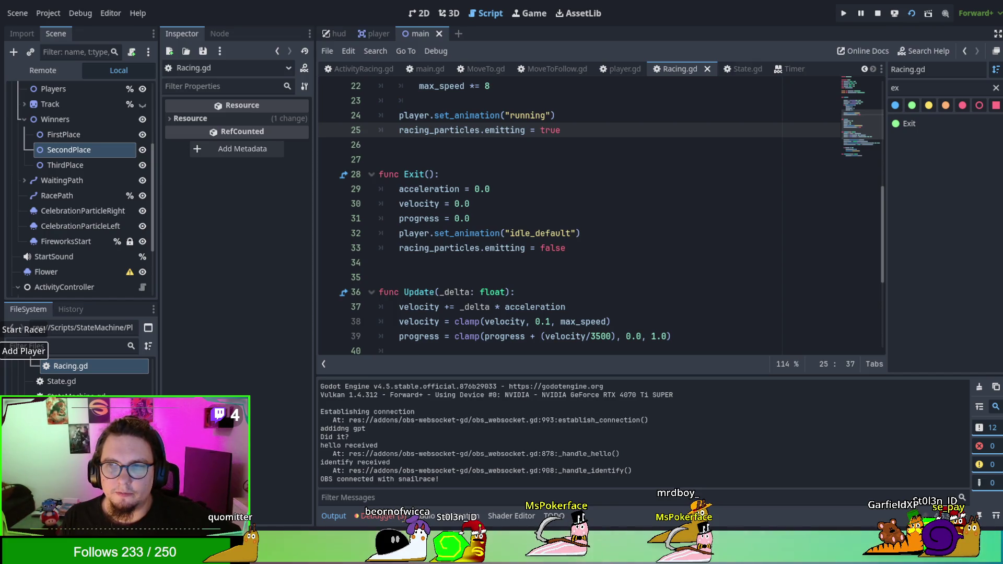
pyautogui.click(484, 18)
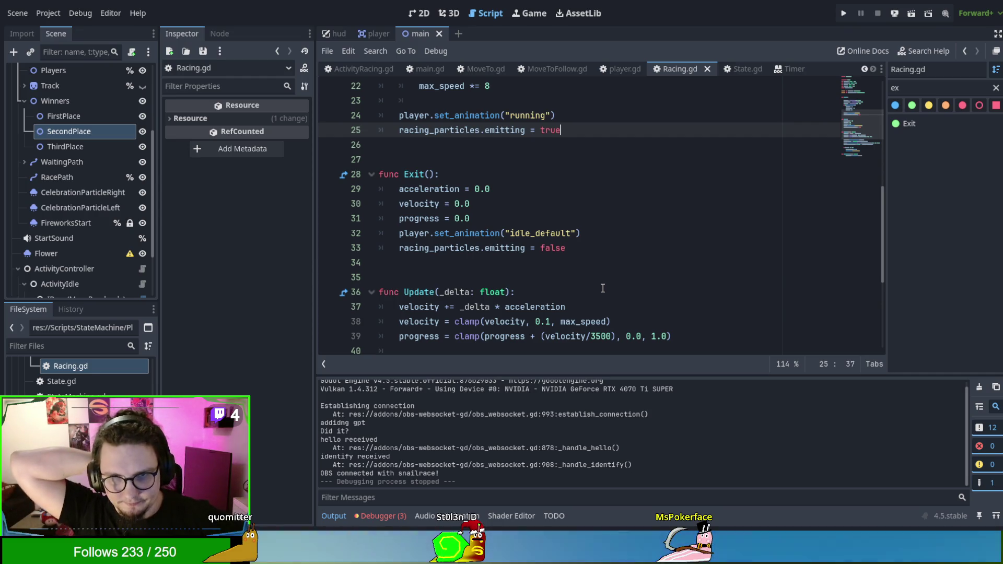
pyautogui.scroll(-1, 603, 289)
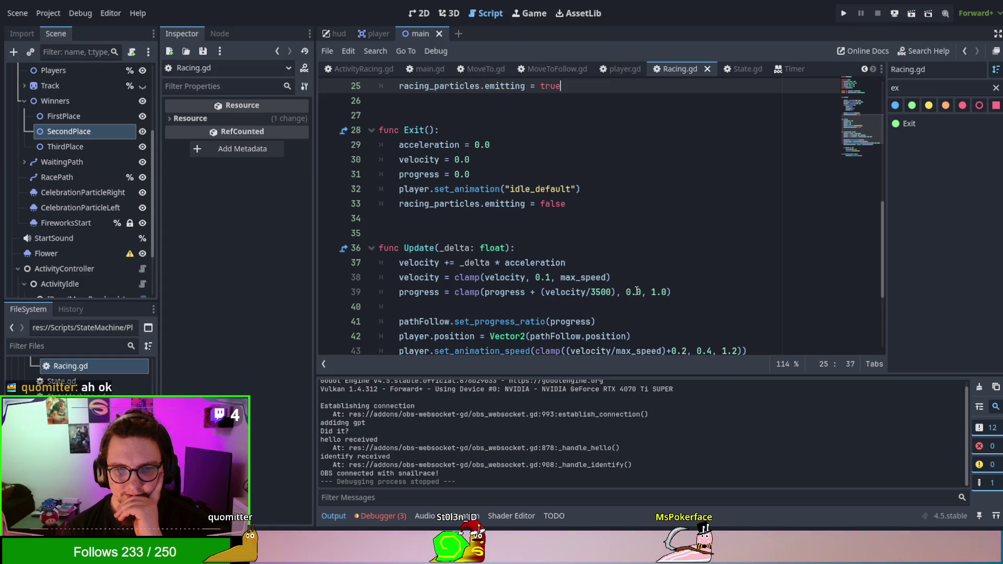
pyautogui.scroll(7, 634, 287)
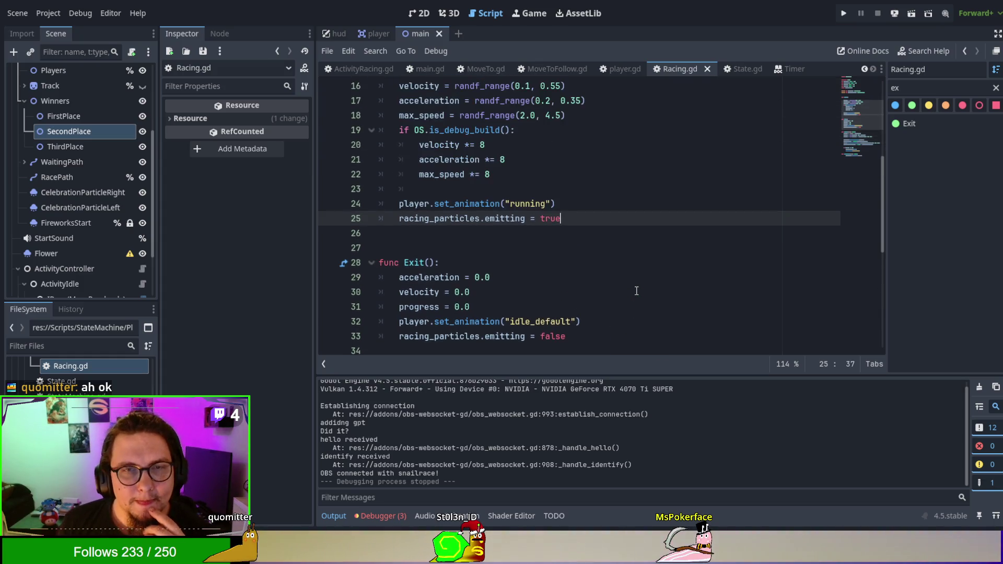
# Close Racing.gd and State.gd, glance at player.gd and ActivityRacing.gd, then view ActivityIdleFree.gd
pyautogui.click(707, 69)
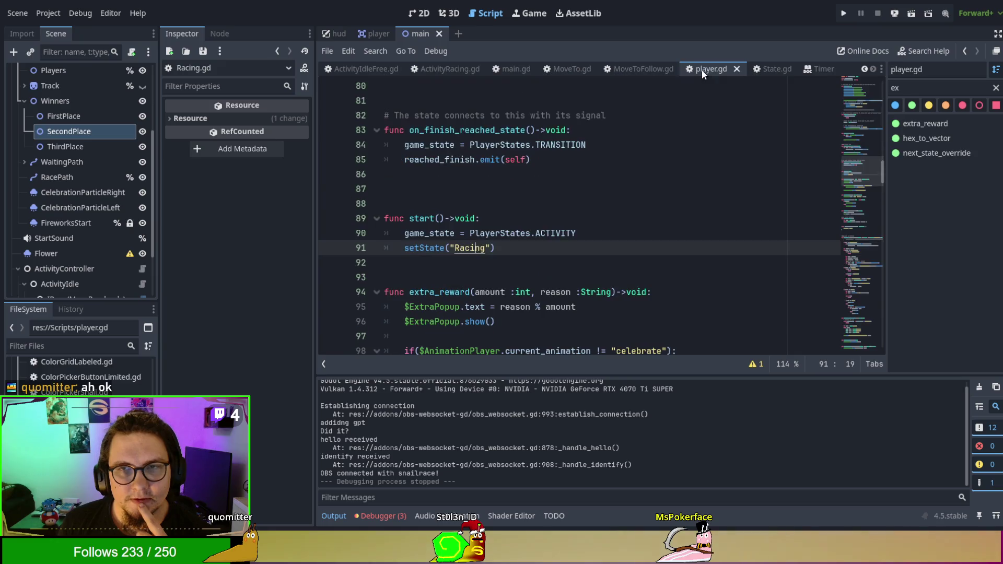
pyautogui.click(768, 70)
pyautogui.click(787, 69)
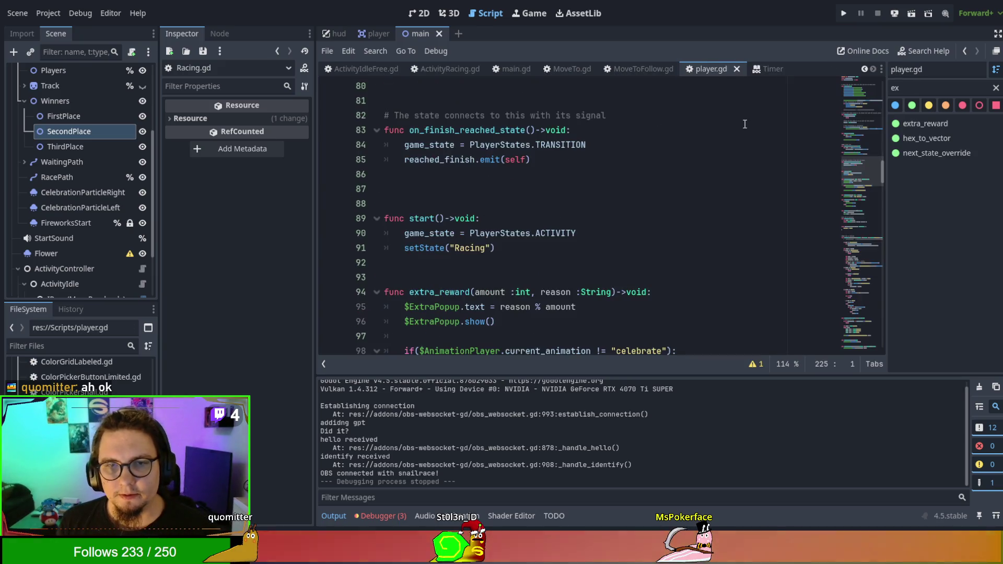
pyautogui.click(711, 130)
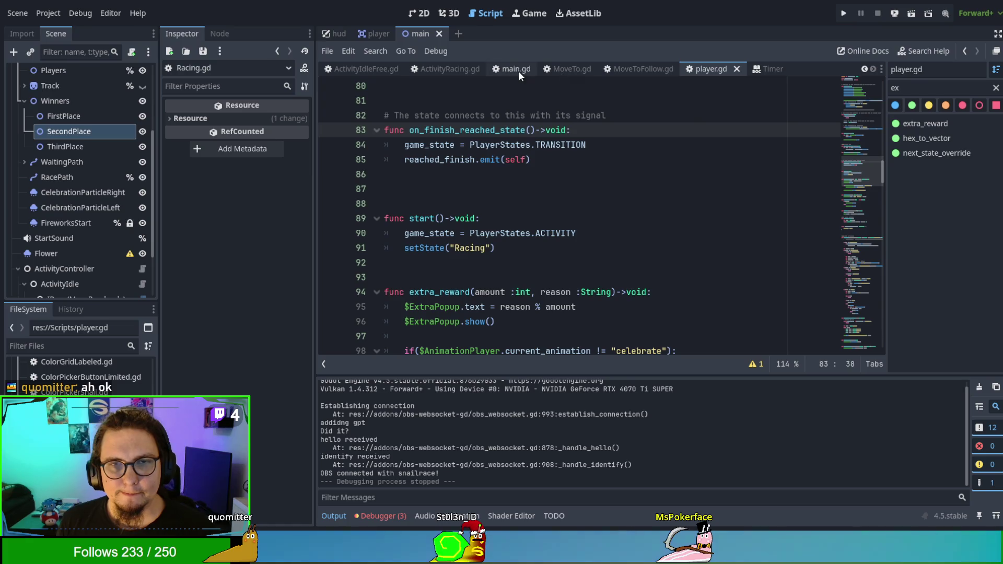
pyautogui.click(366, 69)
pyautogui.click(462, 68)
pyautogui.scroll(1, 577, 196)
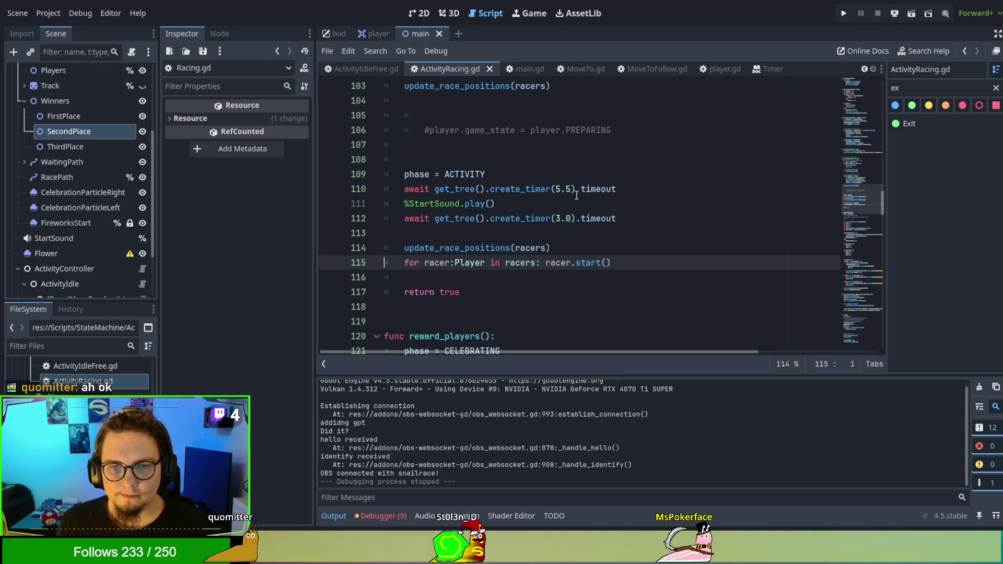
pyautogui.click(362, 64)
pyautogui.scroll(6, 601, 244)
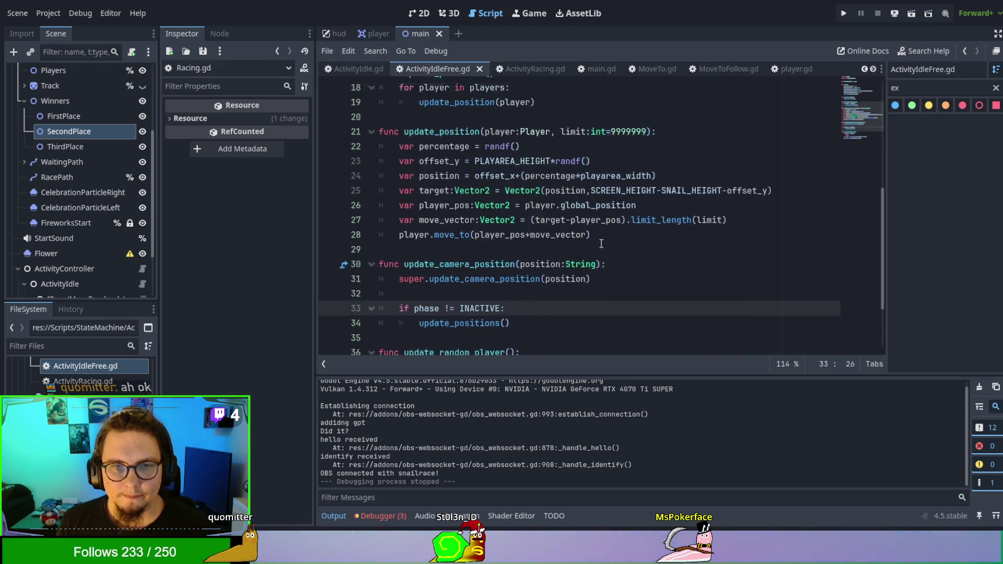
# Review setup()'s body in ActivityIdleFree.gd and filter the script members by 'enter'
pyautogui.scroll(-2, 601, 243)
pyautogui.scroll(1, 602, 243)
pyautogui.scroll(3, 601, 243)
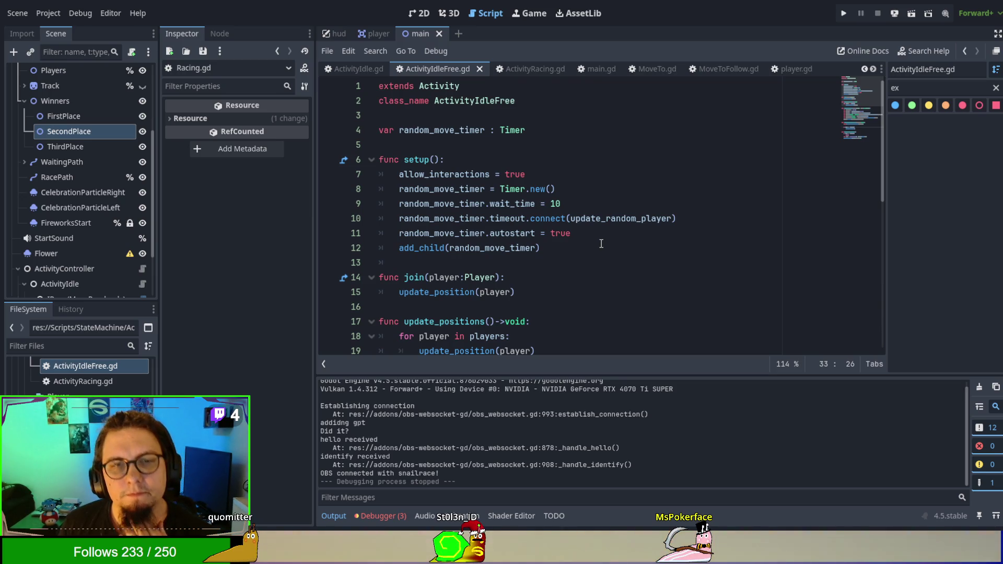
pyautogui.moveTo(399, 176)
pyautogui.mouseDown()
pyautogui.moveTo(555, 191)
pyautogui.moveTo(613, 250)
pyautogui.mouseUp()
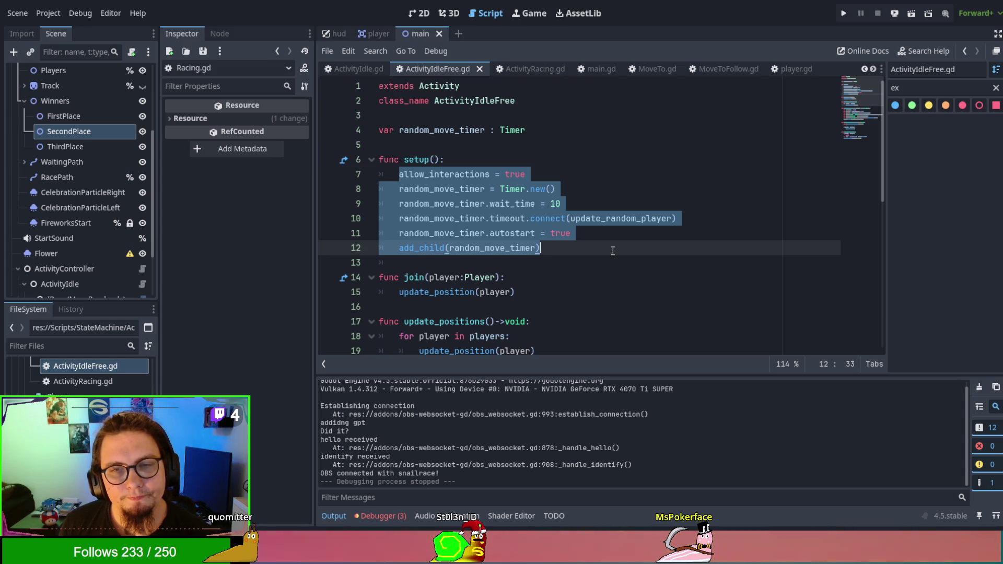
pyautogui.click(613, 251)
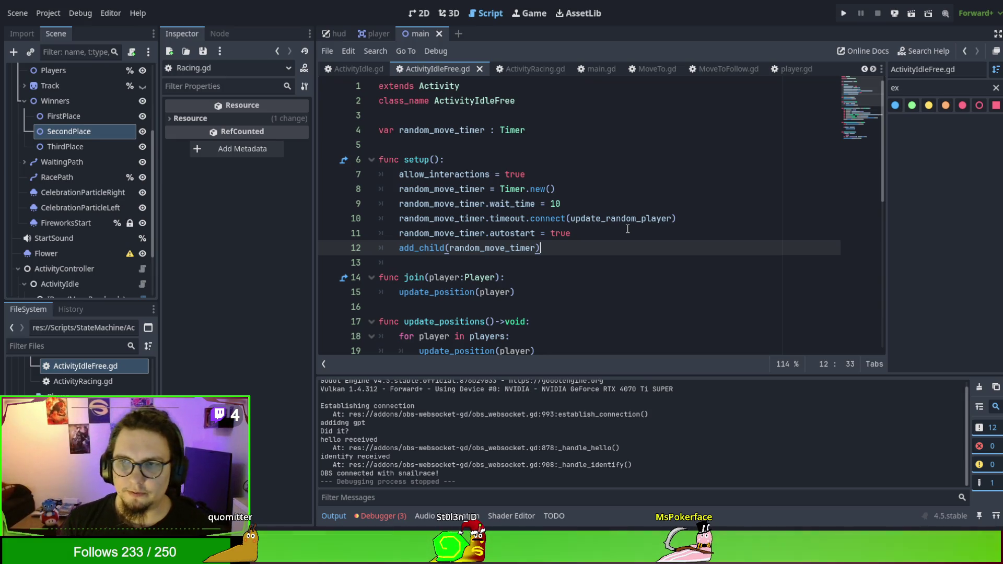
pyautogui.click(935, 88)
pyautogui.press('BackSpace')
pyautogui.press('BackSpace')
pyautogui.write('ente')
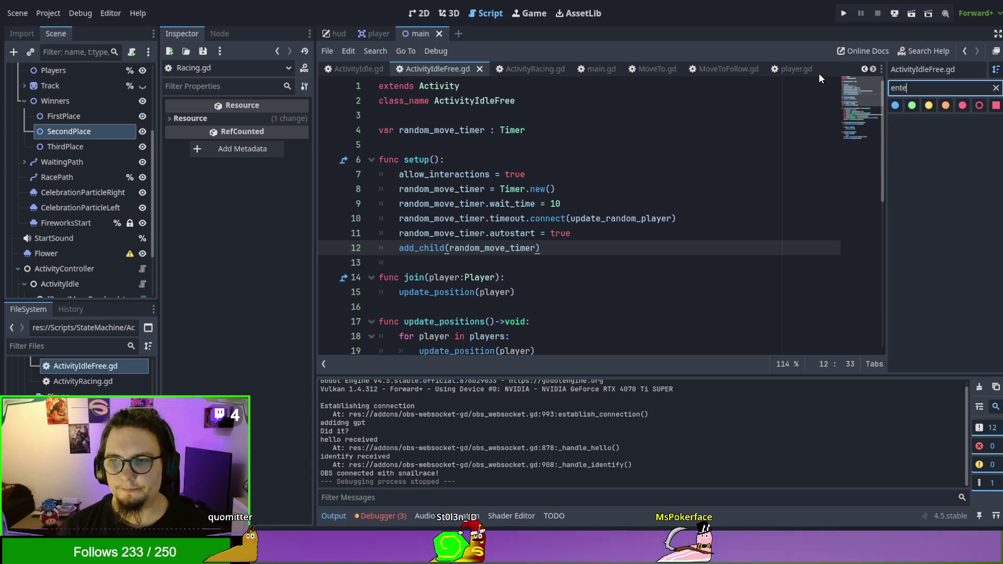
pyautogui.write('r')
# Open blank lines after setup() in ActivityIdleFree.gd
pyautogui.click(601, 248)
pyautogui.press('Return')
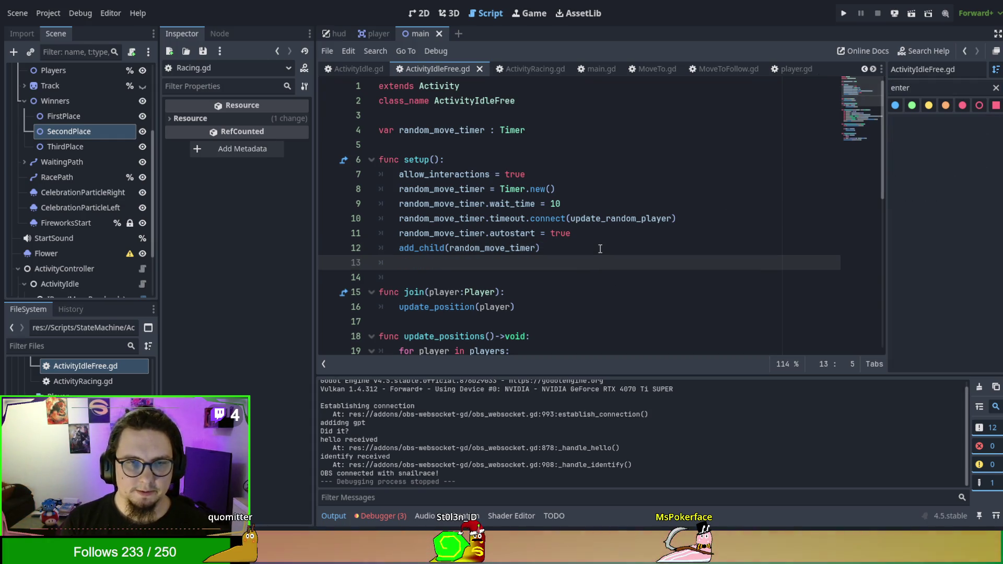
pyautogui.click(600, 249)
pyautogui.press('Down')
pyautogui.press('Return')
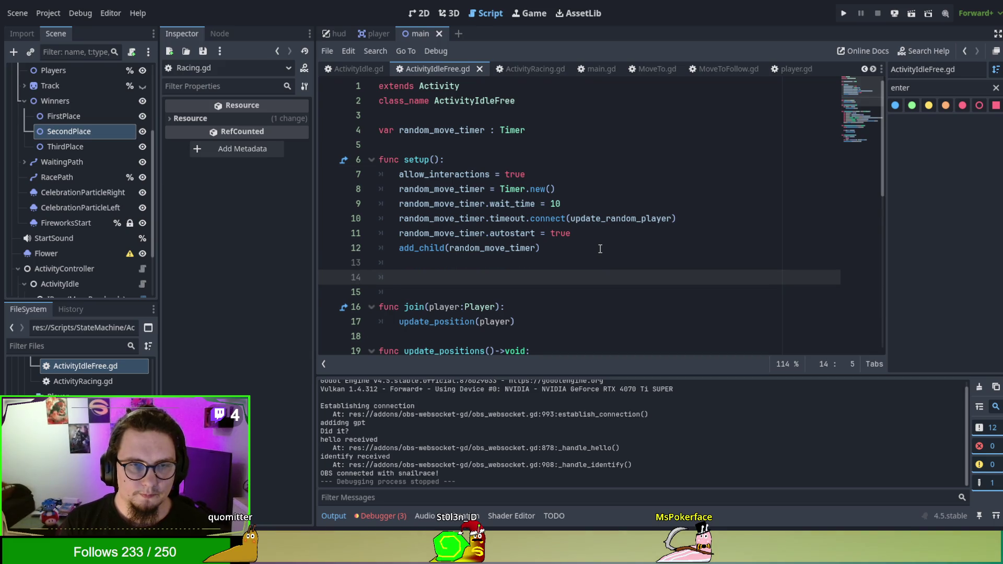
pyautogui.press('Delete')
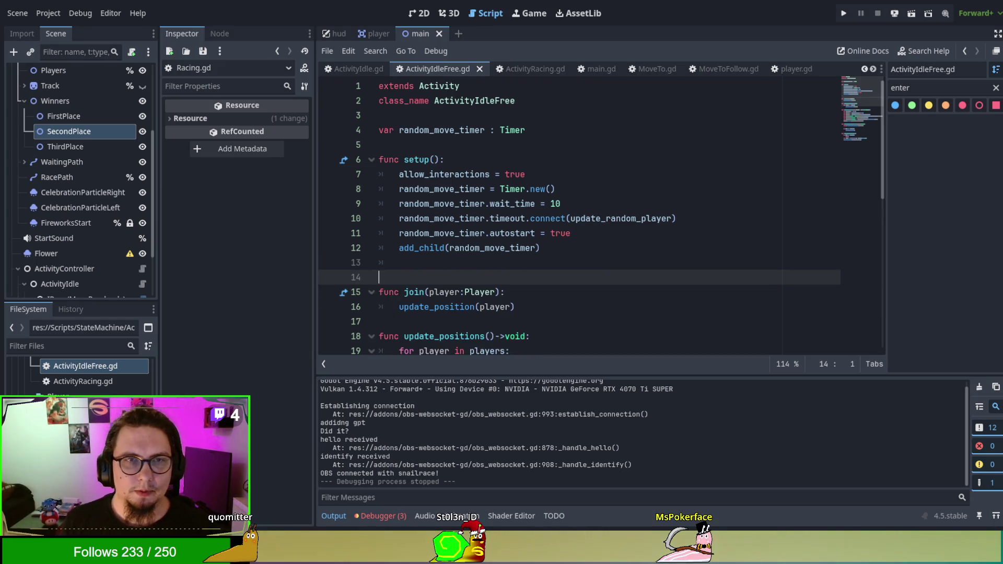
# Check Activity.gd, ActivityController.gd and ActivityIdle.gd, then return to ActivityIdleFree.gd
pyautogui.scroll(2, 447, 69)
pyautogui.click(347, 68)
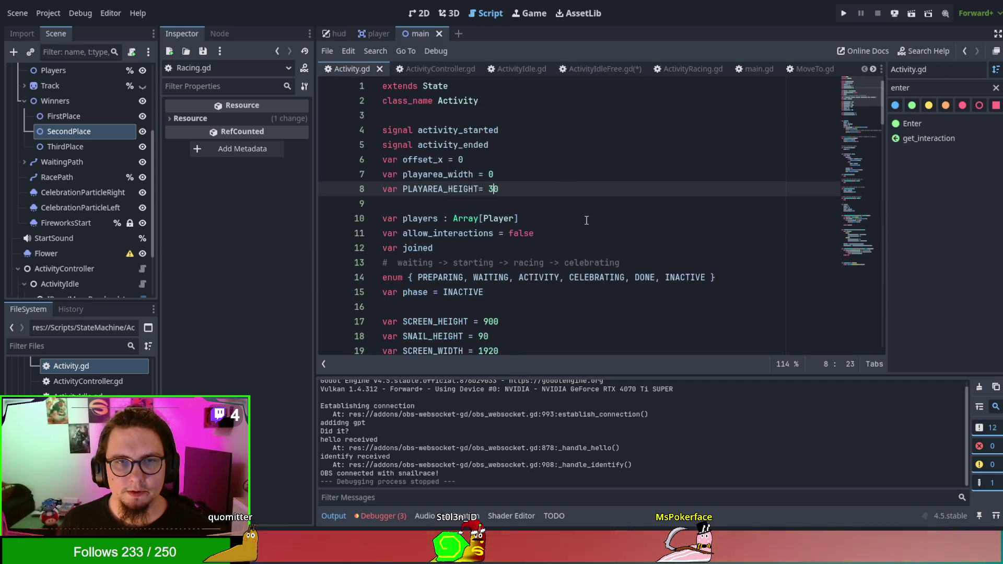
pyautogui.scroll(-6, 581, 208)
pyautogui.scroll(-1, 581, 208)
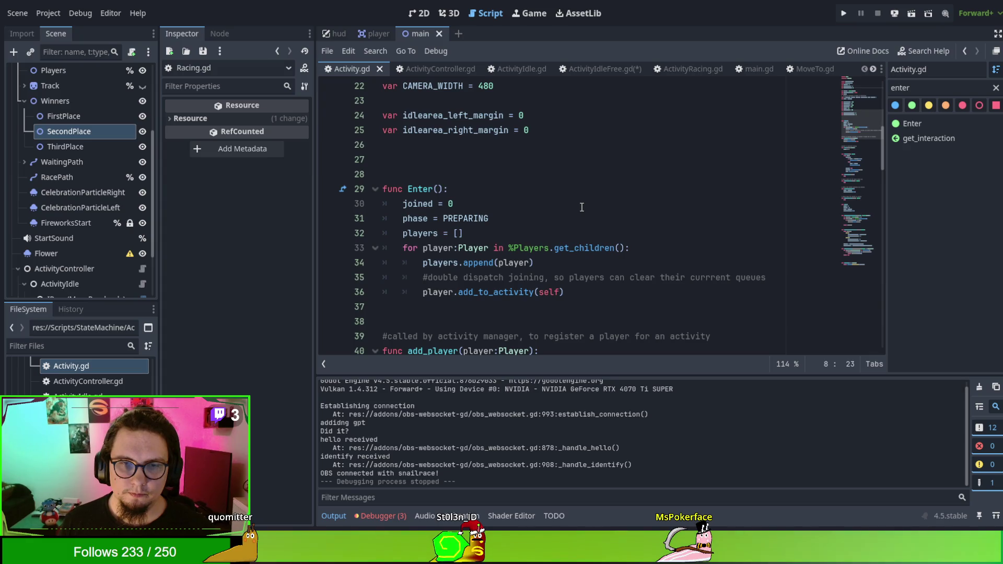
pyautogui.click(441, 69)
pyautogui.click(510, 70)
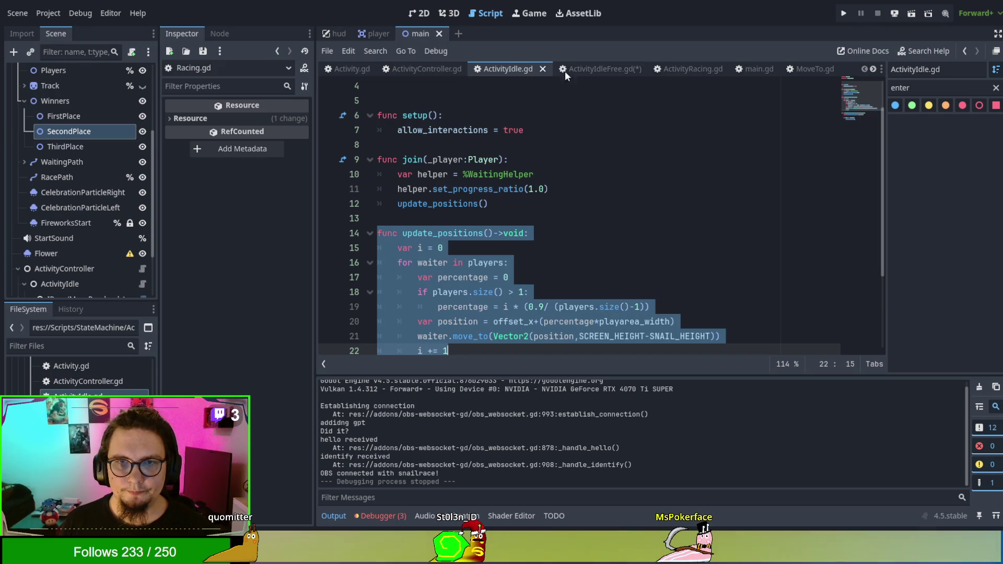
pyautogui.click(600, 68)
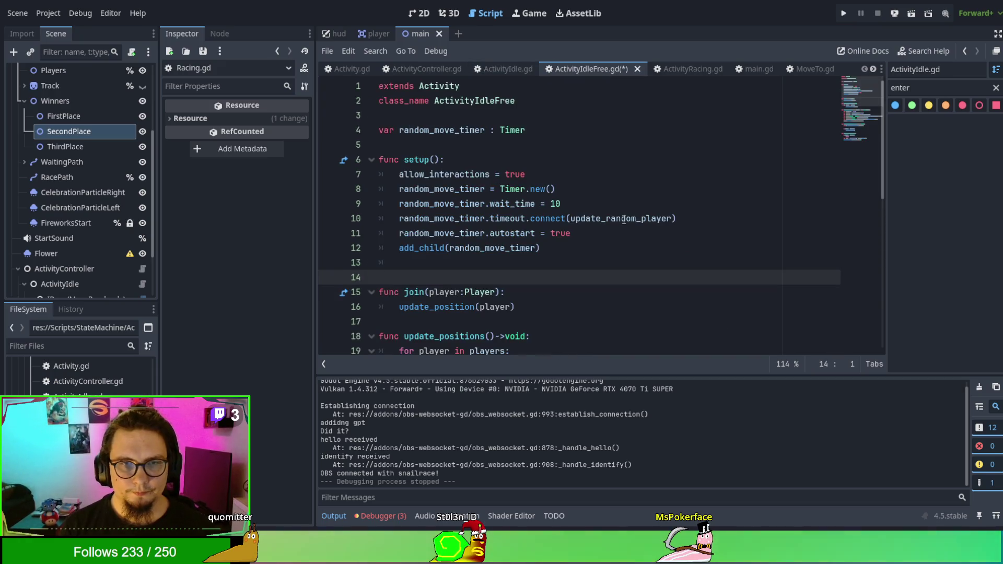
# Add an Enter() function after setup() that calls super.Enter()
pyautogui.press('Return')
pyautogui.press('Return')
pyautogui.press('Up')
pyautogui.press('Up')
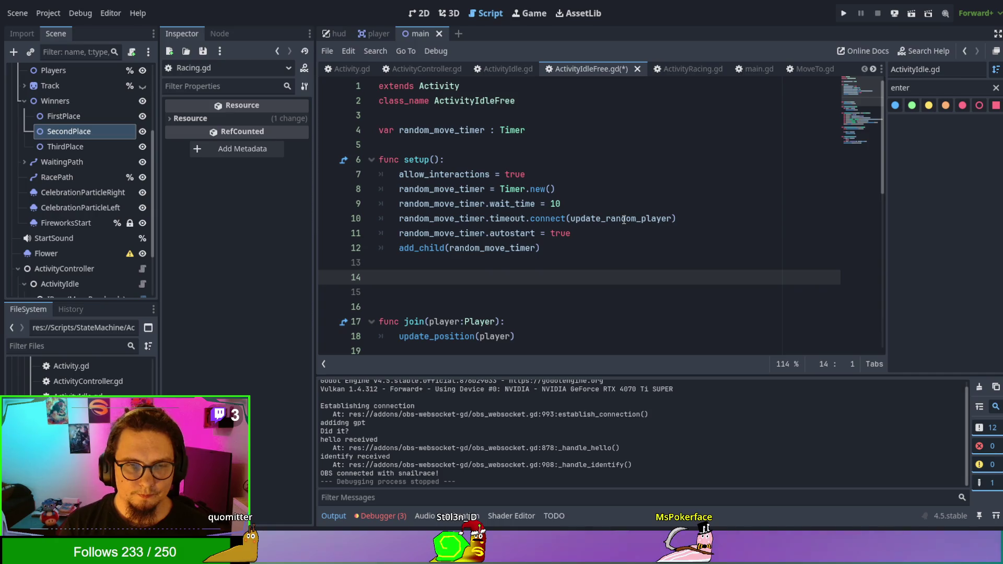
pyautogui.press('Return')
pyautogui.write('func E')
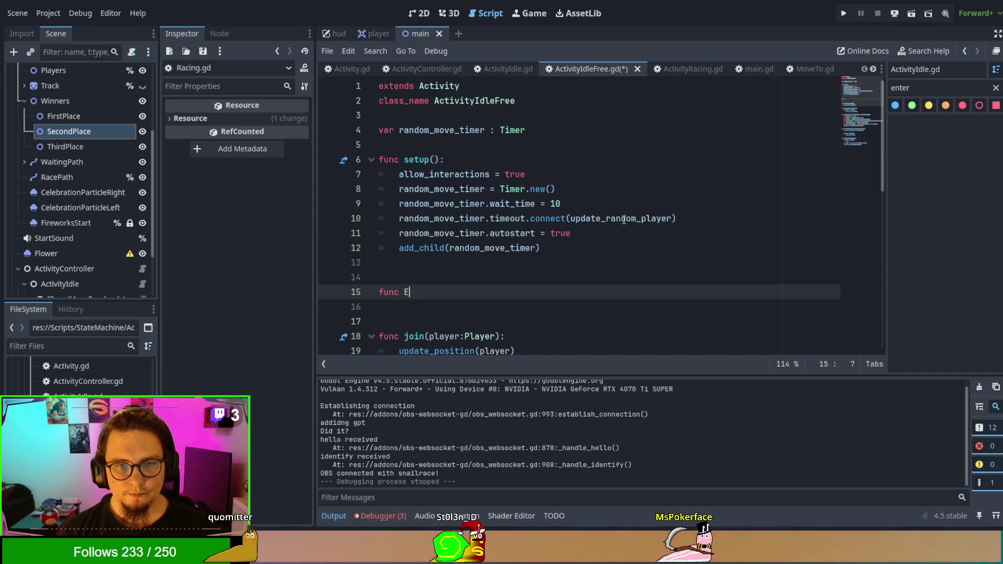
pyautogui.write('nter():')
pyautogui.press('Return')
pyautogui.write('s')
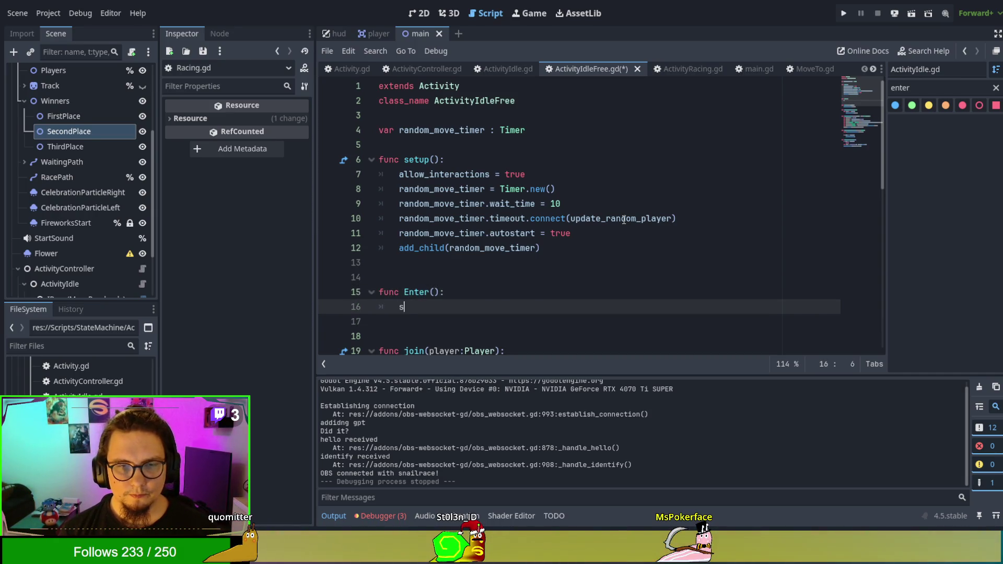
pyautogui.write('uper.En')
pyautogui.press('Return')
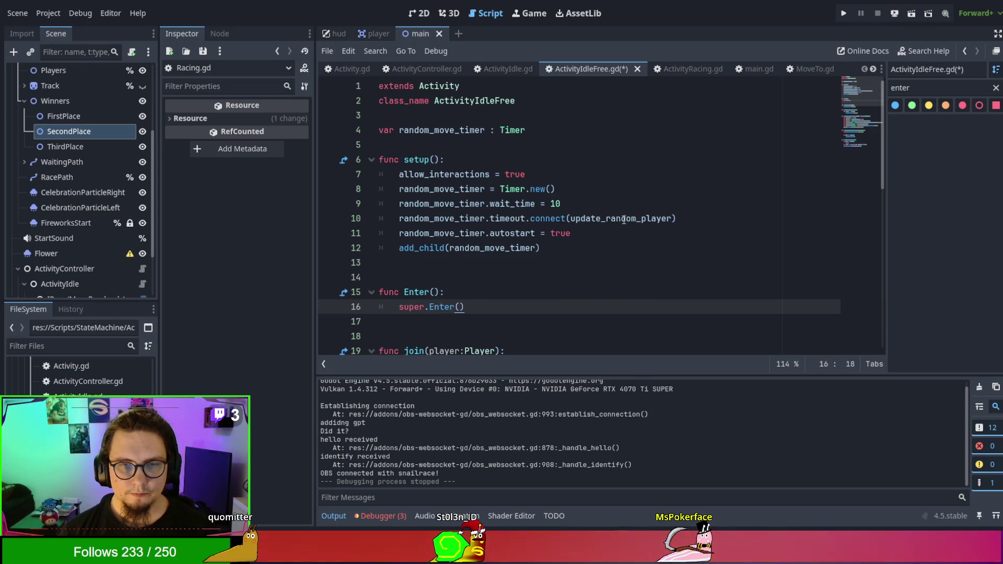
# Add random_move_timer.start() on the next line of Enter(), picked from autocomplete
pyautogui.press('Return')
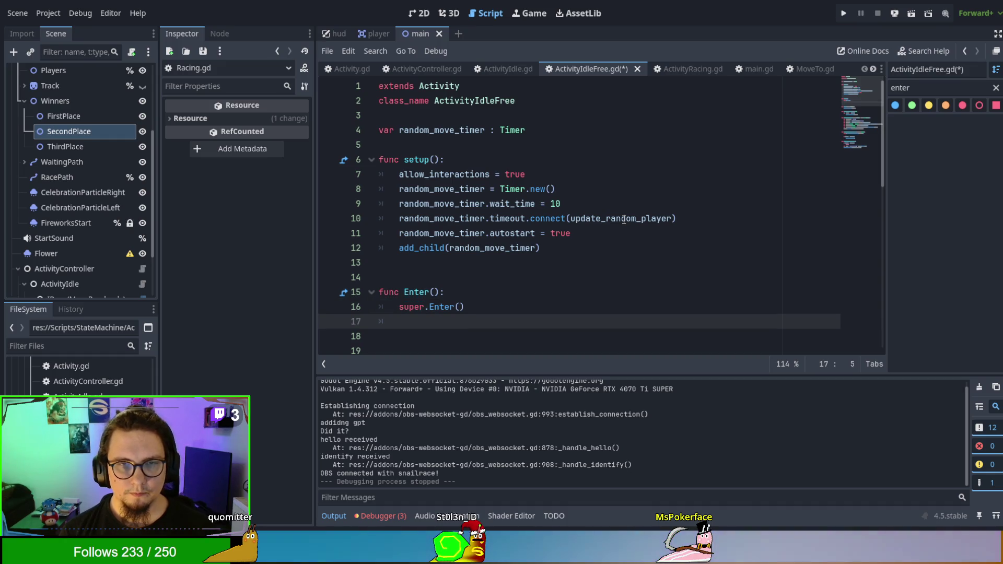
pyautogui.write('random_')
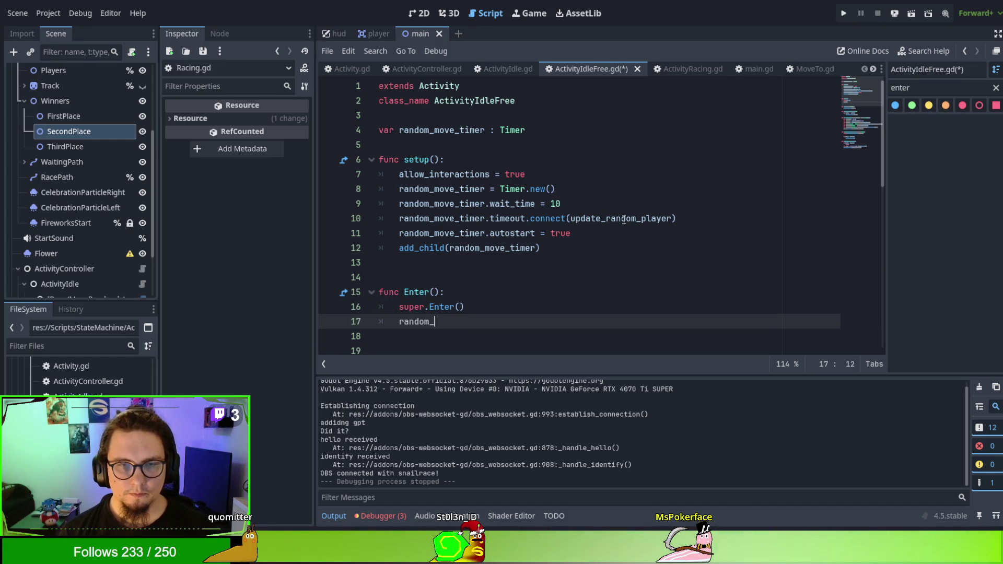
pyautogui.write('move_timer =')
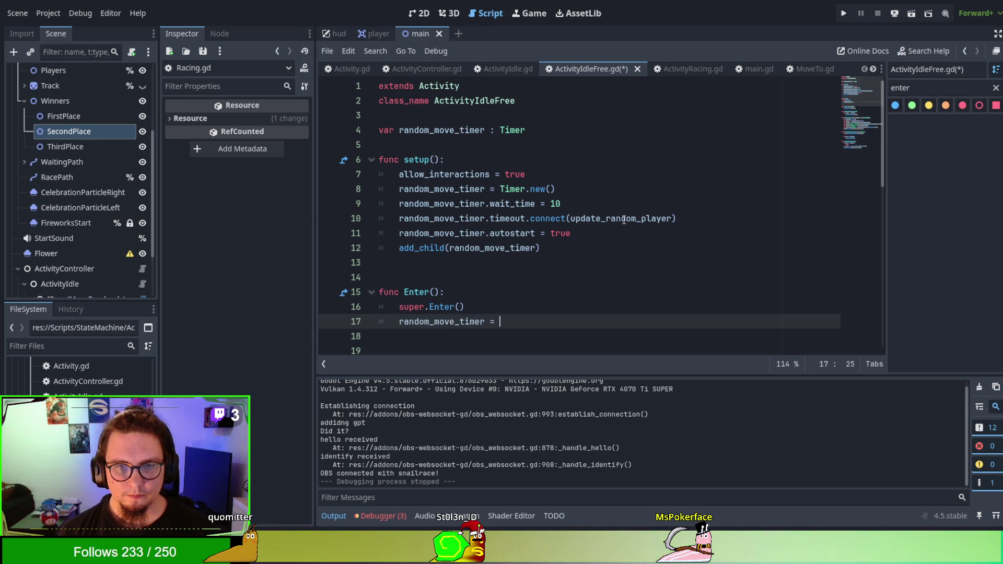
pyautogui.press('BackSpace')
pyautogui.press('BackSpace')
pyautogui.press('BackSpace')
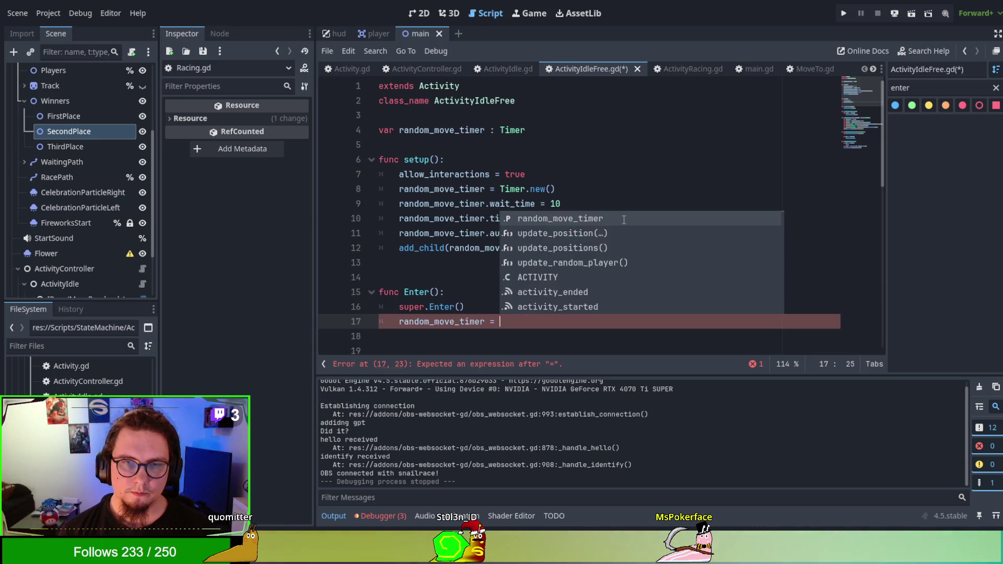
pyautogui.write('r.rese')
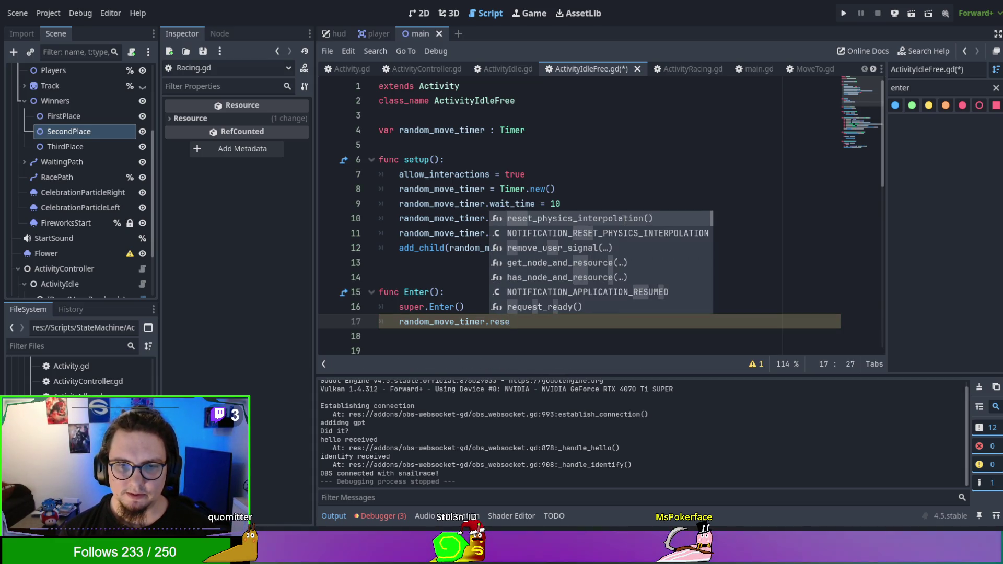
pyautogui.press('BackSpace')
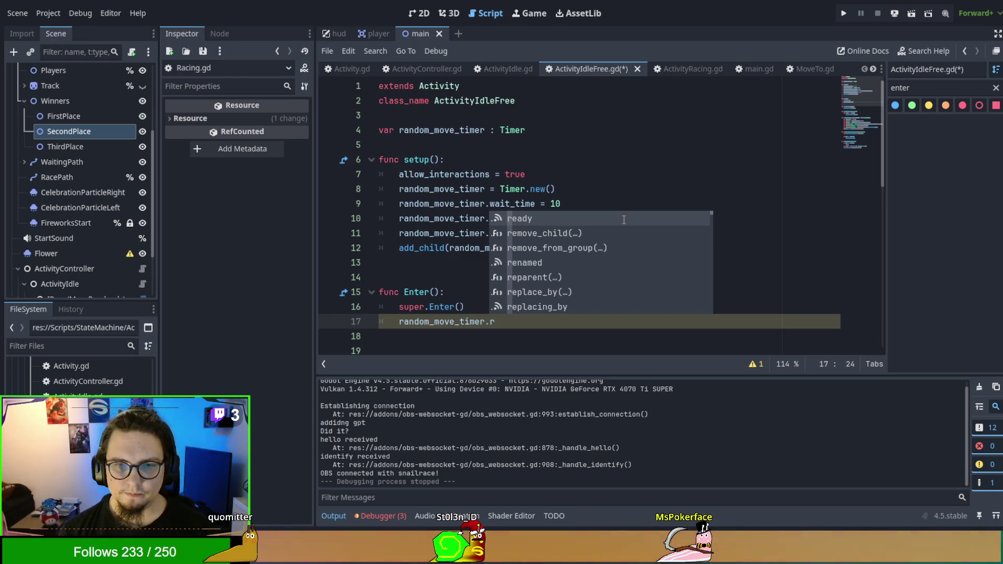
pyautogui.press('BackSpace')
pyautogui.scroll(-12, 631, 230)
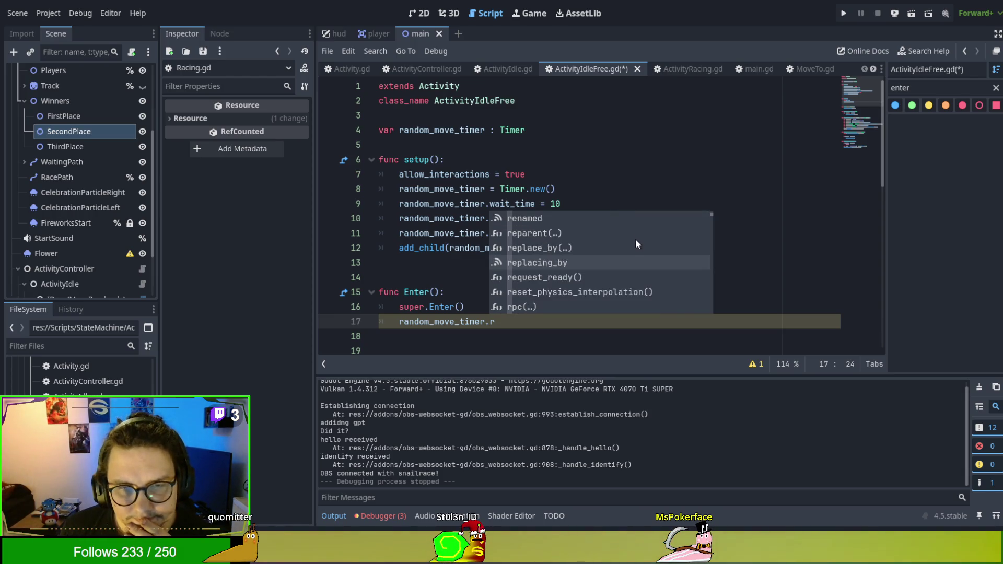
pyautogui.scroll(-3, 635, 241)
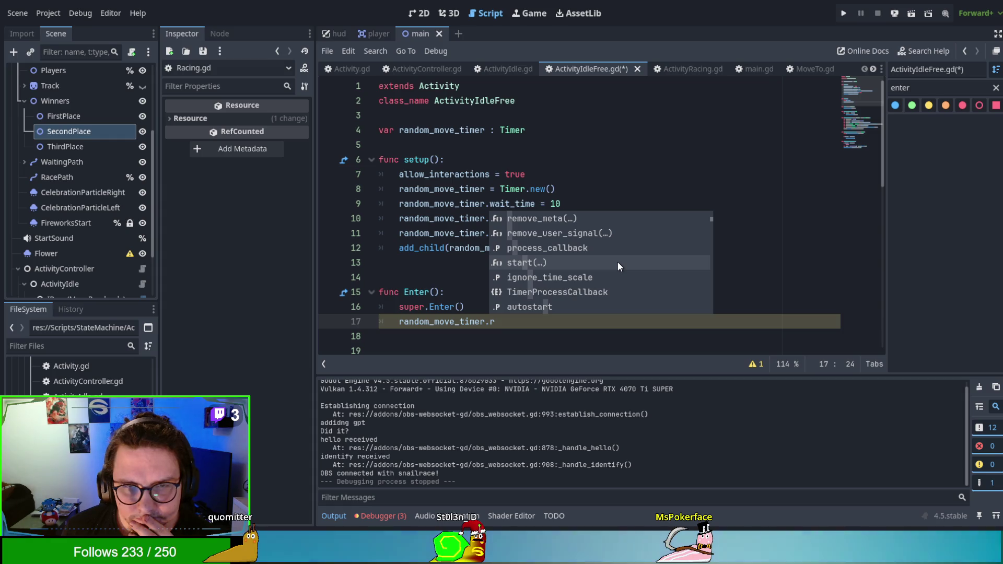
pyautogui.click(617, 263)
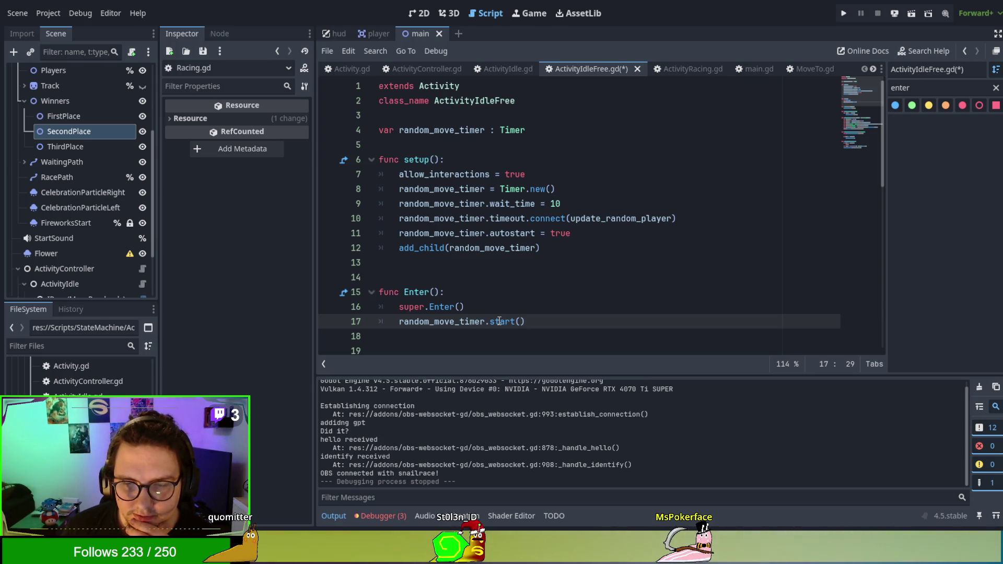
pyautogui.click(550, 318)
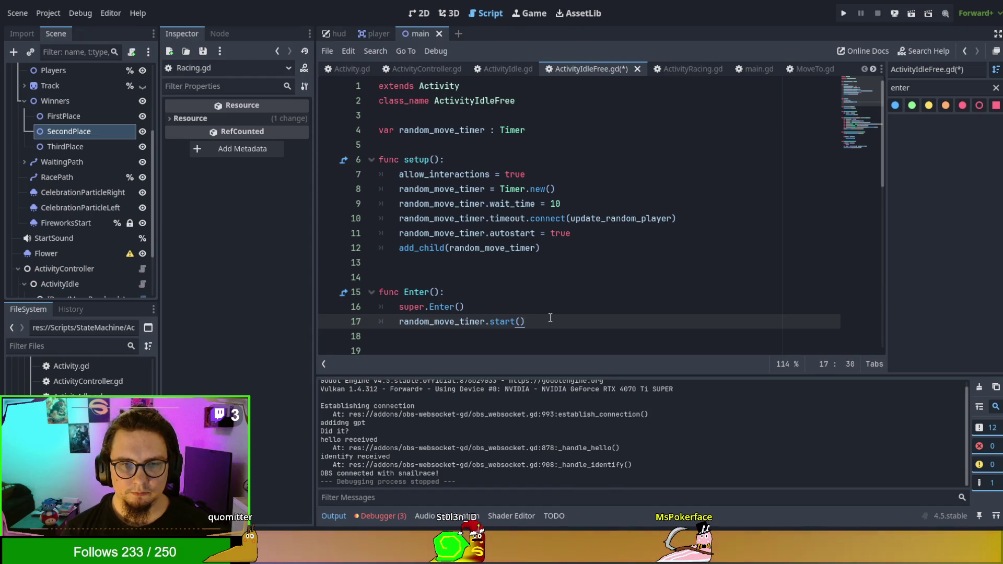
pyautogui.scroll(-5, 549, 316)
pyautogui.scroll(4, 545, 313)
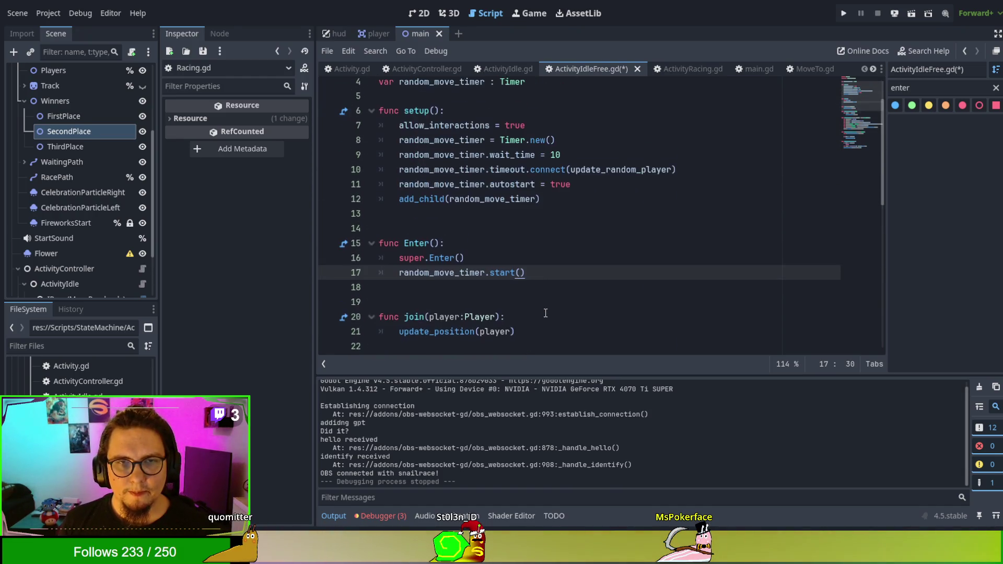
# Inspect update_random_player's ACTIVITY phase check on line 43, then switch to Activity.gd
pyautogui.scroll(-8, 546, 312)
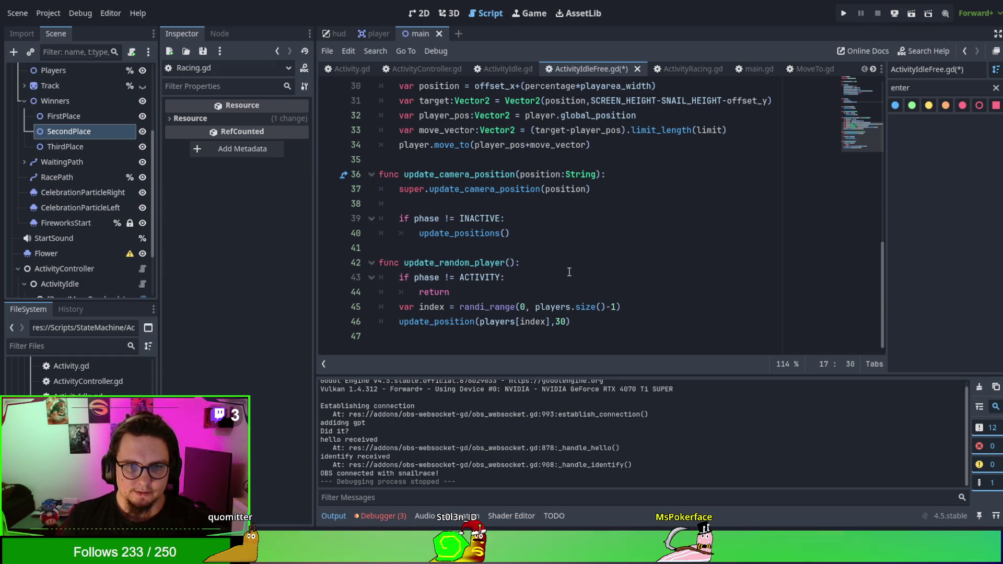
pyautogui.click(477, 276)
pyautogui.doubleClick(478, 276)
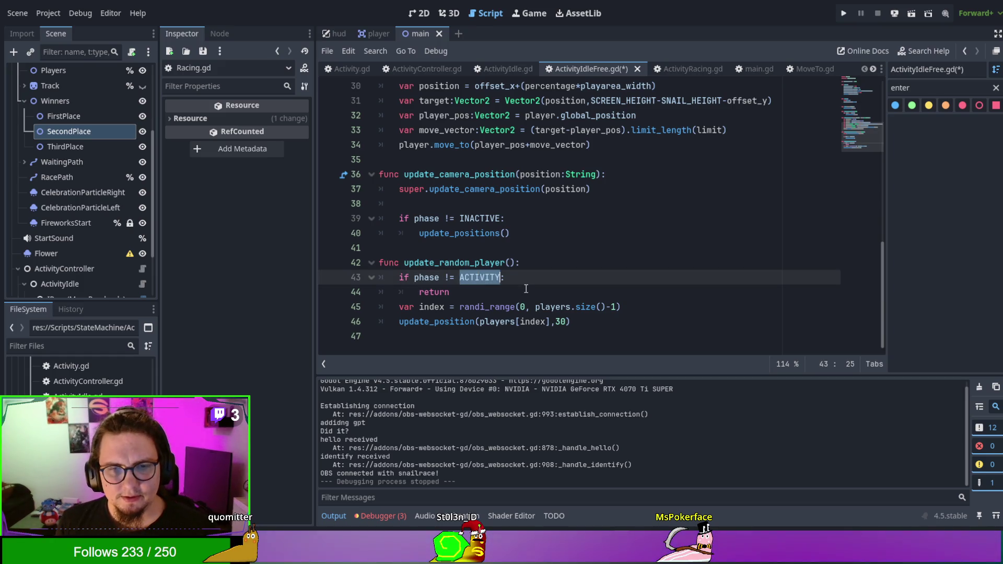
pyautogui.click(557, 268)
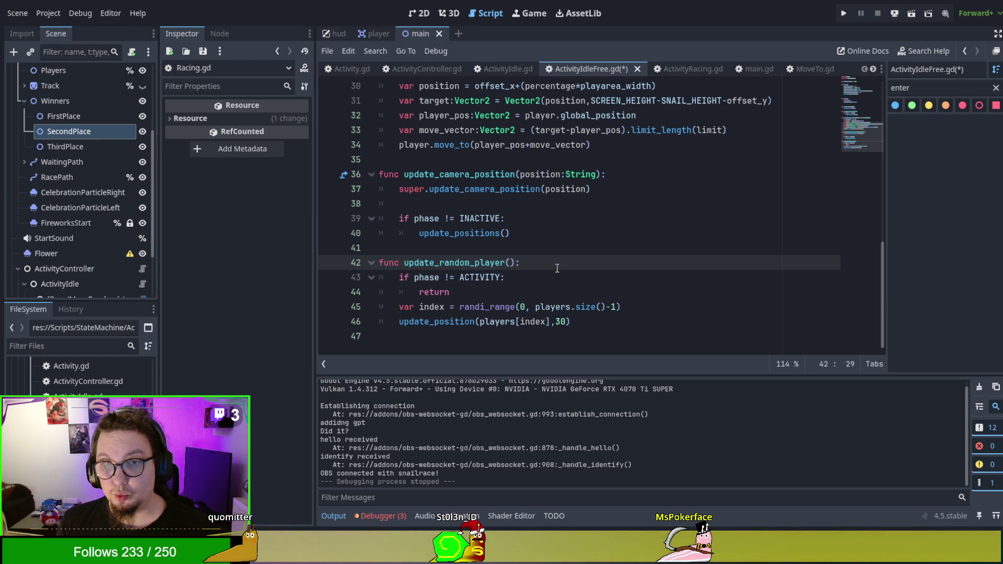
pyautogui.click(347, 70)
pyautogui.scroll(-10, 599, 247)
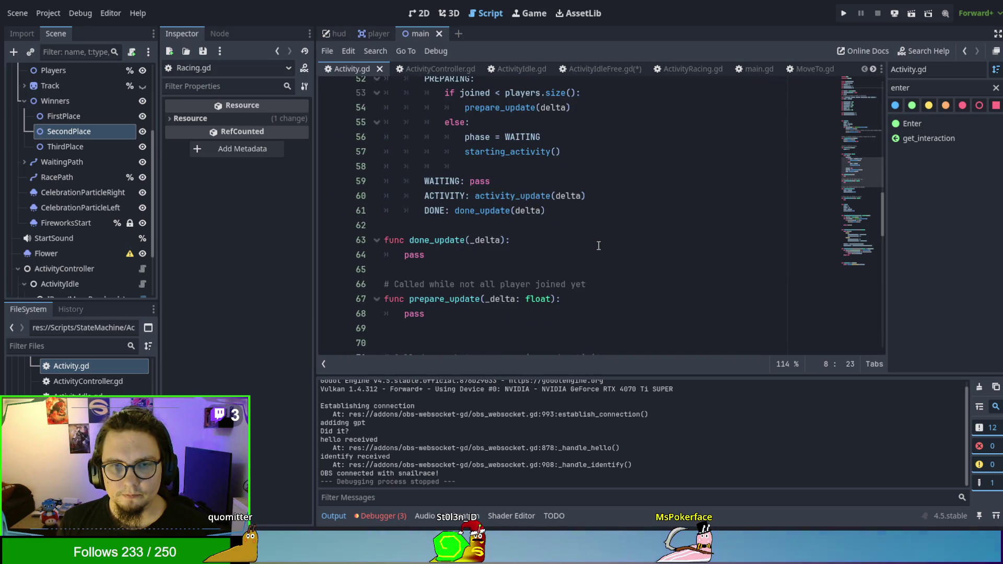
# Trace the PREPARING phase in Activity.gd down to starting_activity()'s definition at line 72
pyautogui.scroll(4, 439, 201)
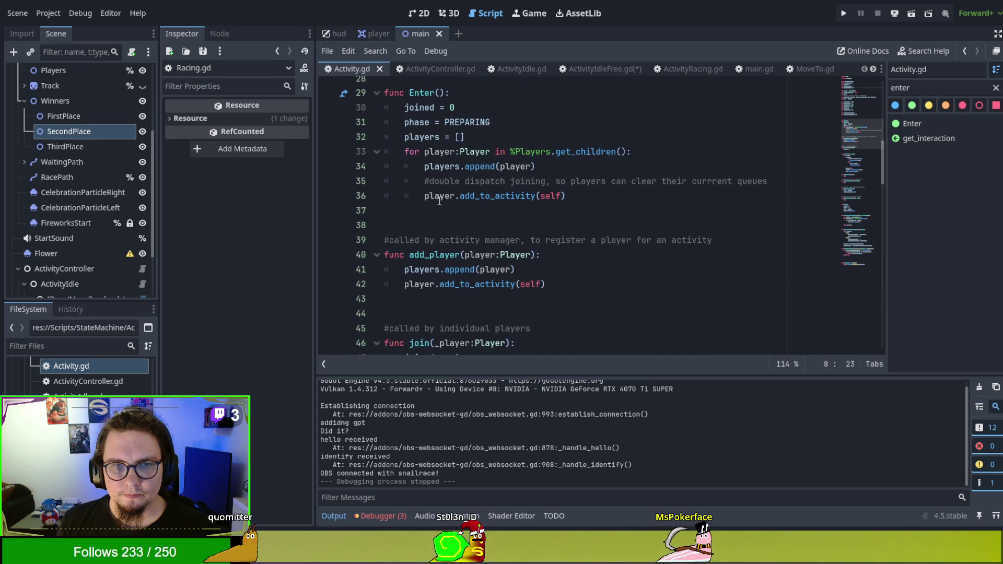
pyautogui.scroll(1, 438, 201)
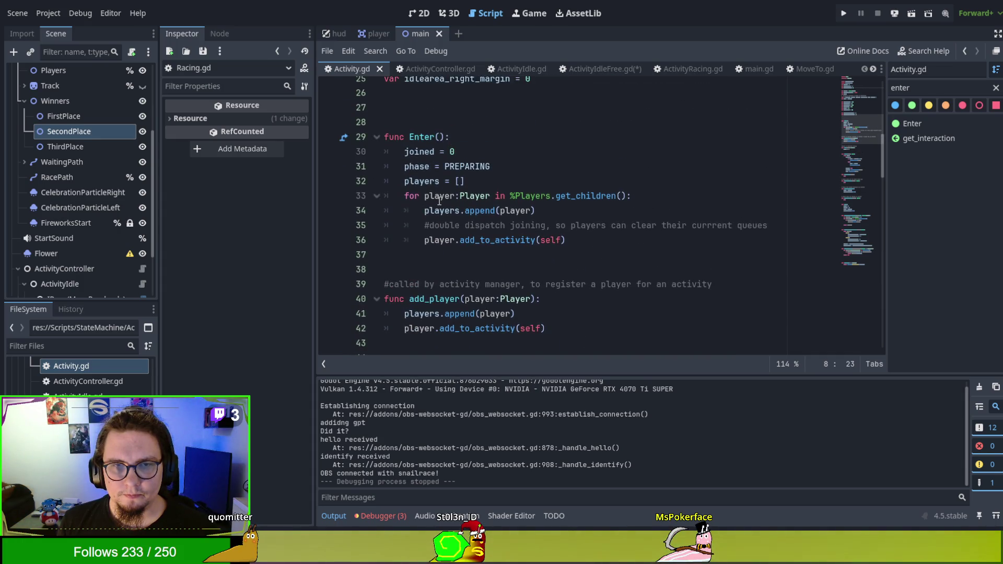
pyautogui.click(411, 157)
pyautogui.doubleClick(467, 166)
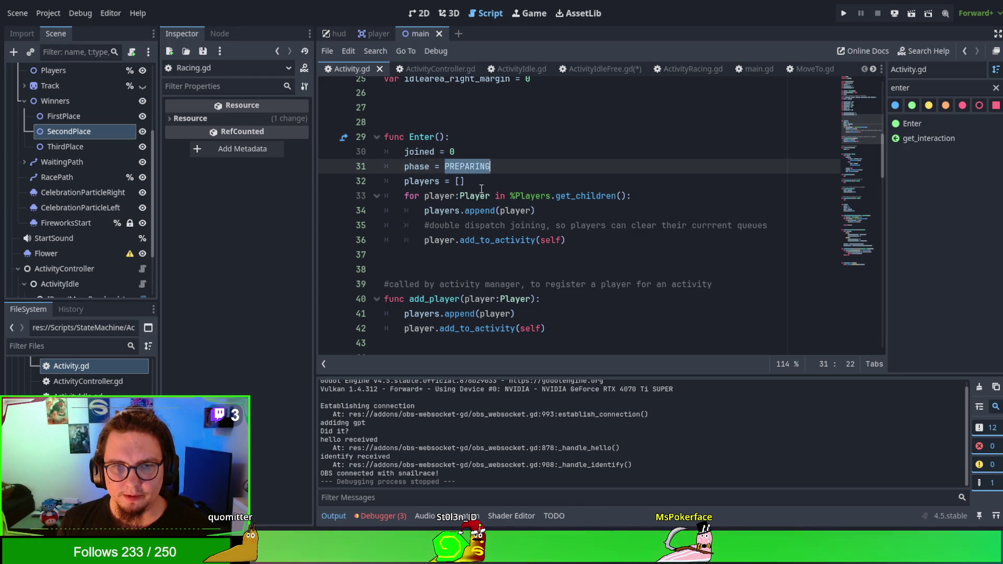
pyautogui.scroll(-4, 524, 252)
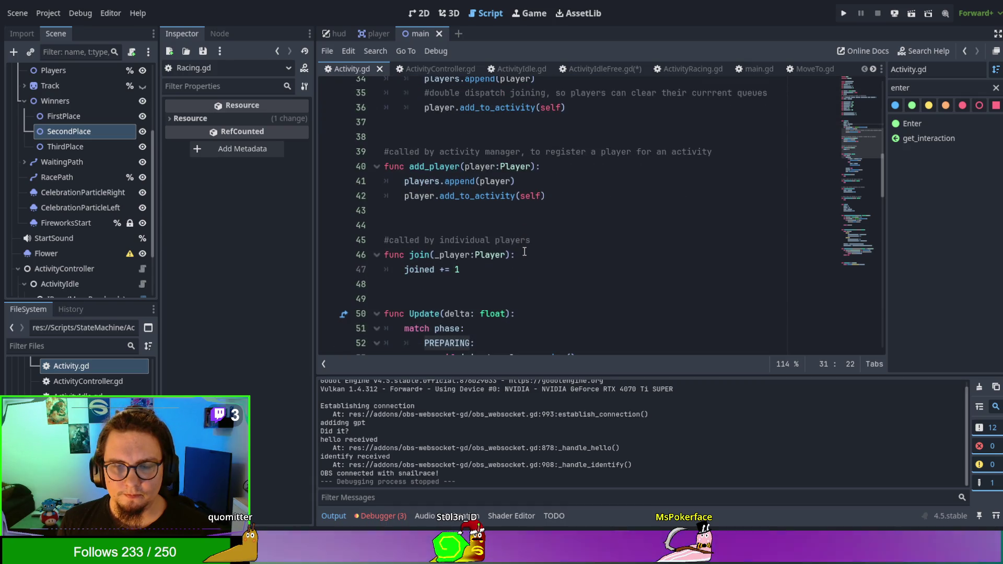
pyautogui.scroll(-2, 525, 252)
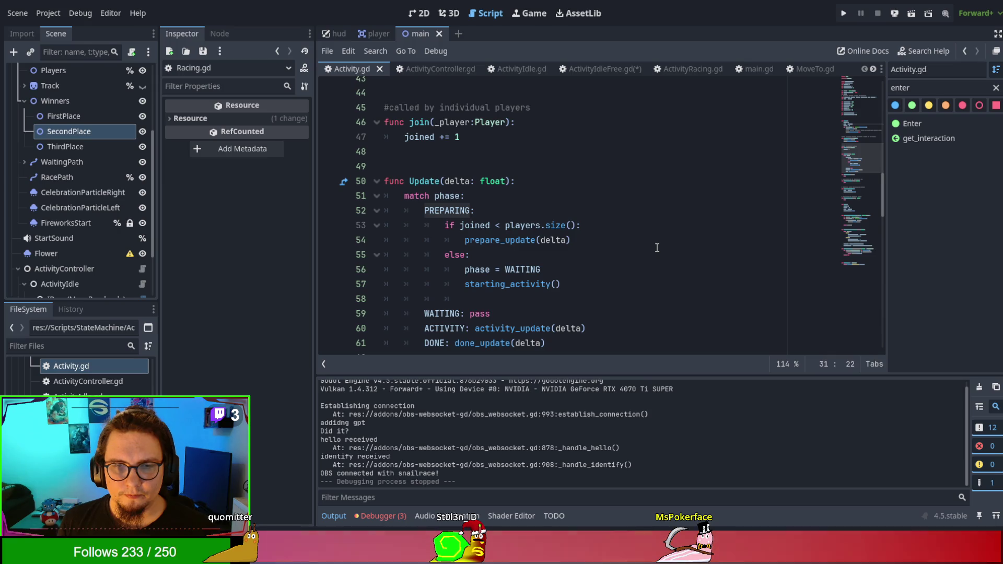
pyautogui.scroll(-1, 561, 234)
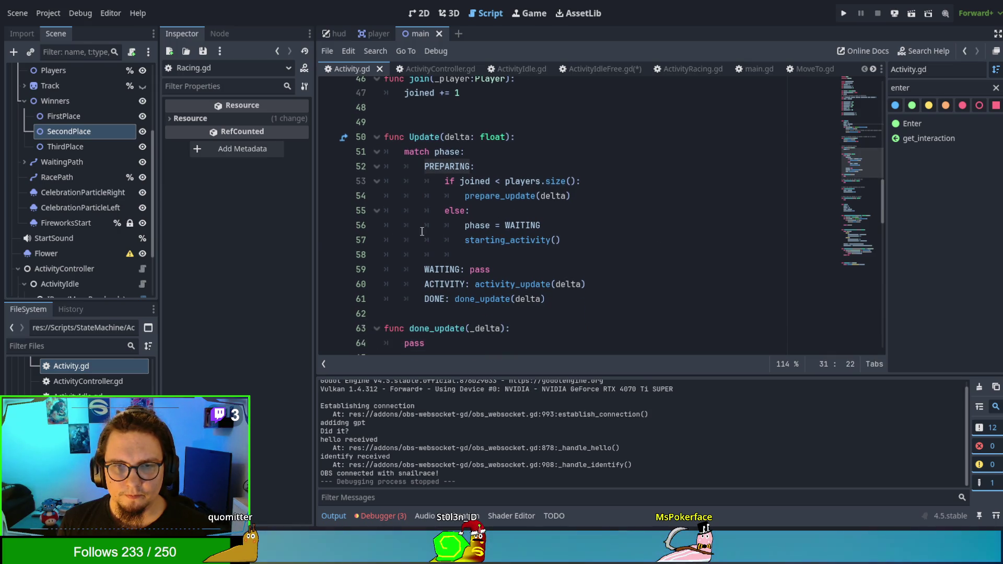
pyautogui.keyDown('ctrl'); pyautogui.click(499, 243); pyautogui.keyUp('ctrl')
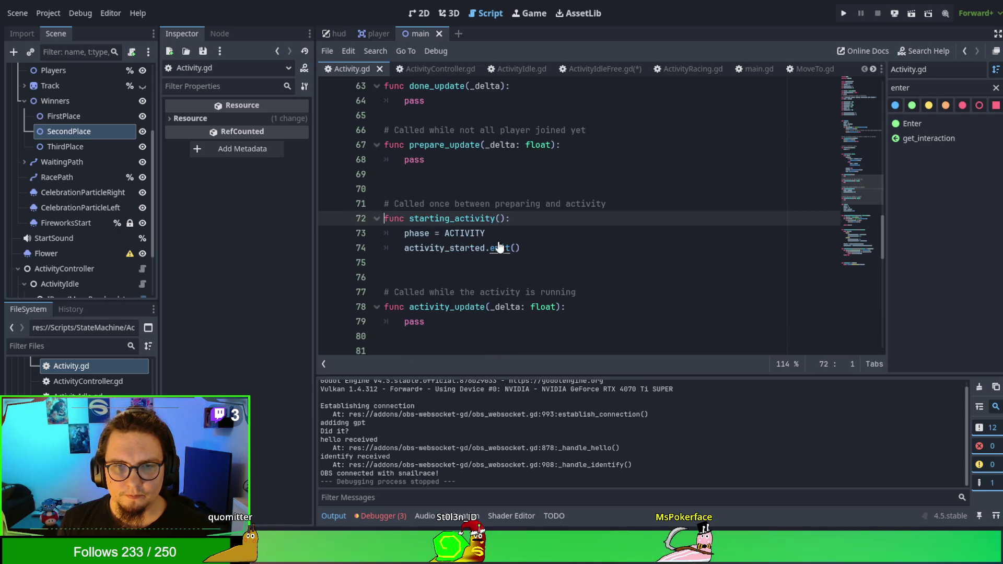
# Breakpoint line 73 of Activity.gd, run the project, resume past the break, and start the race
pyautogui.click(329, 233)
pyautogui.click(689, 244)
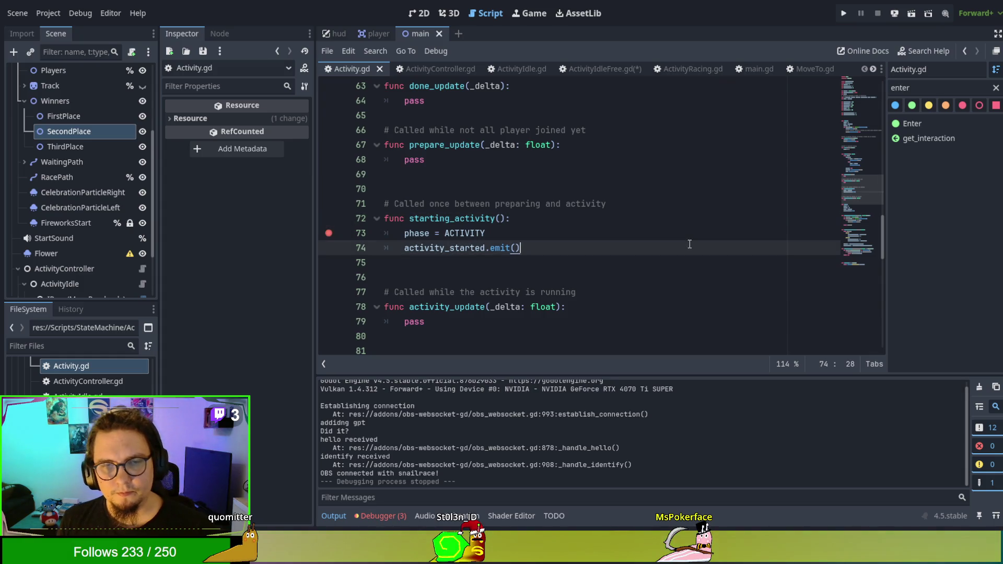
pyautogui.press('F5')
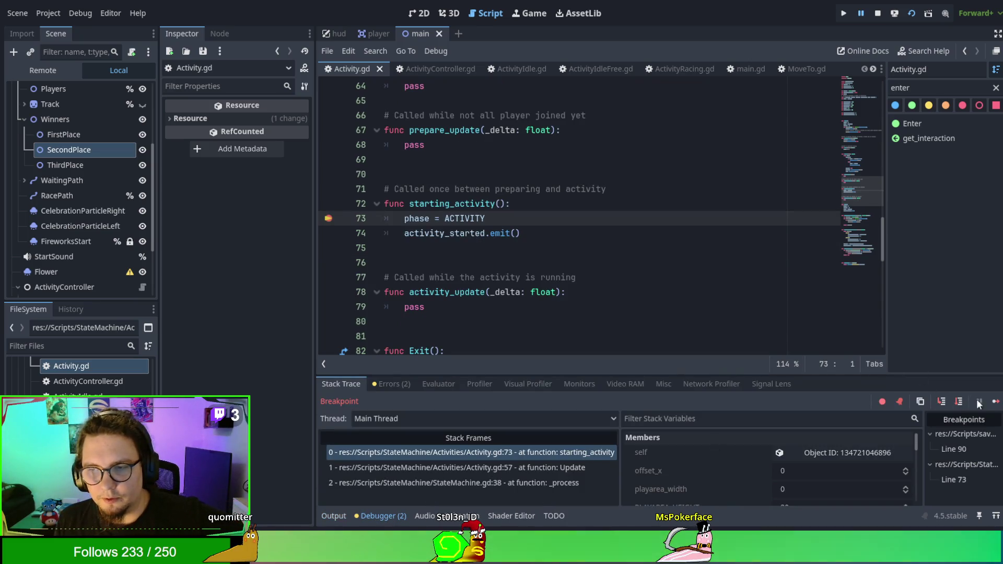
pyautogui.click(992, 401)
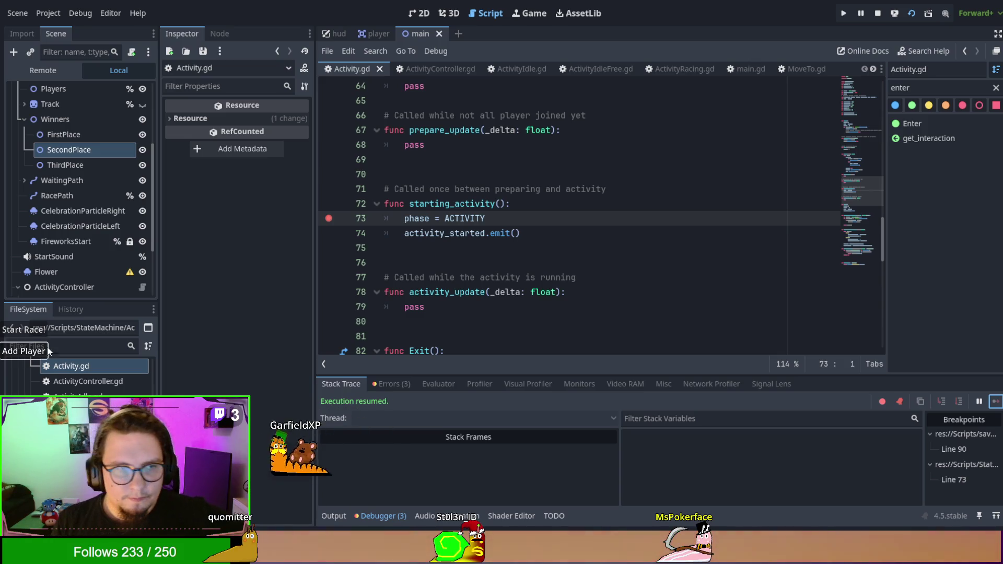
pyautogui.click(29, 330)
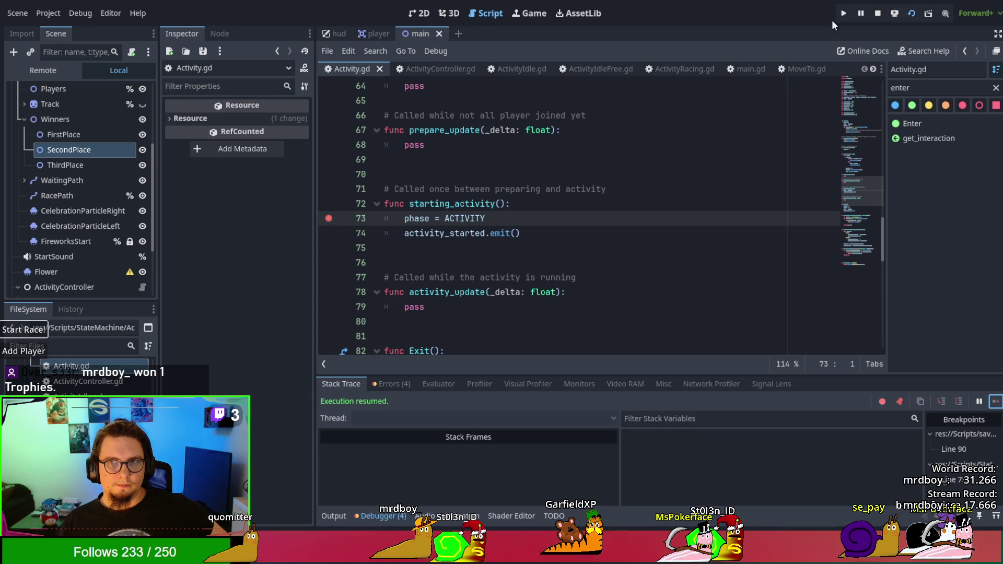
# Let the snail race finish, then stop the running game
pyautogui.scroll(6, 637, 206)
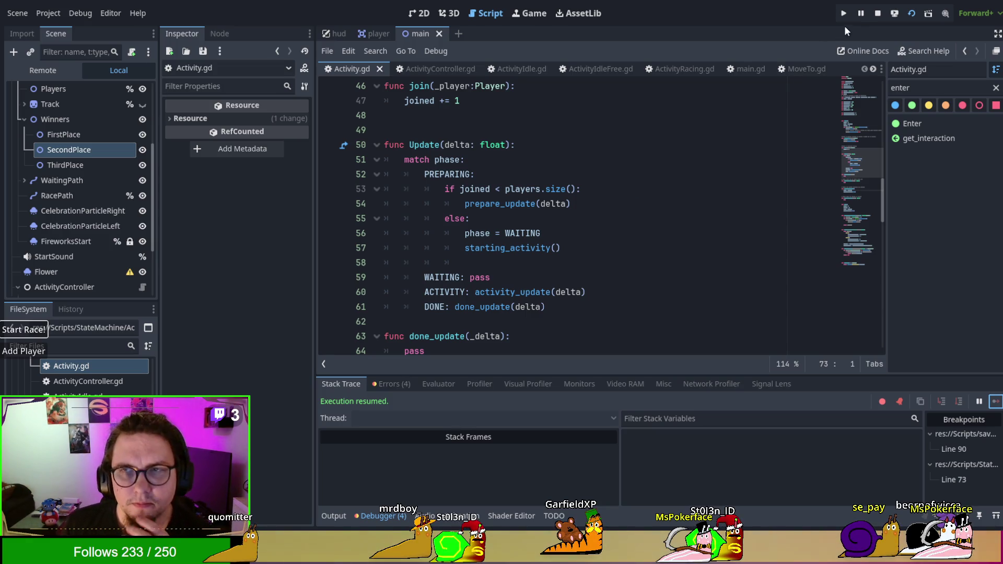
pyautogui.click(877, 13)
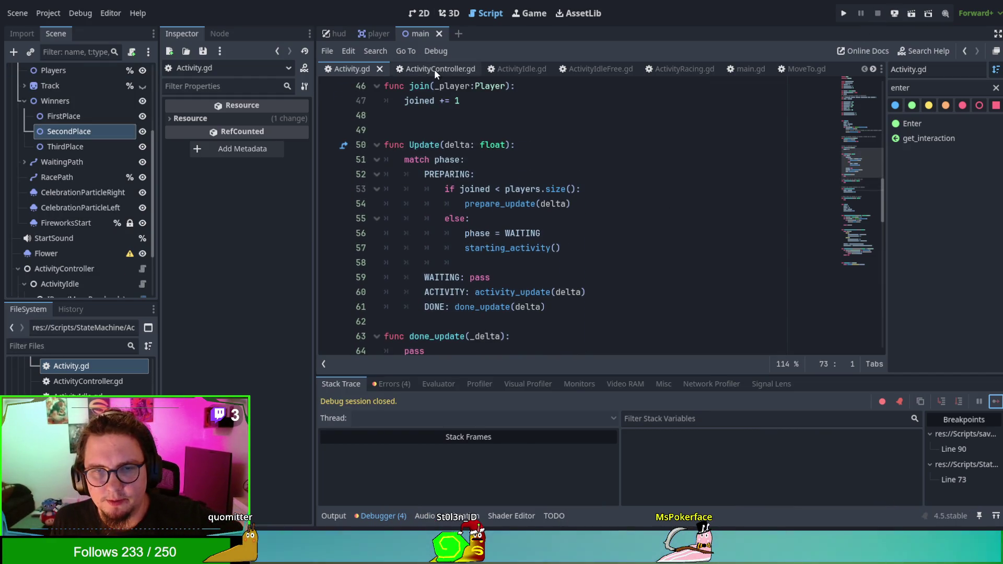
# Review Activity.gd down to the INACTIVE phase in Exit, then switch to ActivityRacing.gd
pyautogui.scroll(-1, 533, 256)
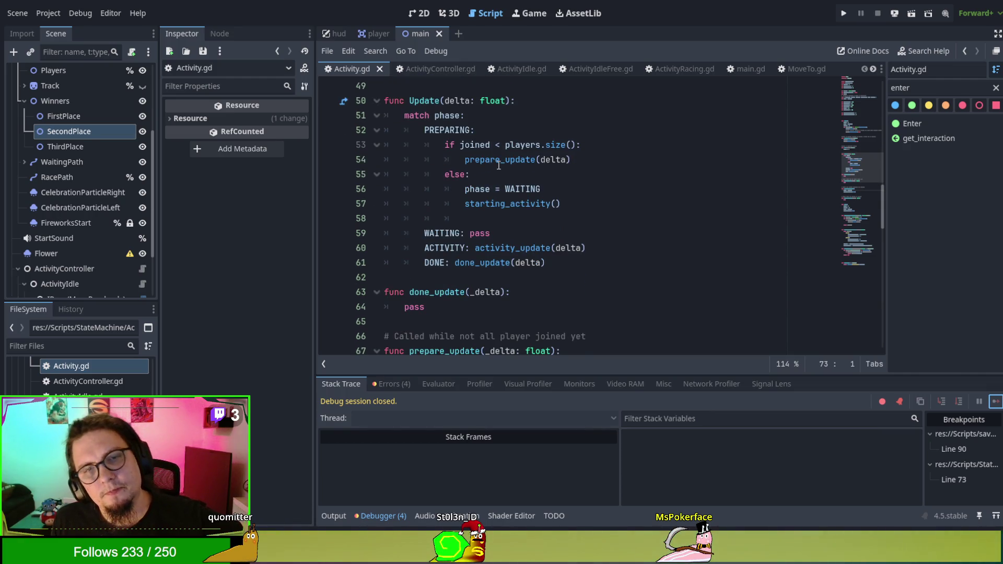
pyautogui.scroll(5, 682, 327)
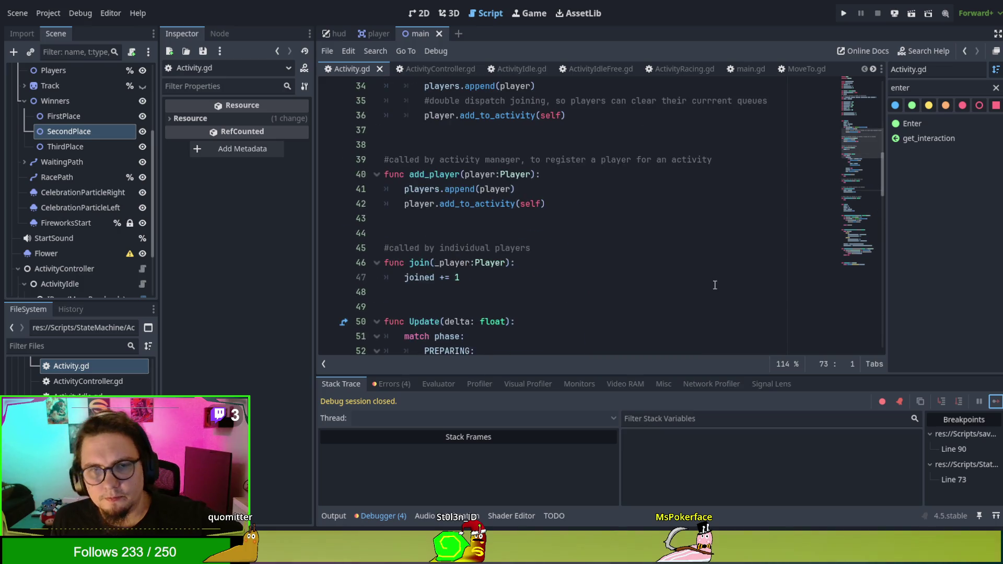
pyautogui.scroll(-5, 653, 284)
pyautogui.scroll(-5, 683, 253)
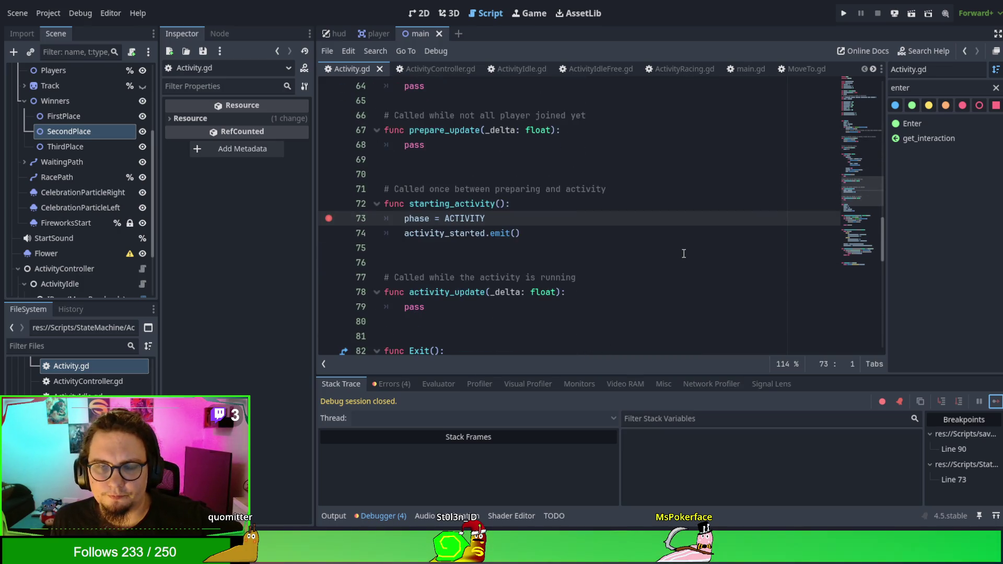
pyautogui.scroll(-2, 683, 253)
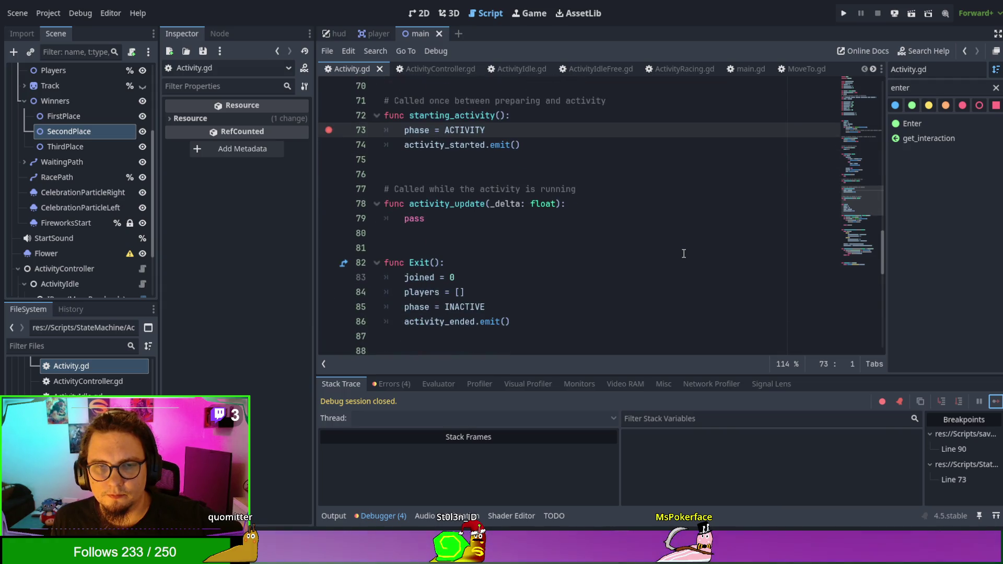
pyautogui.scroll(-1, 683, 254)
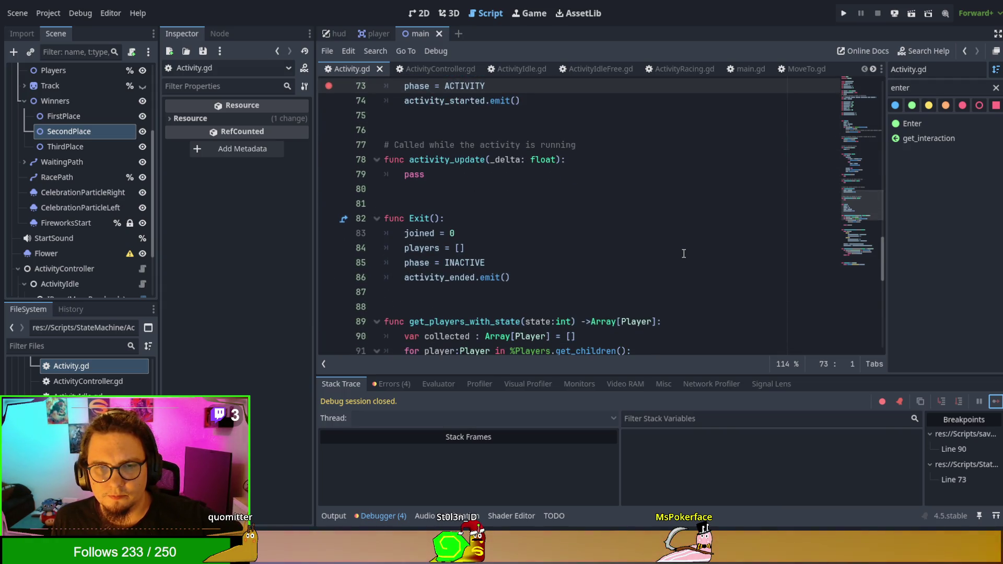
pyautogui.doubleClick(492, 262)
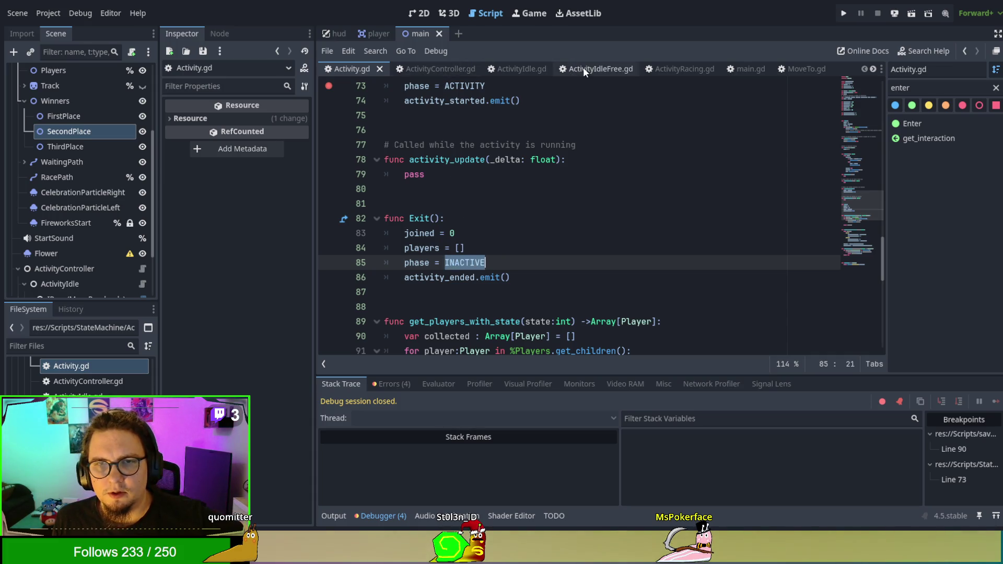
pyautogui.click(656, 67)
pyautogui.scroll(9, 625, 193)
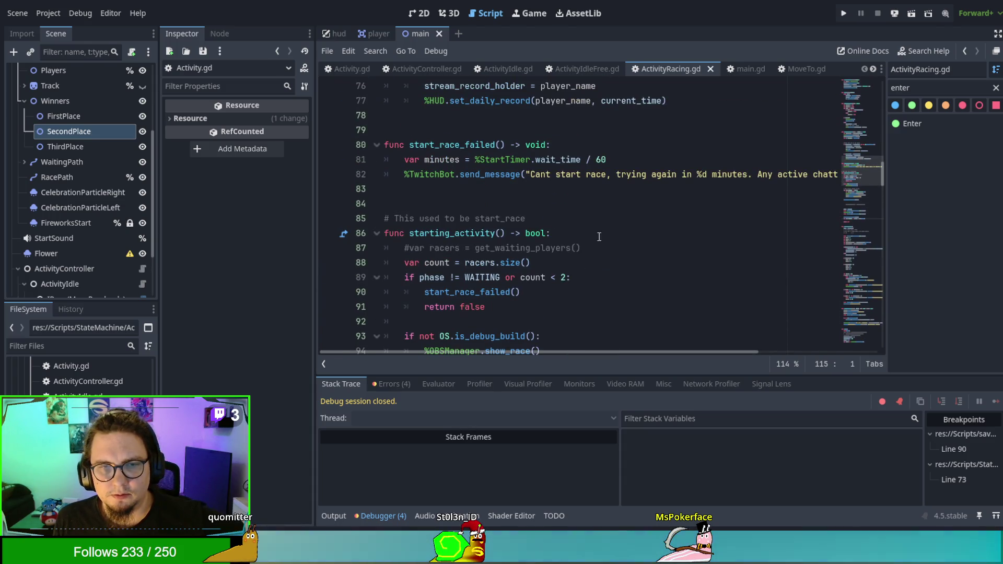
# Try adding super.starting_activity() at the top of starting_activity, then delete it again
pyautogui.click(611, 247)
pyautogui.scroll(-6, 613, 232)
pyautogui.scroll(-3, 613, 229)
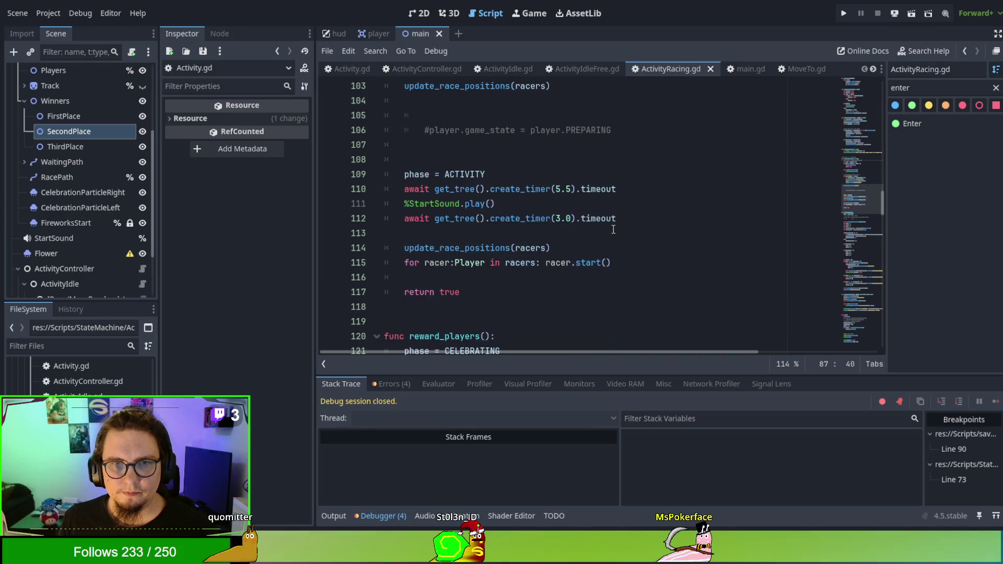
pyautogui.scroll(2, 613, 229)
pyautogui.scroll(-2, 613, 229)
pyautogui.scroll(9, 613, 229)
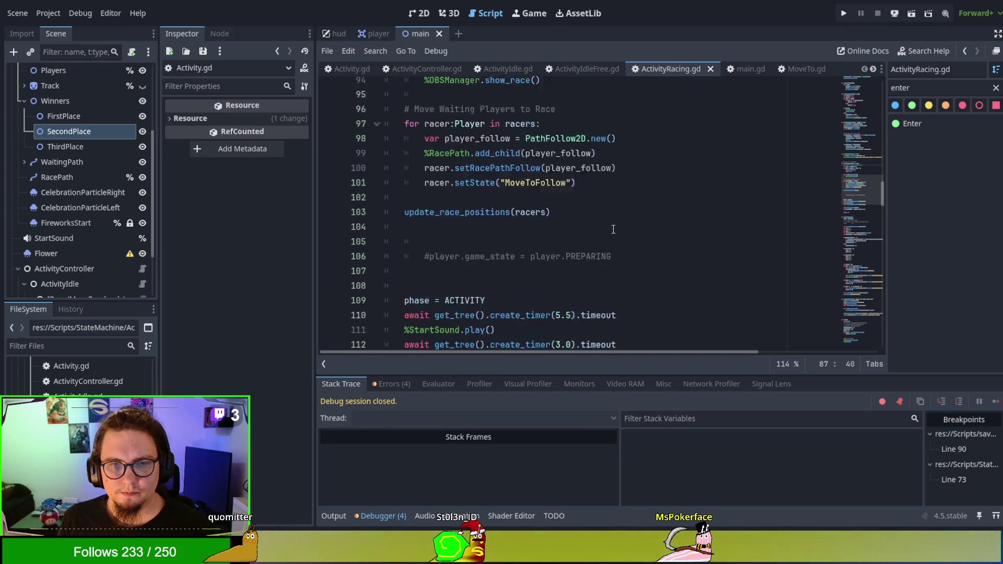
pyautogui.hotkey('ctrl', 'shift', 'Return')
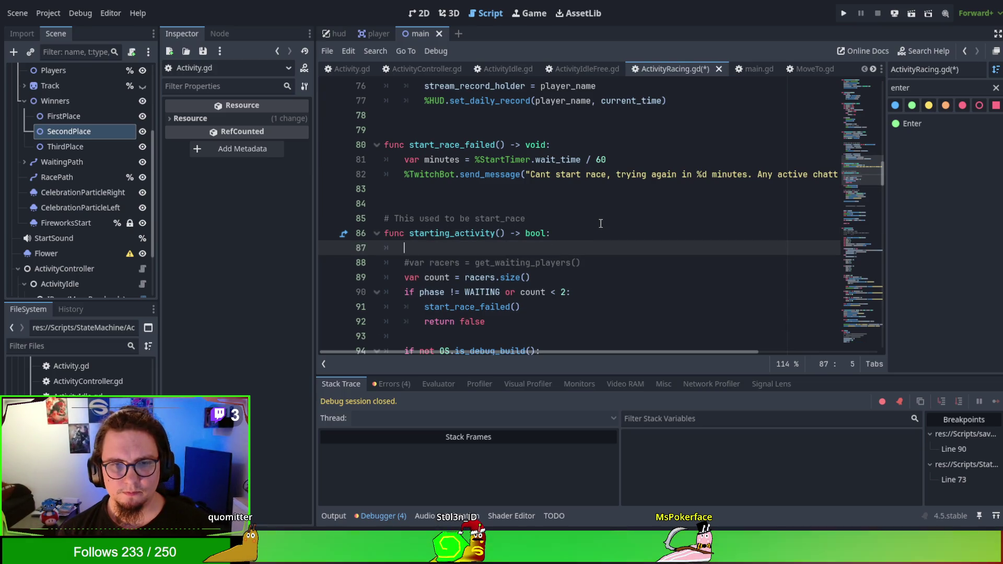
pyautogui.write('su')
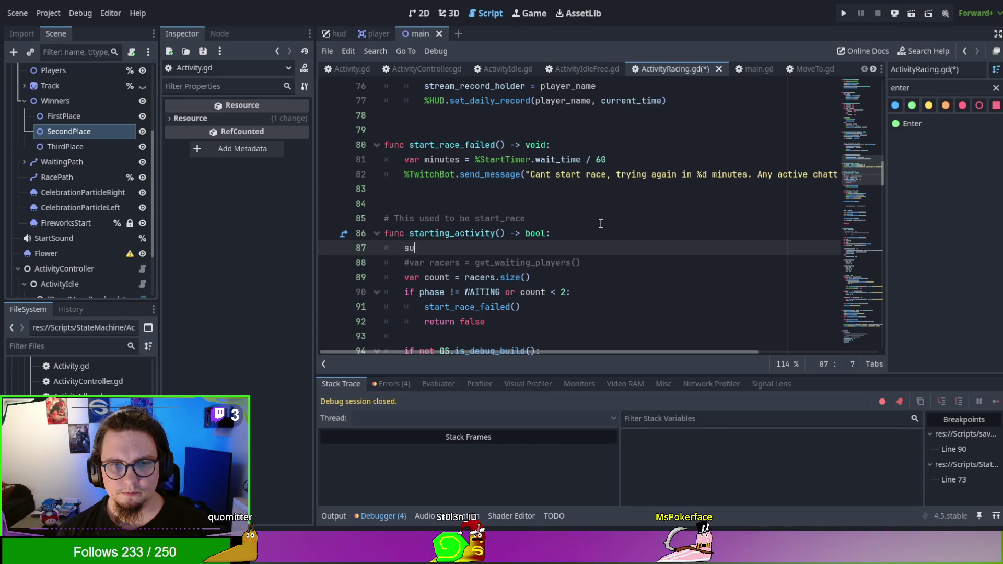
pyautogui.write('per.starti')
pyautogui.press('Return')
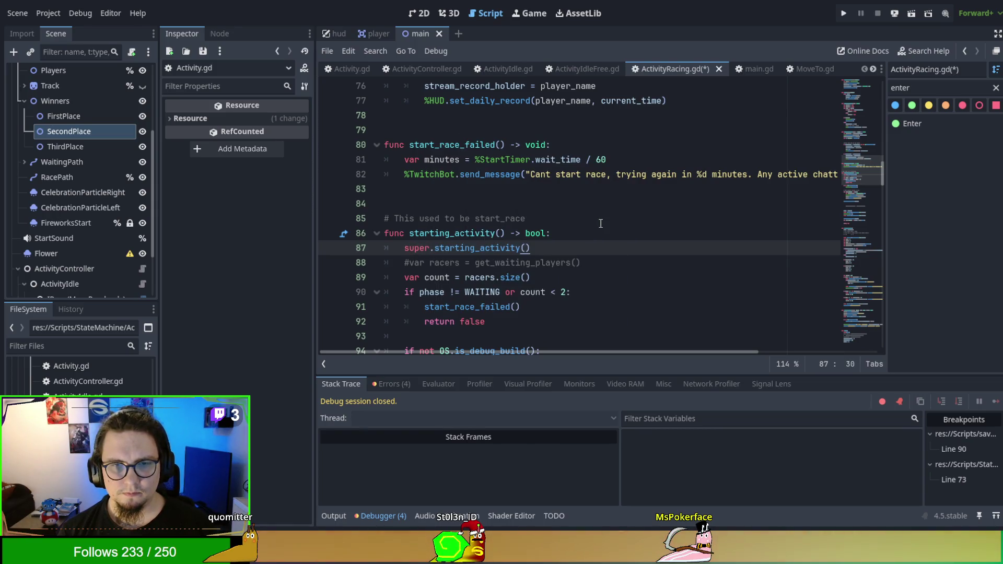
pyautogui.keyDown('shift'); pyautogui.click(601, 224); pyautogui.keyUp('shift')
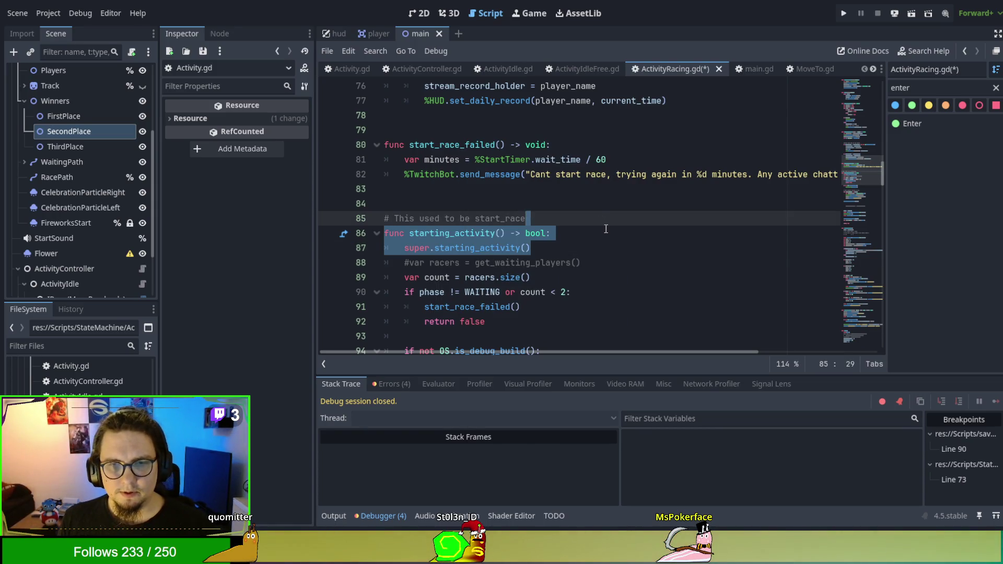
pyautogui.keyDown('shift'); pyautogui.click(609, 235); pyautogui.keyUp('shift')
pyautogui.scroll(4, 609, 235)
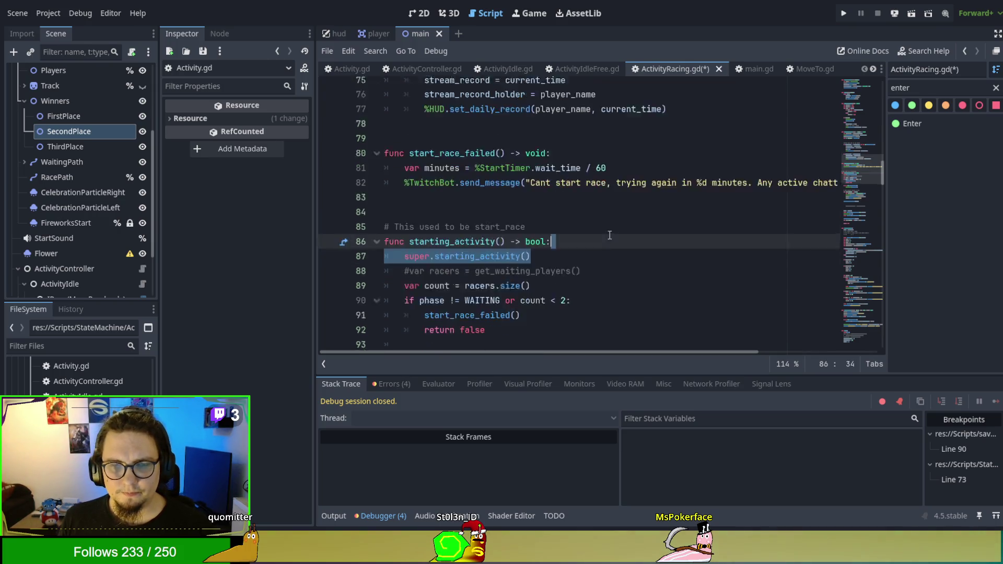
pyautogui.scroll(-3, 609, 235)
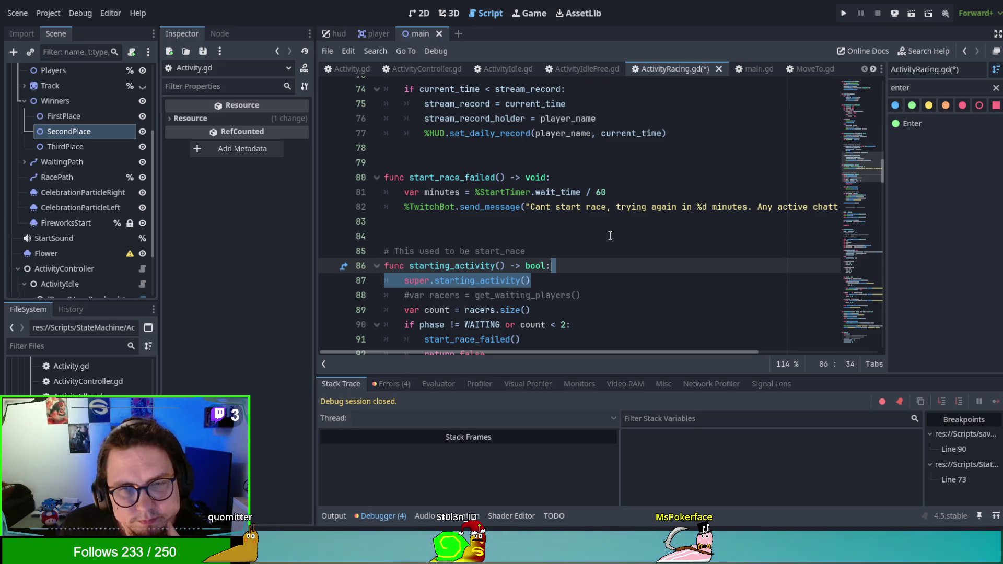
pyautogui.press('BackSpace')
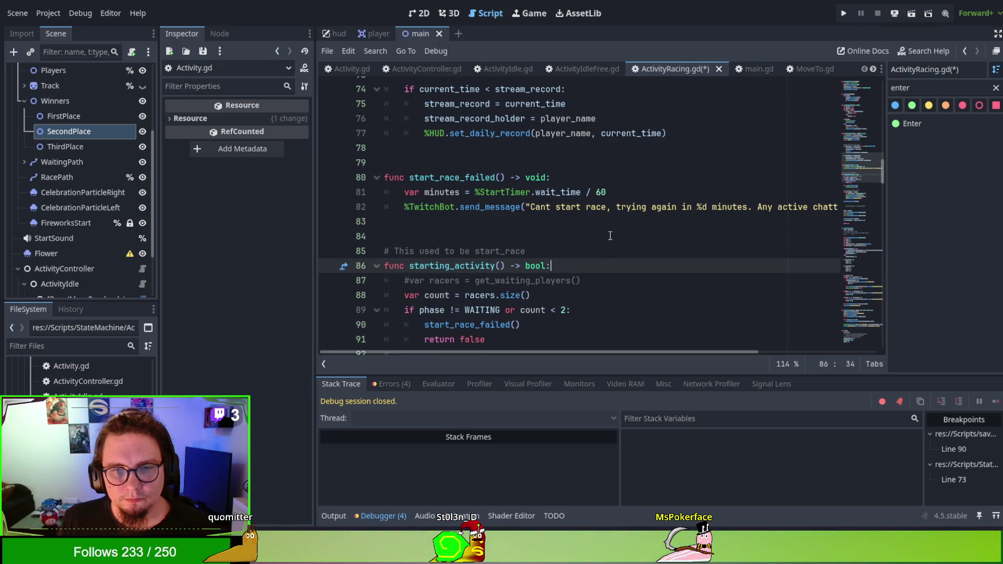
# Add super.starting_activity() below 'return false' with a blank line above, and save ActivityRacing.gd
pyautogui.scroll(-1, 609, 235)
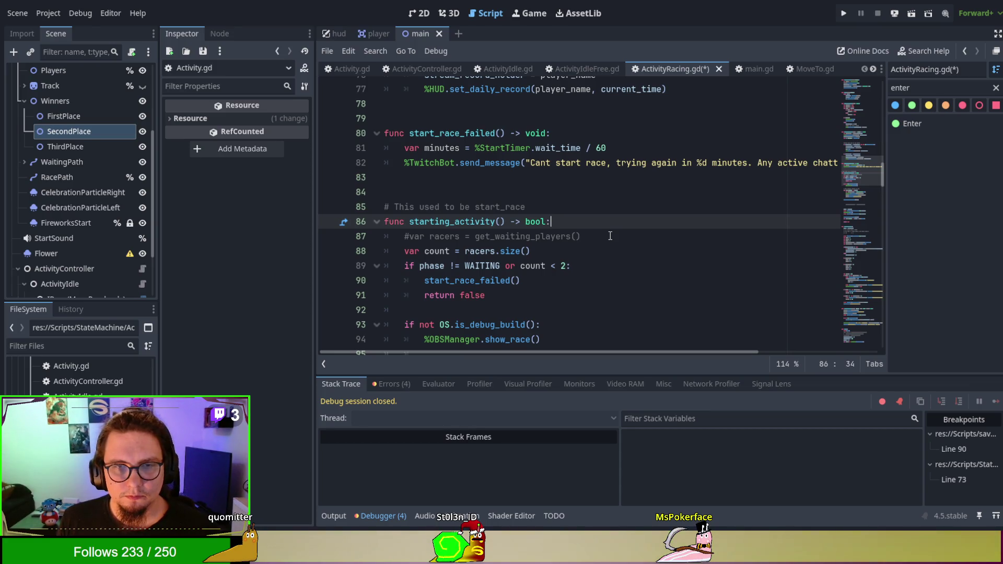
pyautogui.scroll(-1, 609, 235)
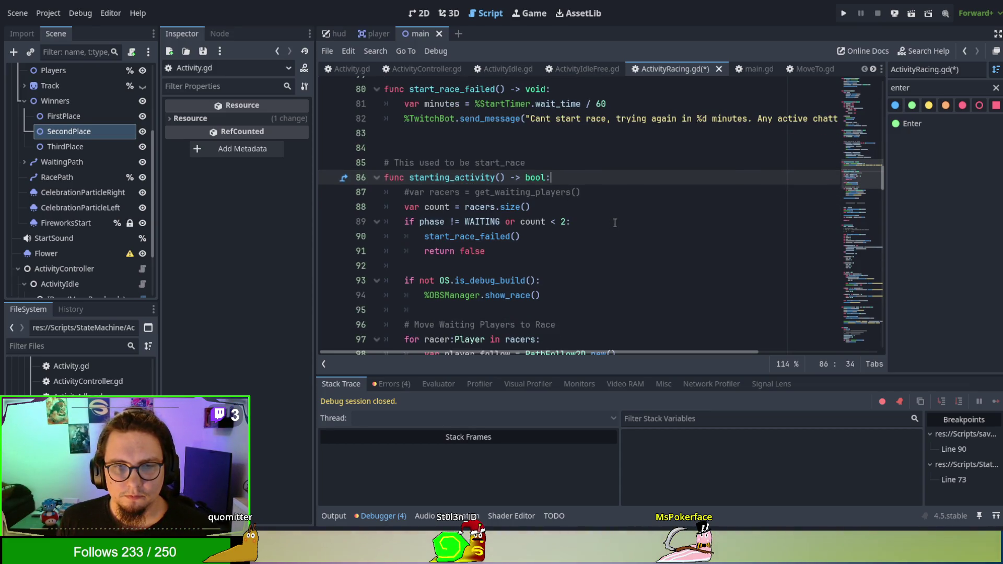
pyautogui.scroll(-1, 615, 223)
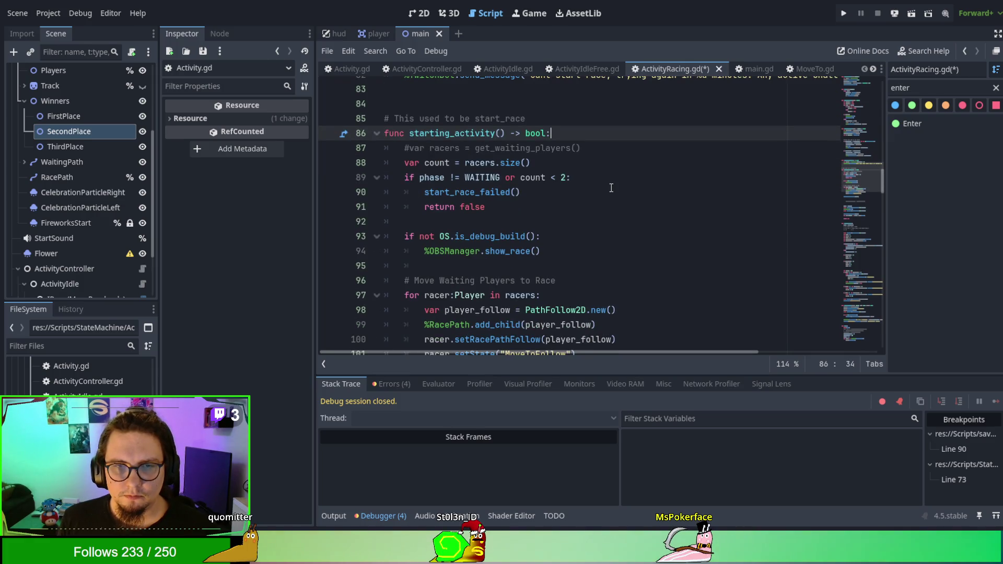
pyautogui.click(595, 208)
pyautogui.press('Return')
pyautogui.write('super.starting_activity()')
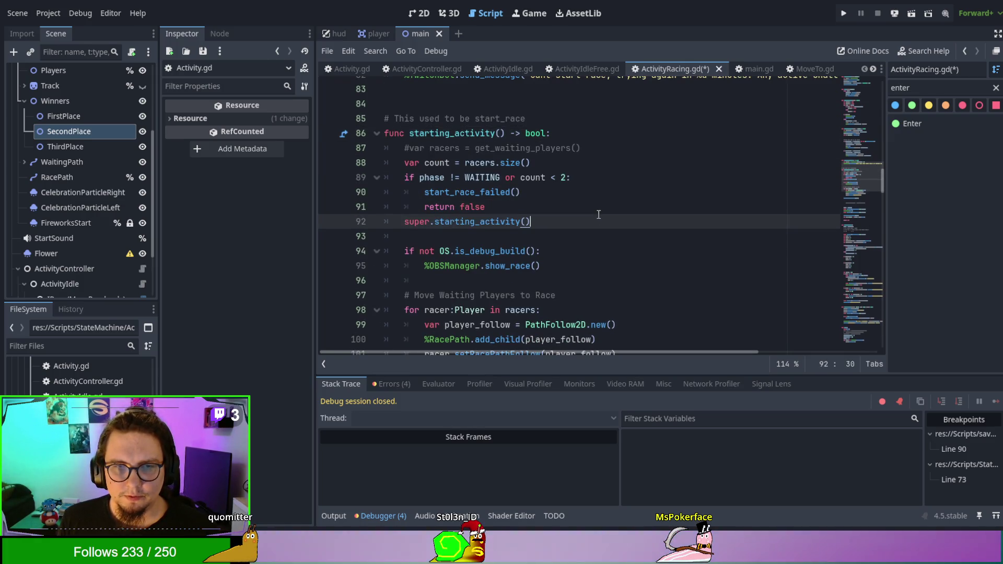
pyautogui.hotkey('ctrl', 'shift', 'Return')
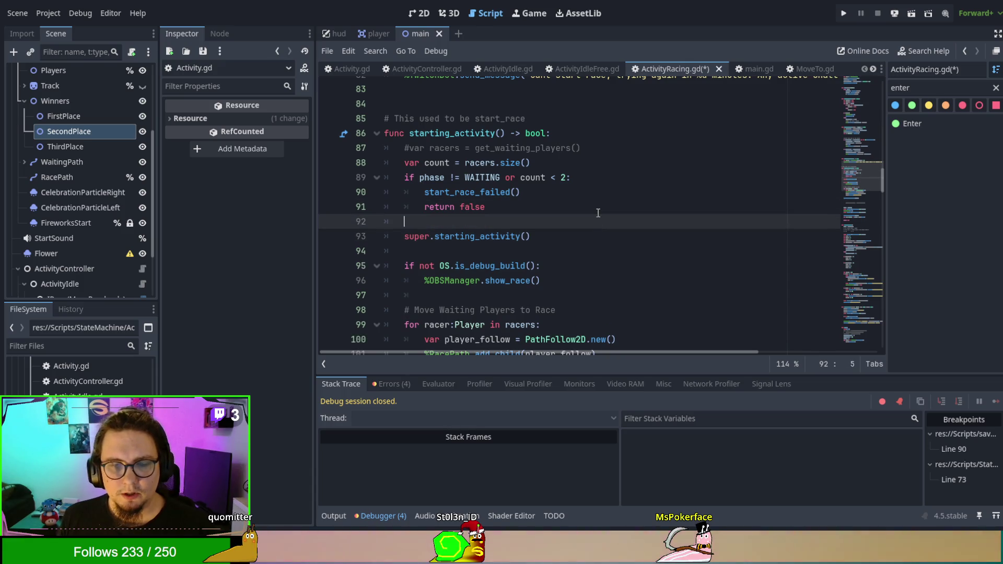
pyautogui.hotkey('ctrl', 's')
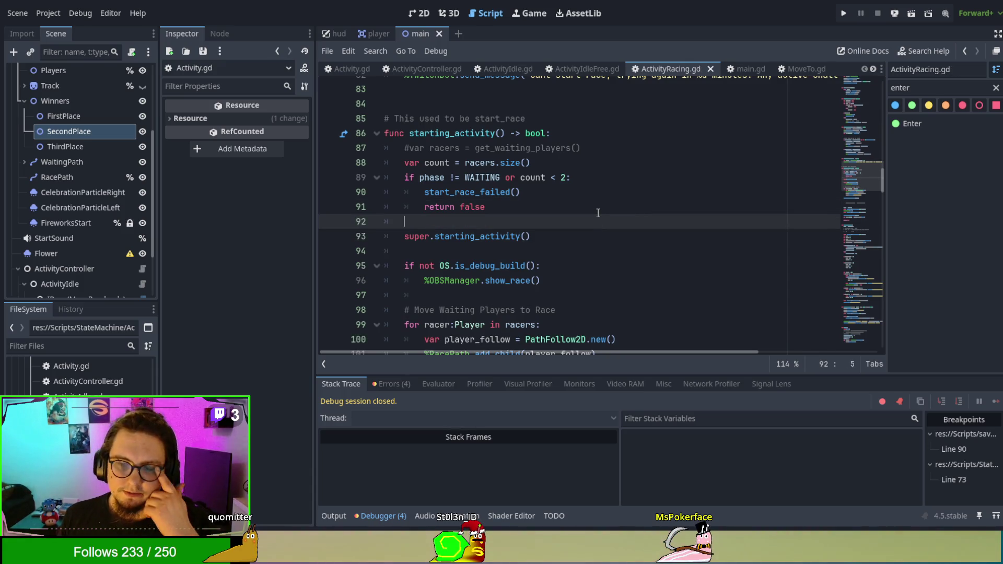
pyautogui.doubleClick(501, 192)
# Review ActivityRacing.gd down to its transitionTo call to ActivityIdleFree
pyautogui.scroll(3, 547, 203)
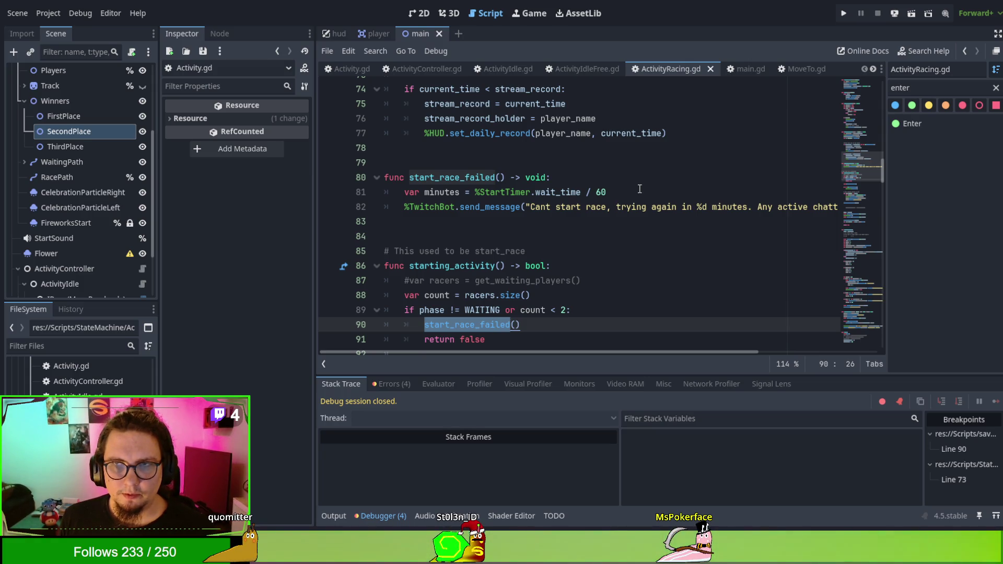
pyautogui.scroll(-9, 639, 189)
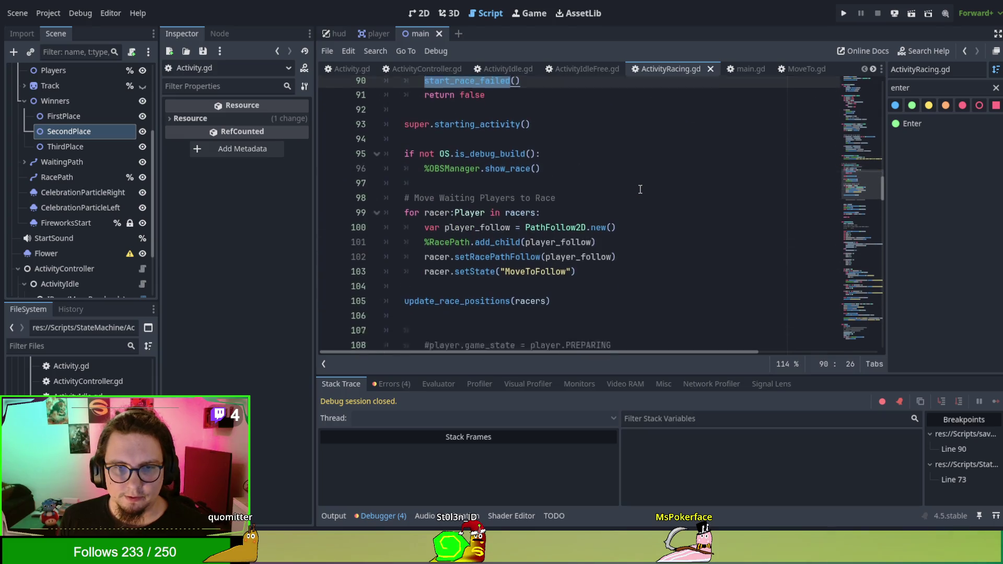
pyautogui.scroll(-6, 639, 188)
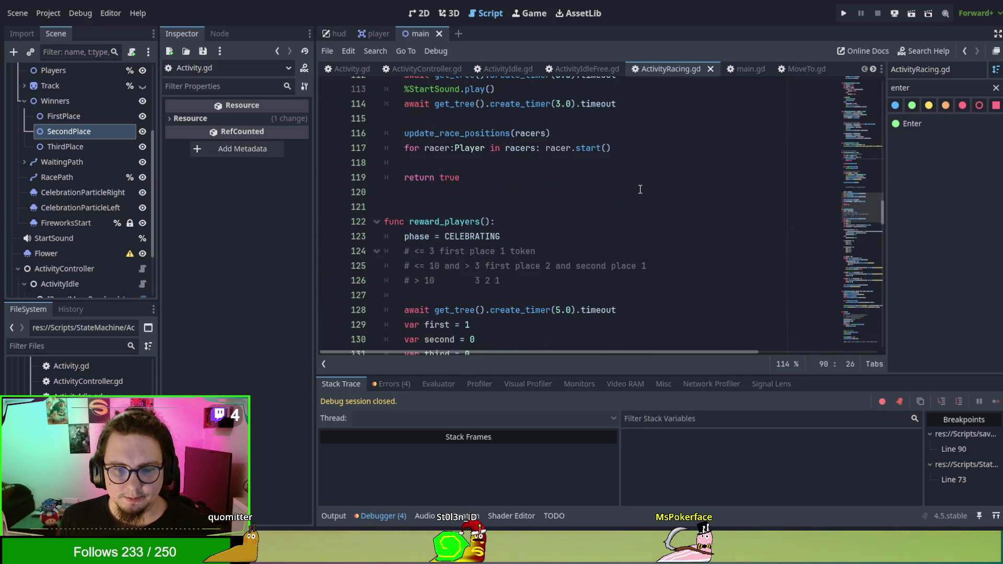
pyautogui.scroll(-13, 640, 189)
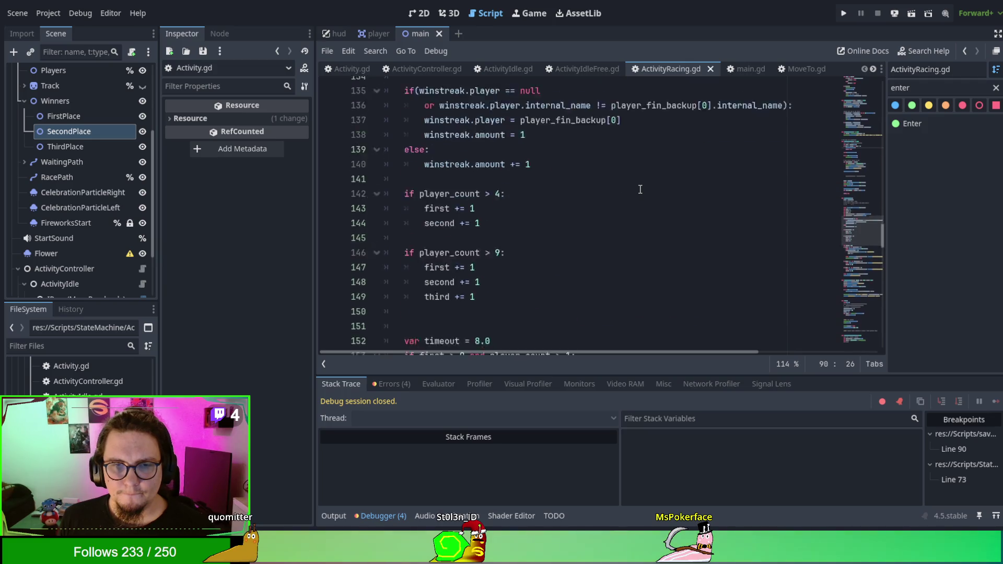
pyautogui.scroll(-2, 640, 189)
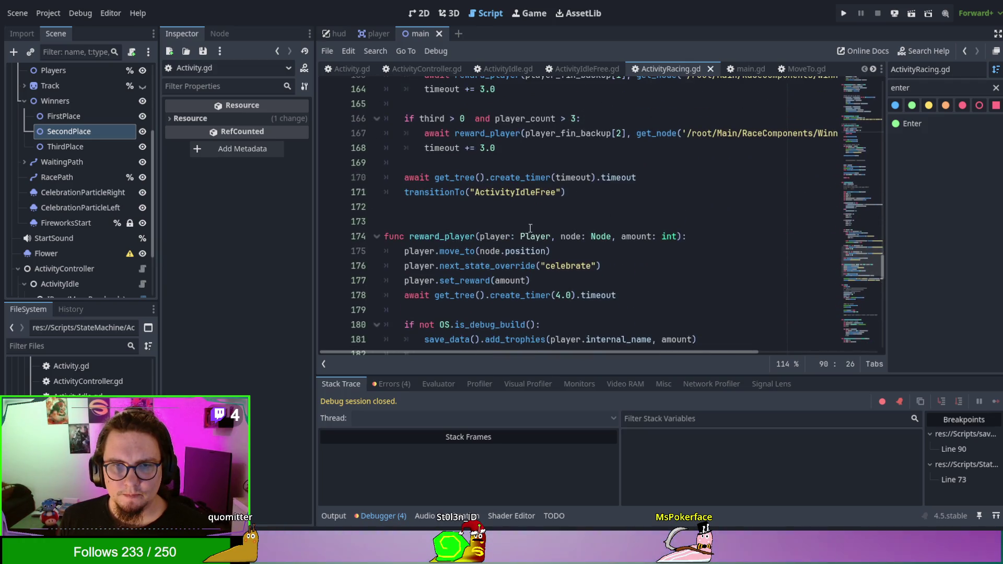
pyautogui.doubleClick(429, 193)
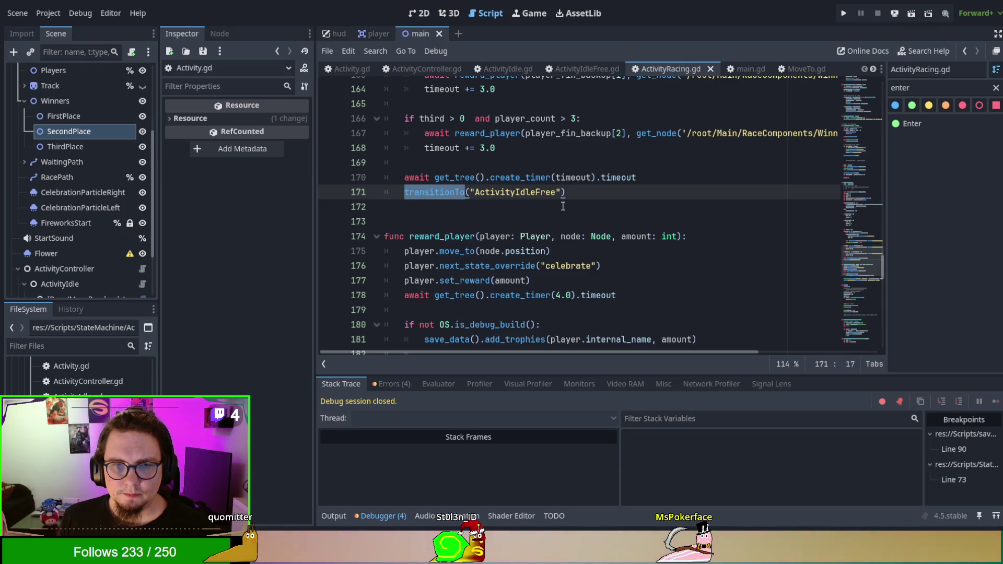
pyautogui.scroll(-2, 563, 207)
pyautogui.scroll(-4, 563, 207)
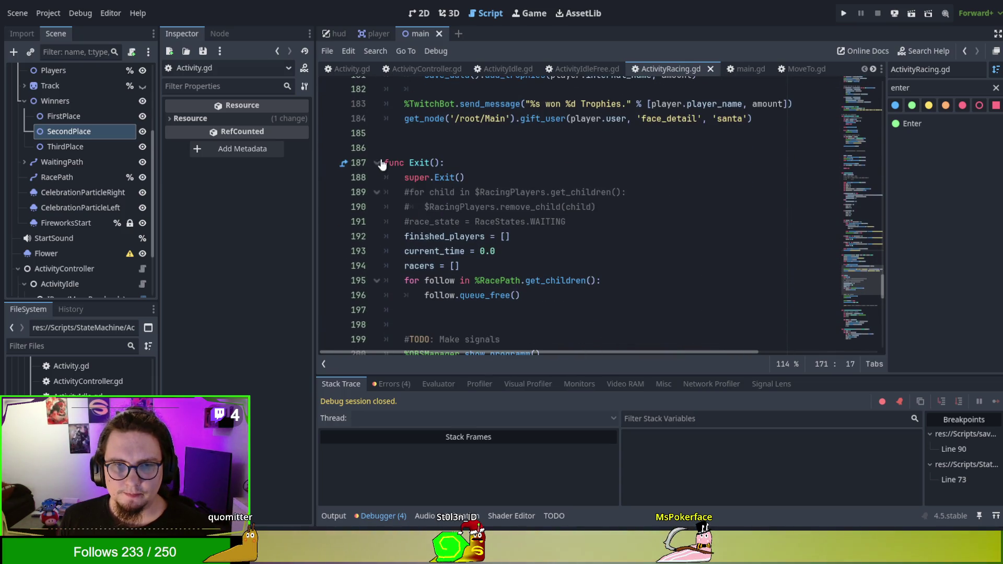
# Inspect the parent Exit in Activity.gd, then return to ActivityRacing.gd's Exit and review it
pyautogui.doubleClick(445, 177)
pyautogui.scroll(-1, 601, 198)
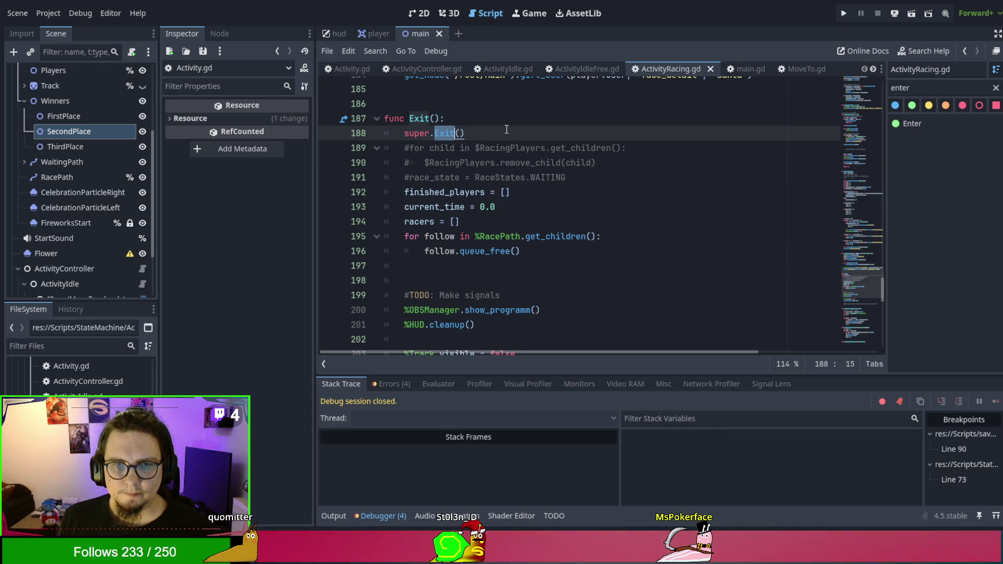
pyautogui.click(466, 126)
pyautogui.keyDown('ctrl'); pyautogui.click(442, 134); pyautogui.keyUp('ctrl')
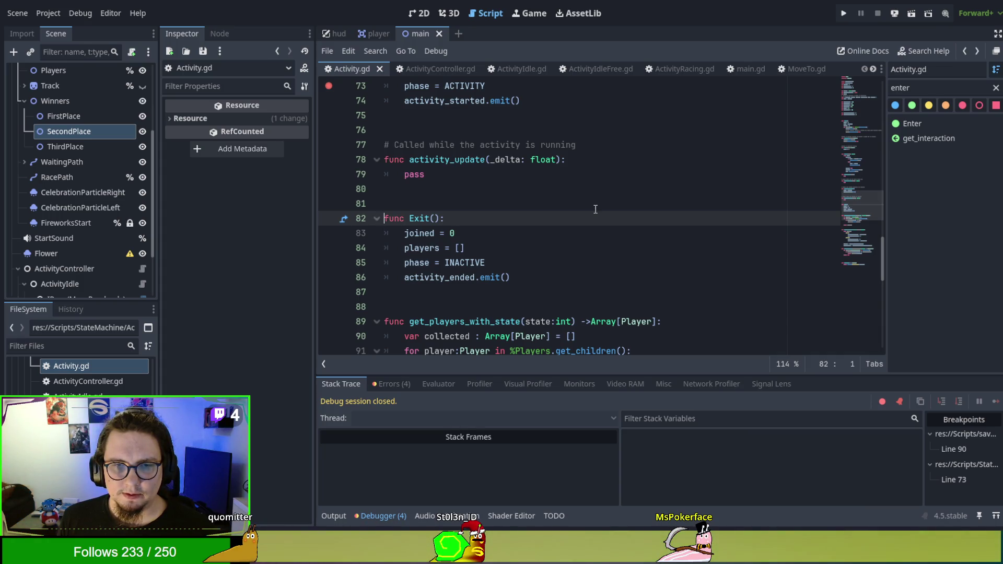
pyautogui.hotkey('alt', 'Left')
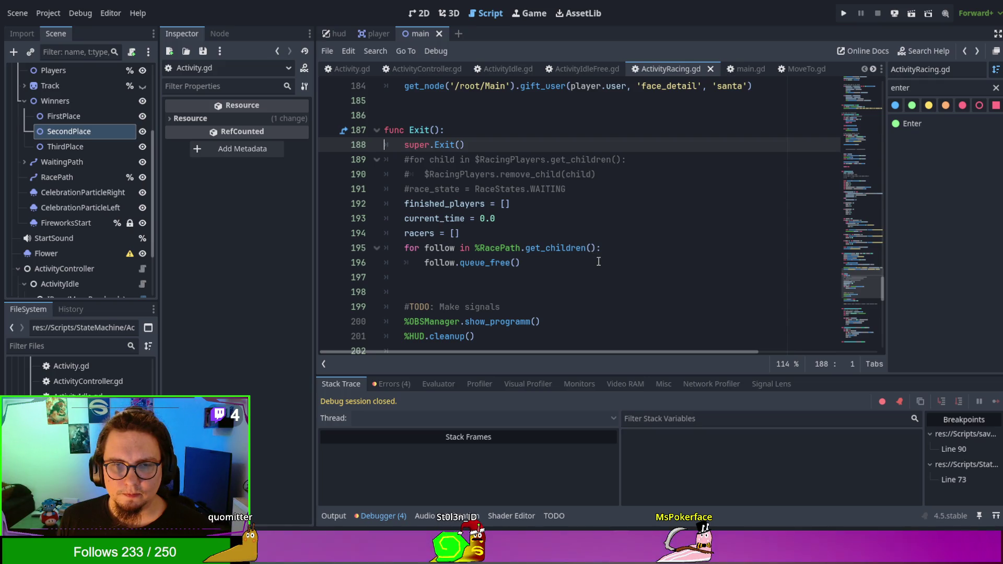
pyautogui.scroll(-2, 598, 261)
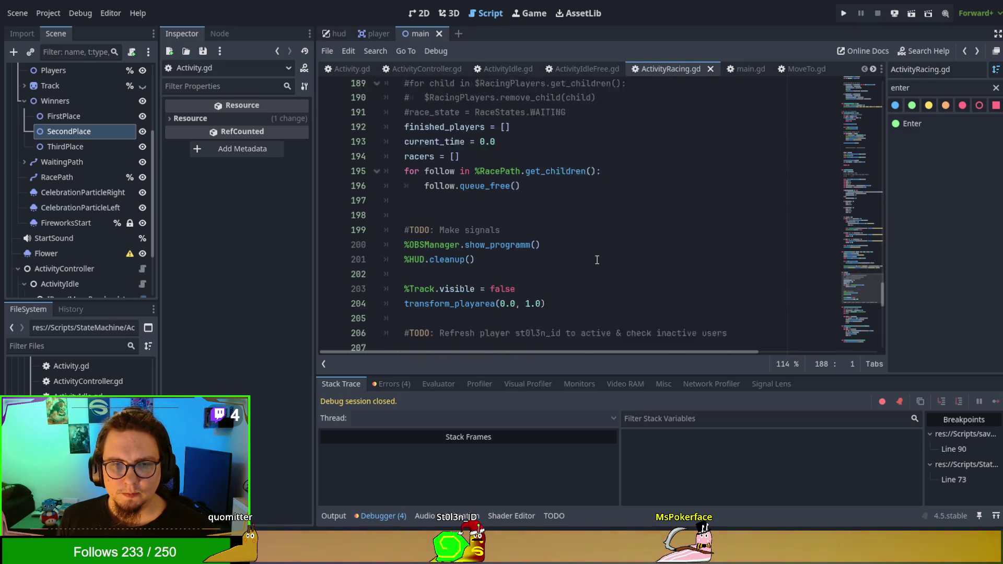
pyautogui.scroll(-2, 597, 260)
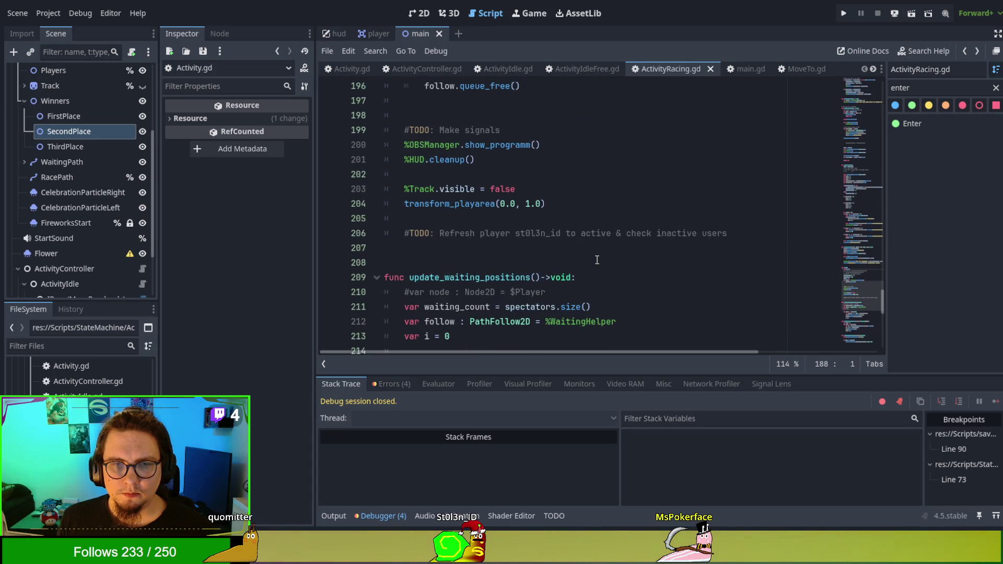
pyautogui.scroll(-2, 597, 260)
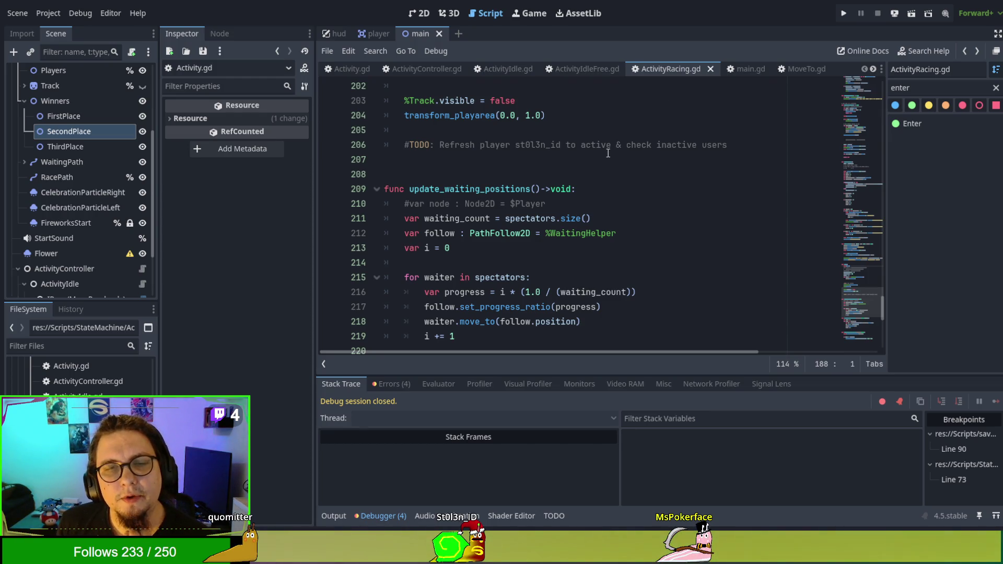
# Open ActivityIdleFree.gd and set a breakpoint on line 17 in Enter
pyautogui.click(575, 67)
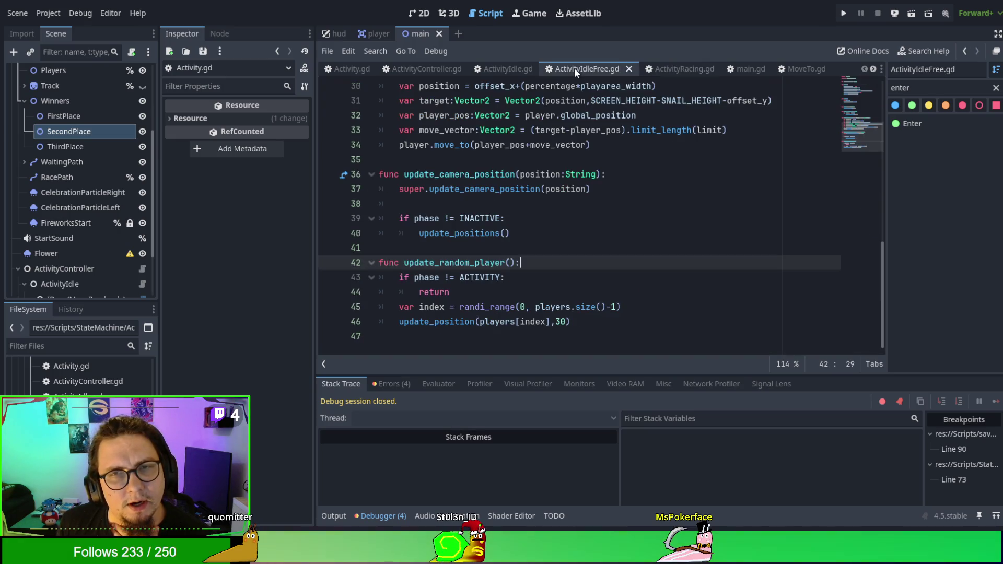
pyautogui.scroll(5, 568, 220)
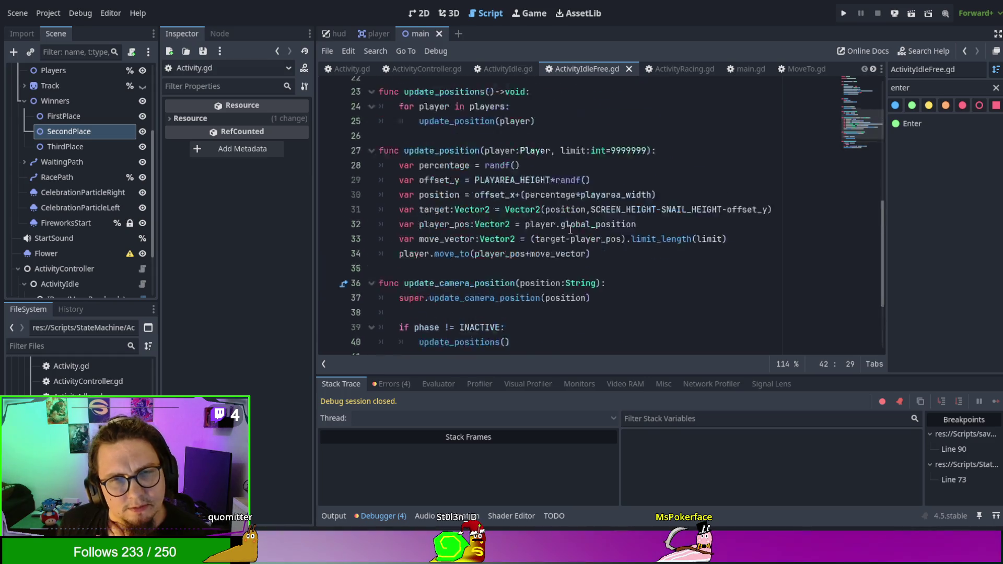
pyautogui.scroll(4, 570, 229)
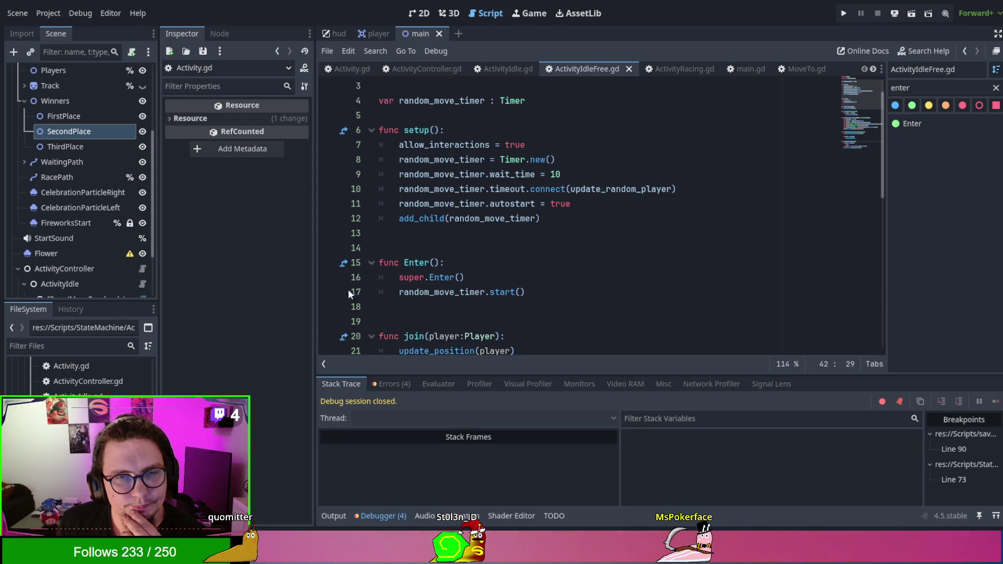
pyautogui.click(331, 294)
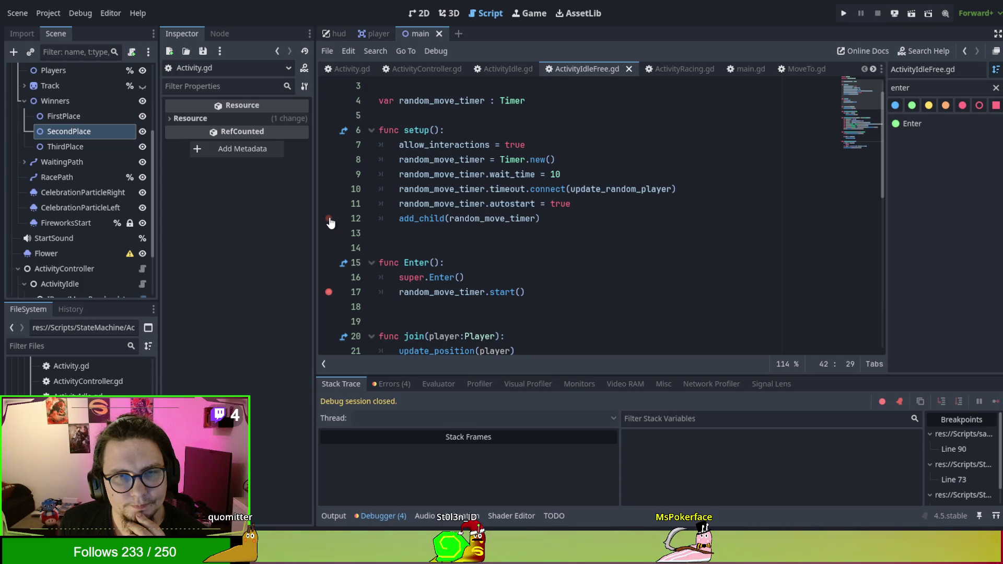
# Review ActivityIdleFree.gd, highlighting INACTIVE on line 39 and ACTIVITY on line 43
pyautogui.scroll(-4, 330, 223)
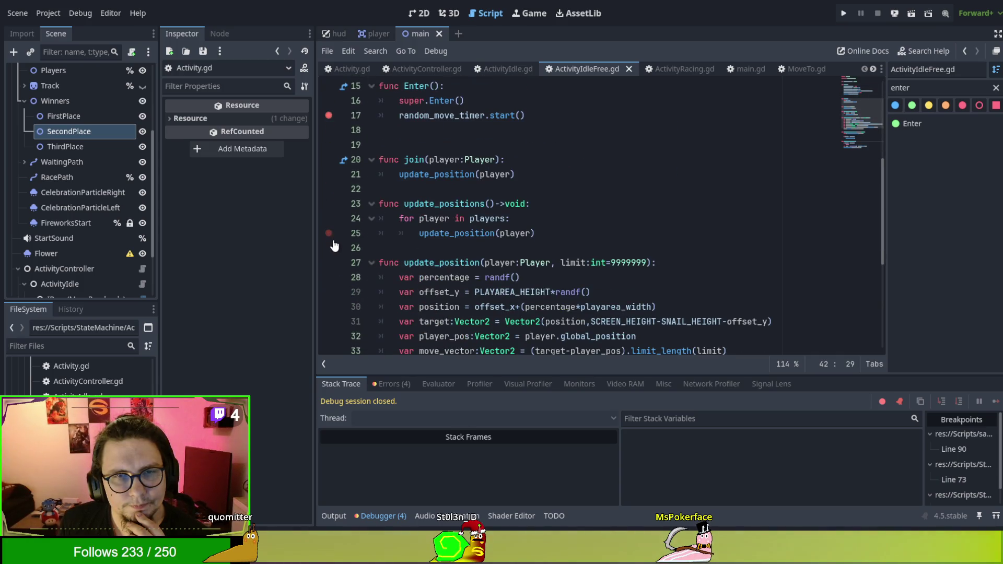
pyautogui.scroll(-5, 330, 245)
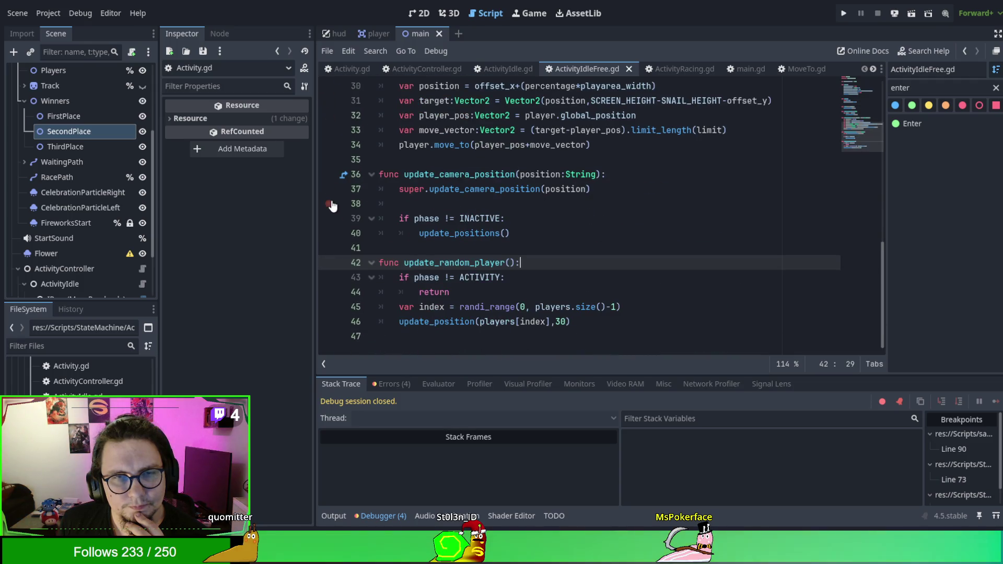
pyautogui.scroll(4, 331, 263)
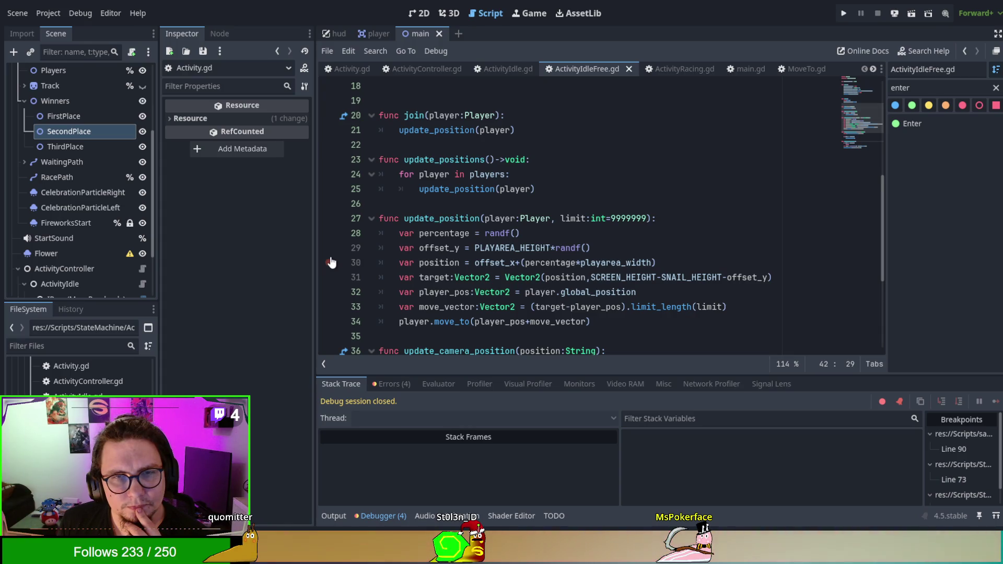
pyautogui.scroll(2, 330, 263)
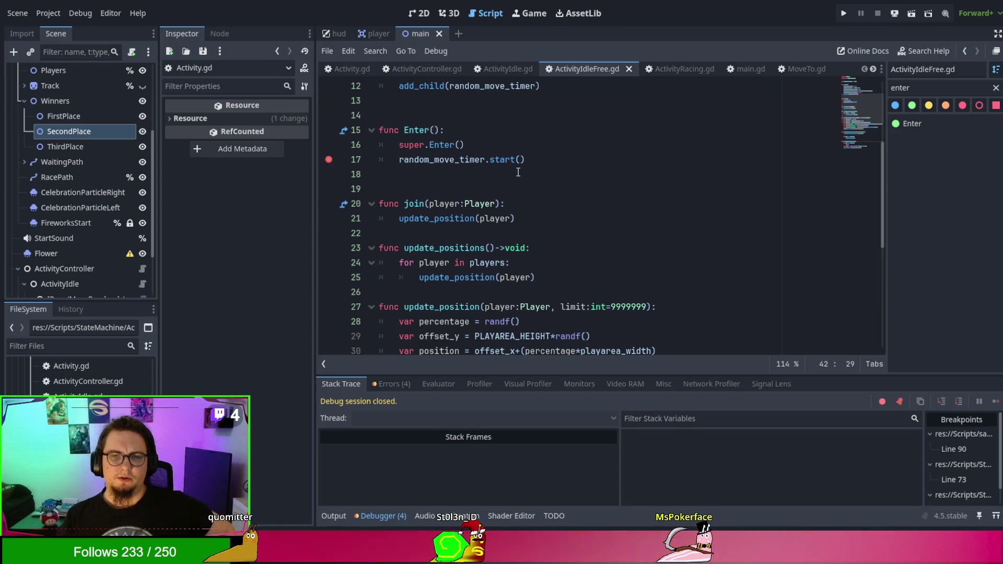
pyautogui.scroll(-5, 560, 193)
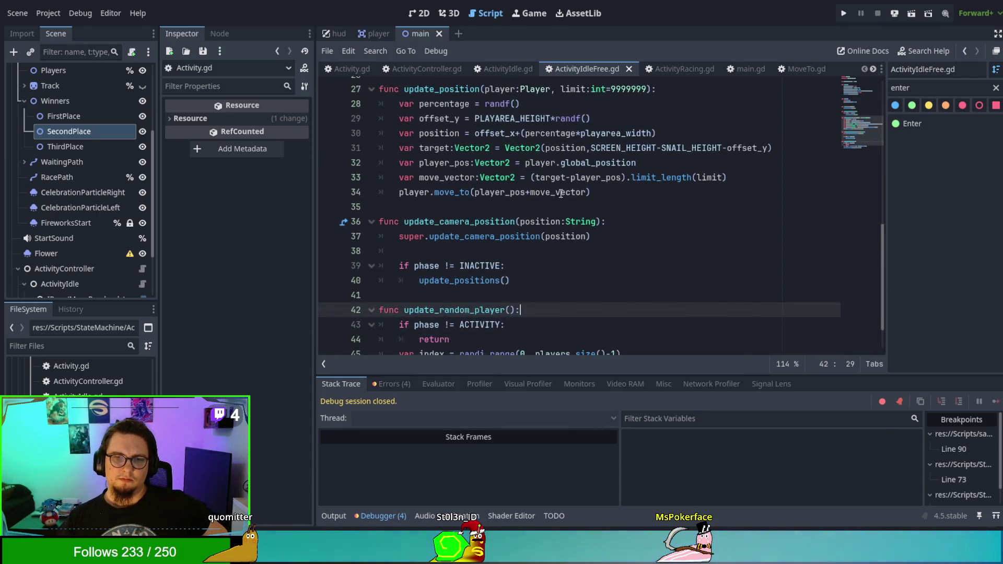
pyautogui.doubleClick(478, 261)
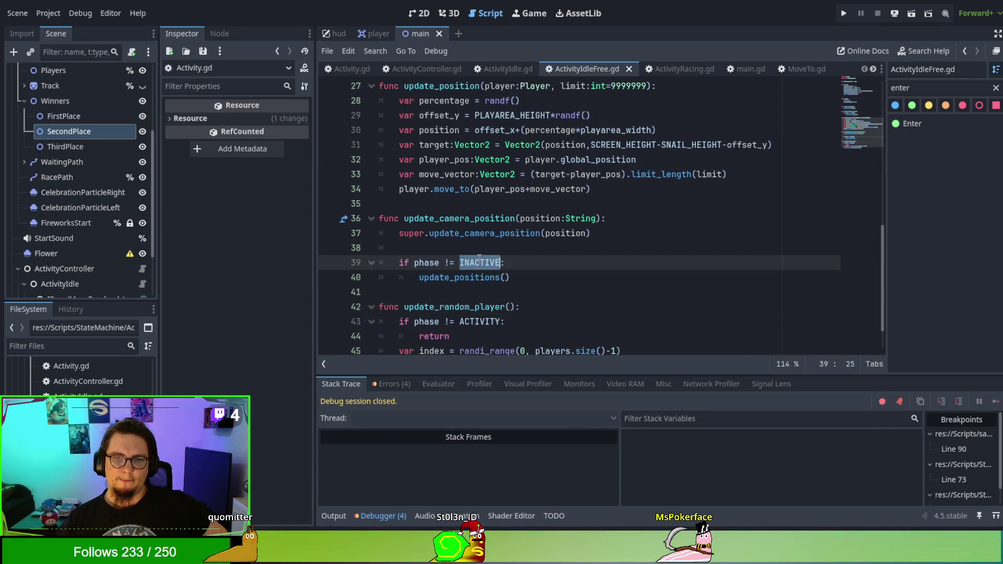
pyautogui.scroll(-1, 506, 242)
pyautogui.doubleClick(486, 277)
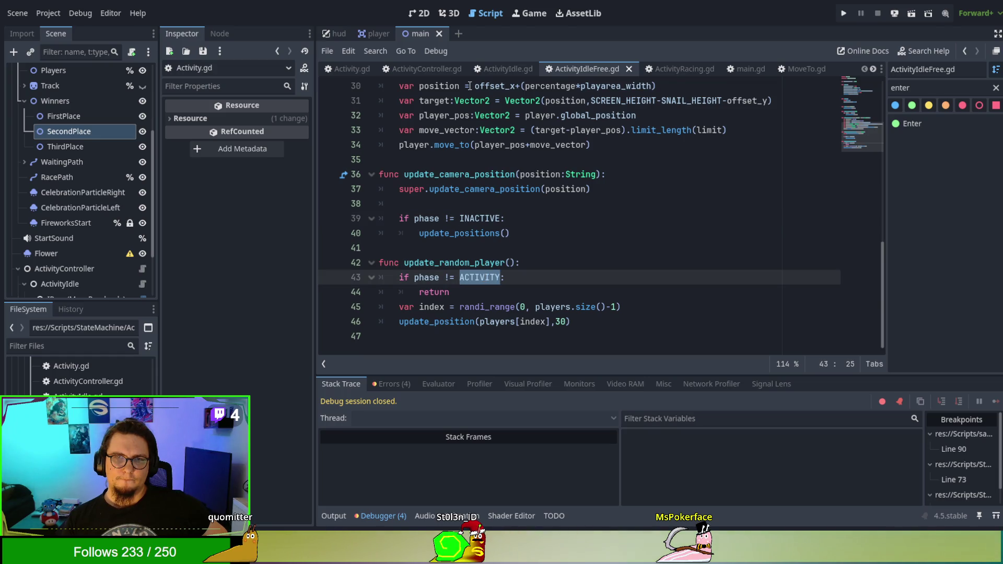
pyautogui.click(337, 67)
# Inspect the Update function in Activity.gd
pyautogui.scroll(-4, 556, 237)
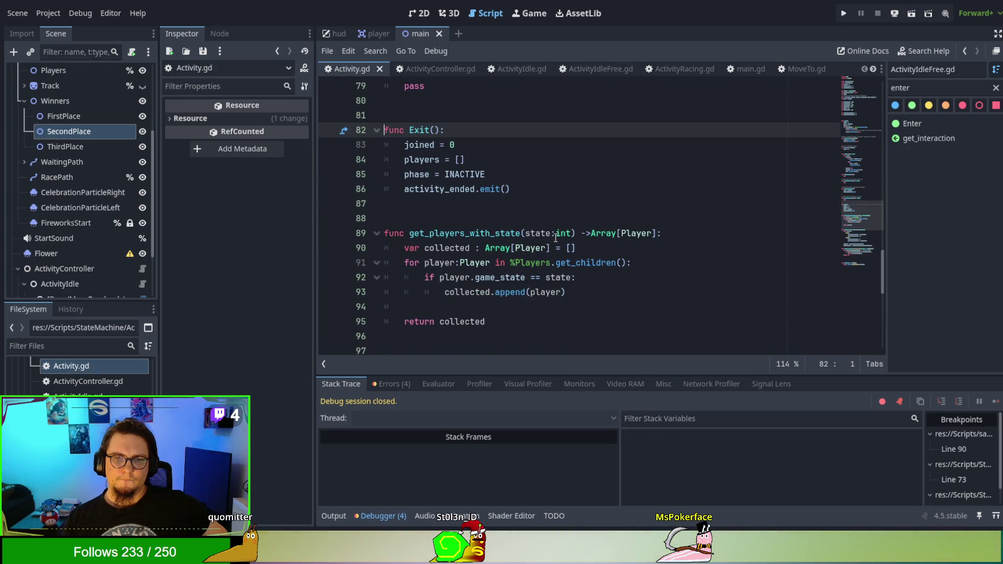
pyautogui.scroll(1, 555, 237)
pyautogui.scroll(-5, 555, 237)
pyautogui.scroll(7, 555, 236)
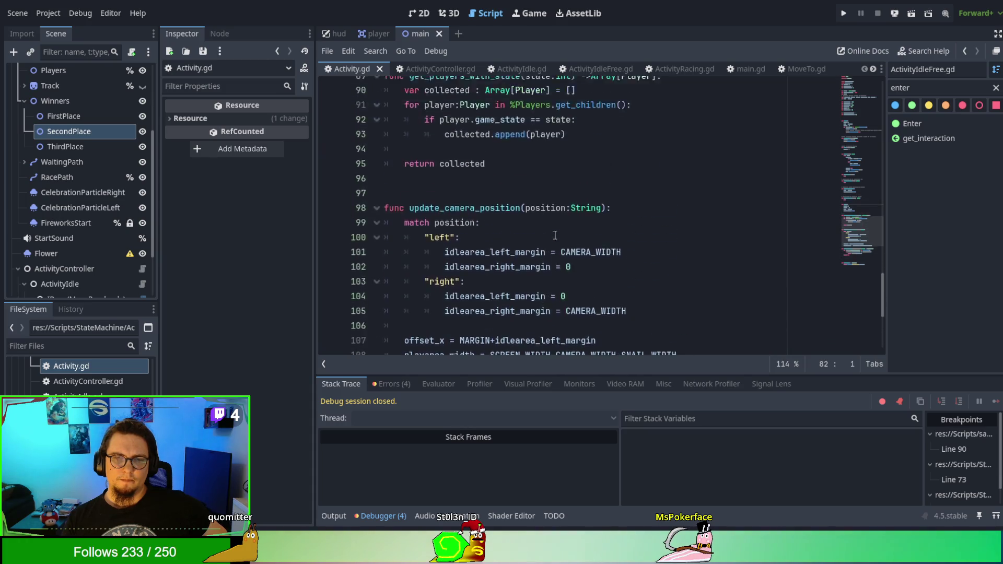
pyautogui.scroll(12, 556, 235)
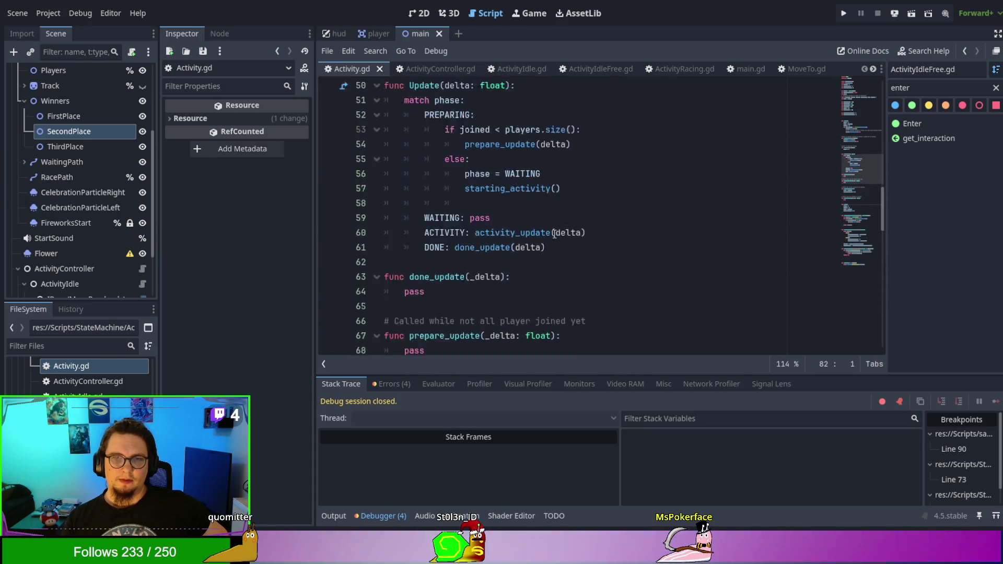
pyautogui.click(440, 185)
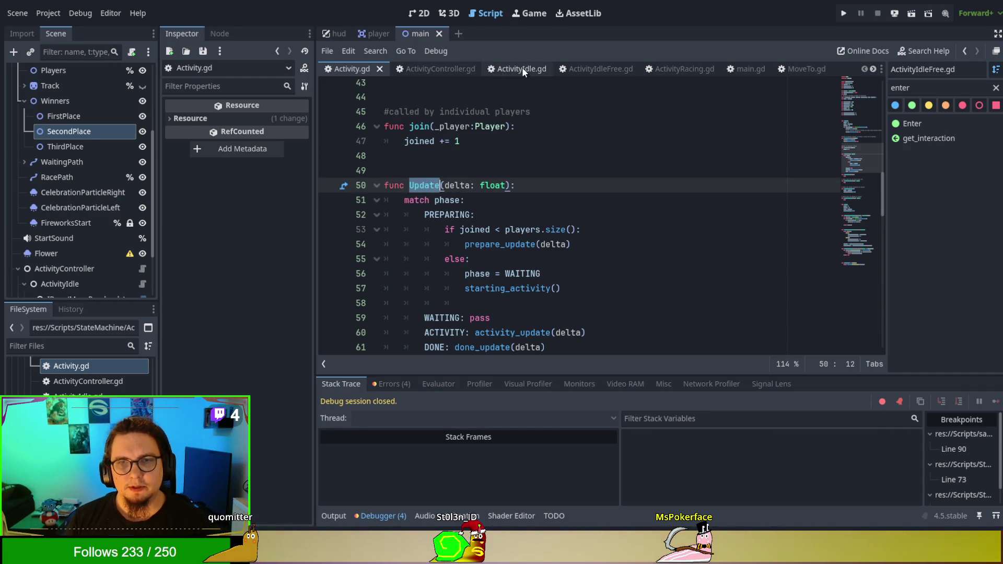
# Return to ActivityIdleFree.gd and search it for 'Update'
pyautogui.click(587, 68)
pyautogui.click(669, 68)
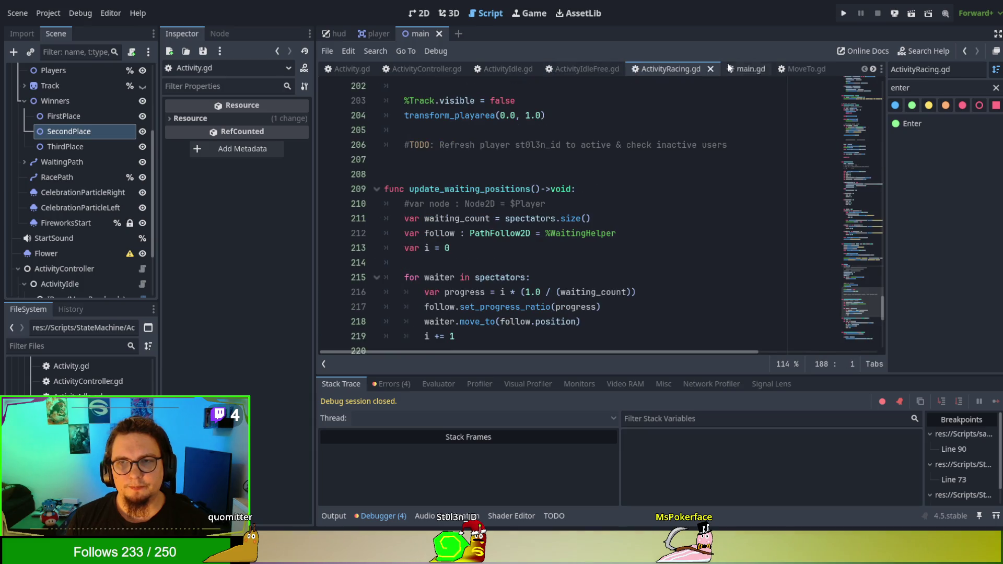
pyautogui.click(563, 70)
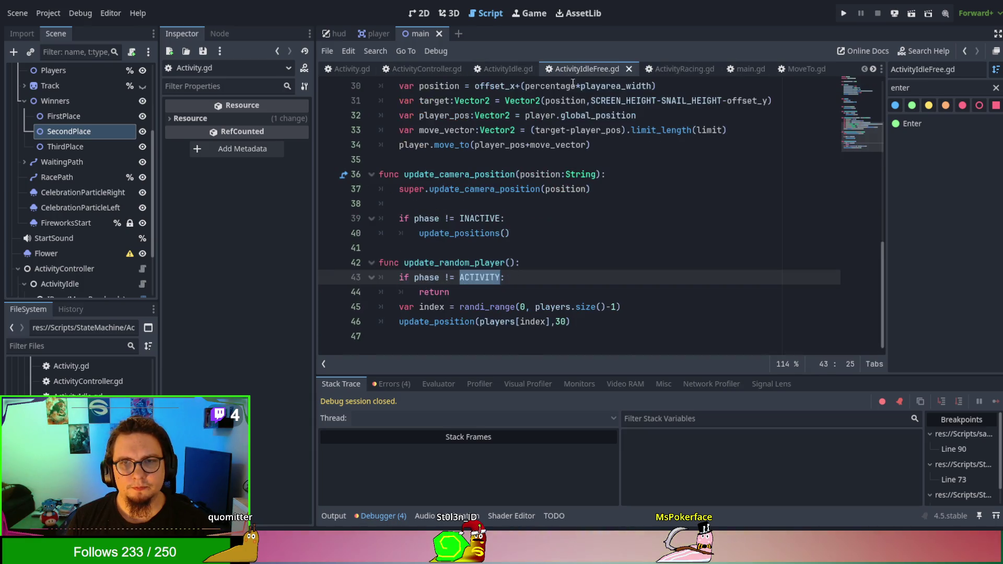
pyautogui.hotkey('ctrl', 'f')
pyautogui.write('Update')
pyautogui.scroll(3, 668, 293)
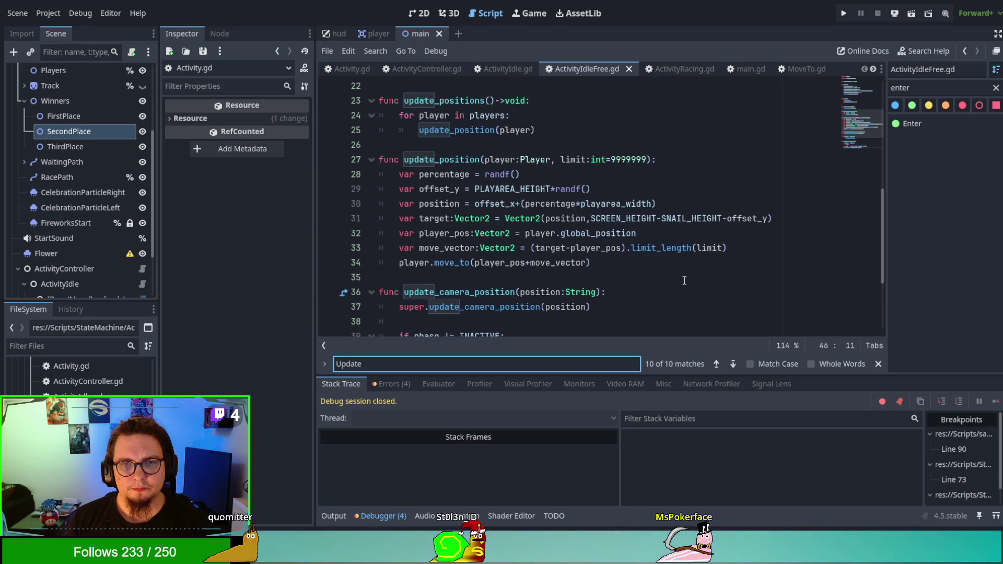
pyautogui.click(917, 87)
pyautogui.hotkey('ctrl', 'a')
pyautogui.write('Update')
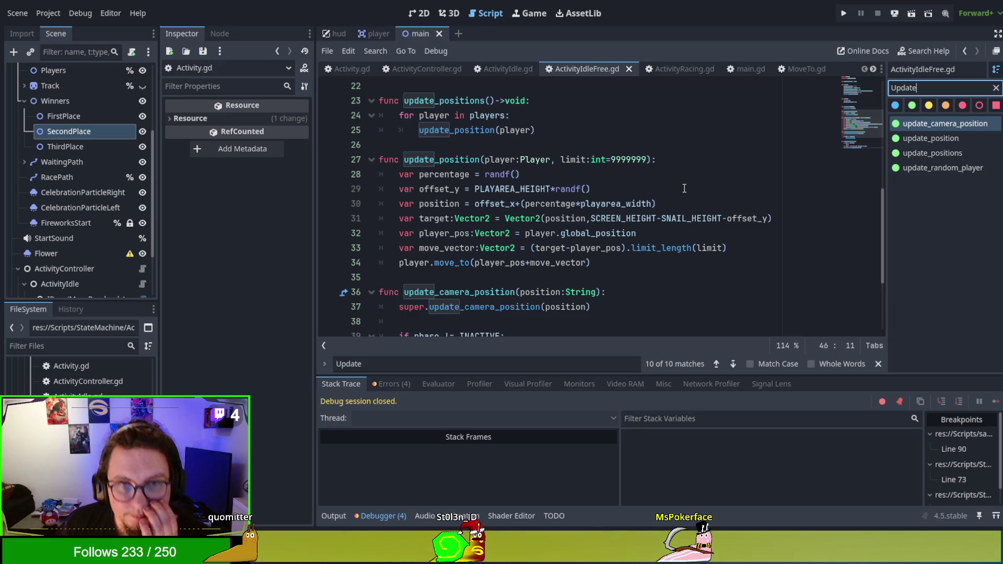
pyautogui.click(353, 68)
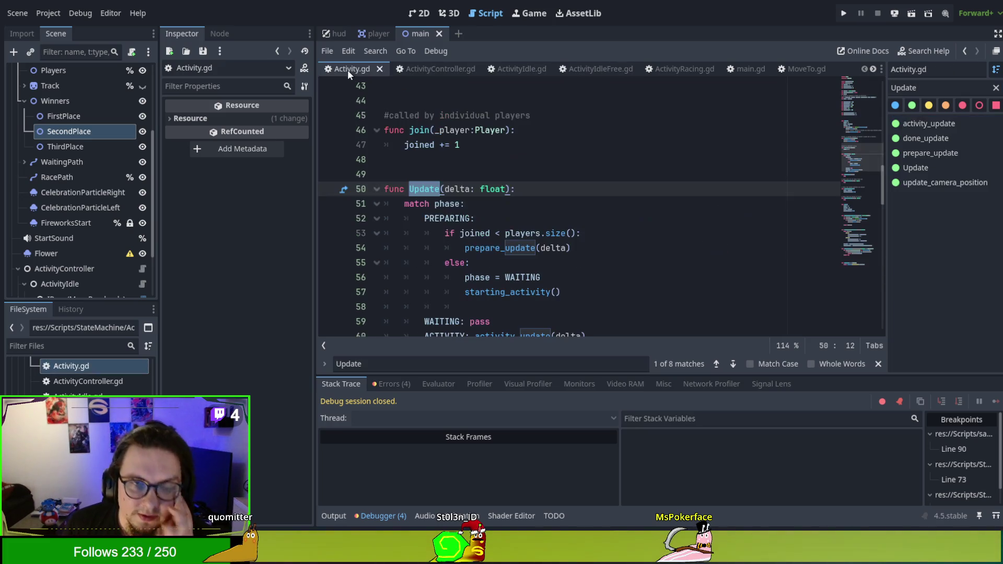
pyautogui.scroll(-3, 625, 197)
pyautogui.scroll(1, 625, 197)
pyautogui.click(616, 208)
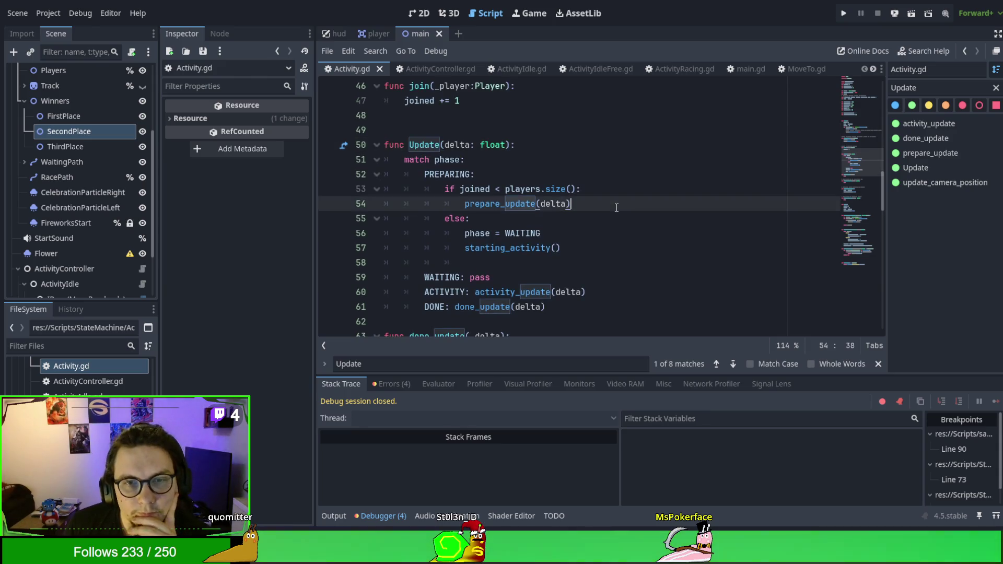
pyautogui.doubleClick(507, 247)
pyautogui.scroll(-3, 647, 220)
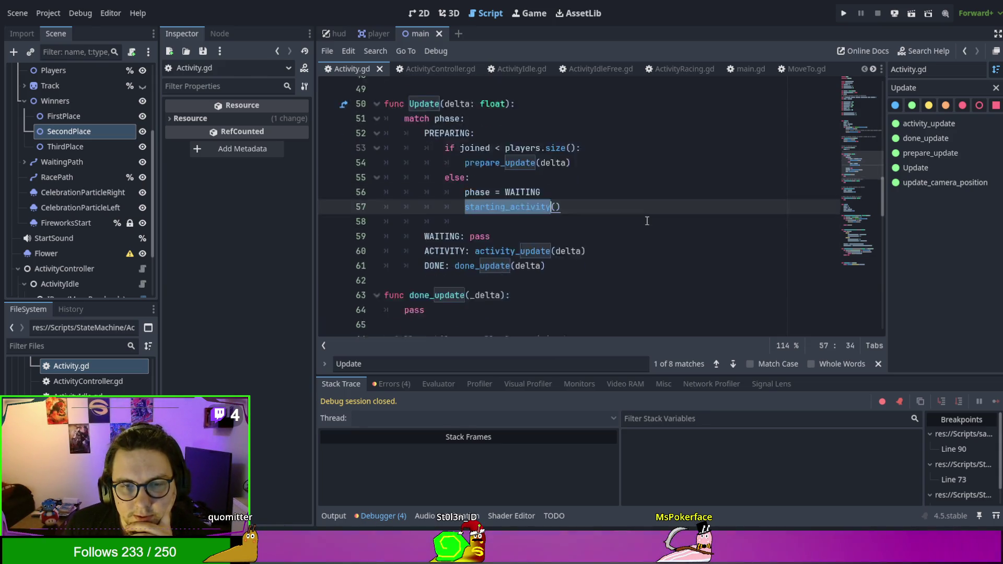
pyautogui.scroll(2, 646, 221)
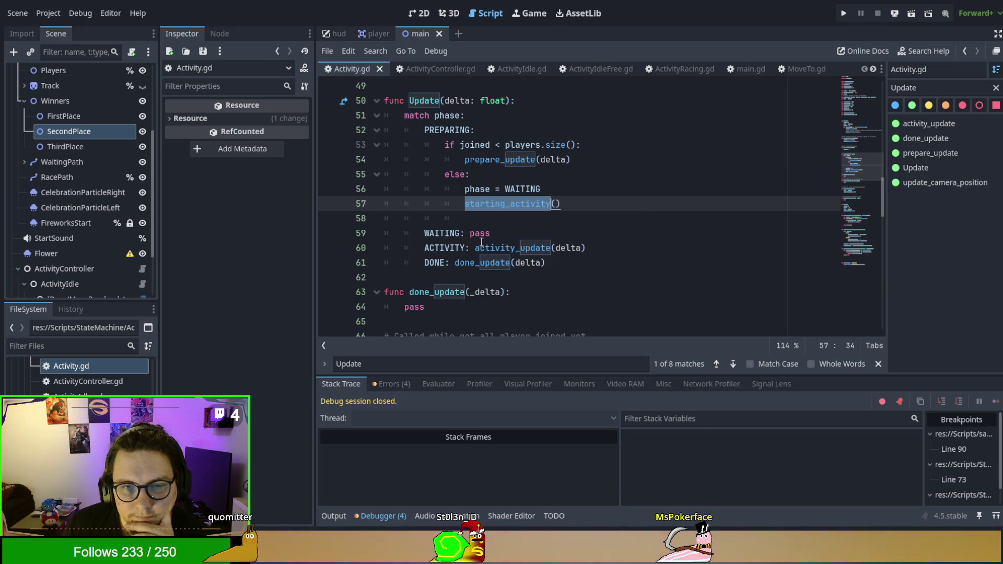
pyautogui.click(500, 248)
pyautogui.doubleClick(501, 248)
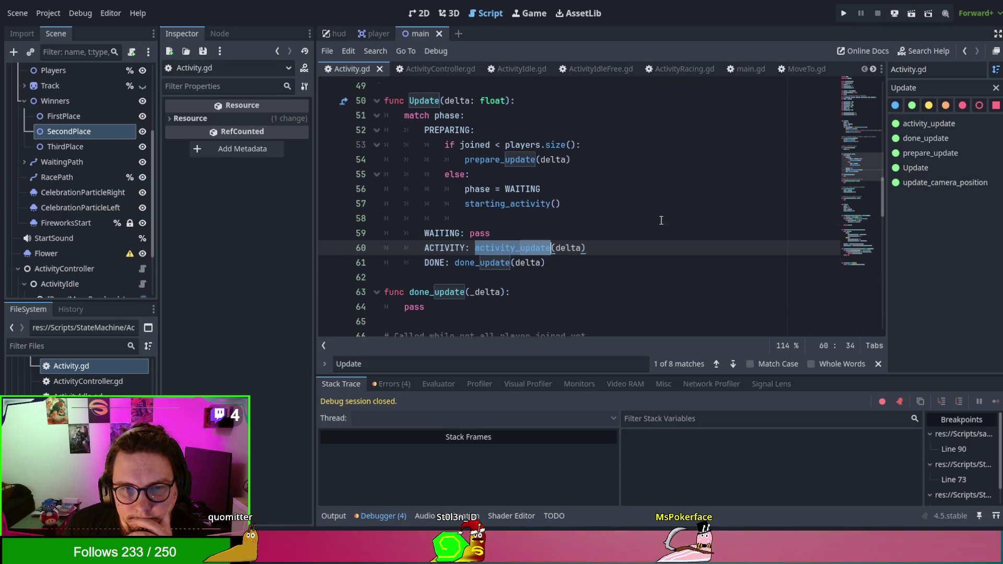
pyautogui.scroll(-3, 661, 220)
pyautogui.scroll(-2, 661, 220)
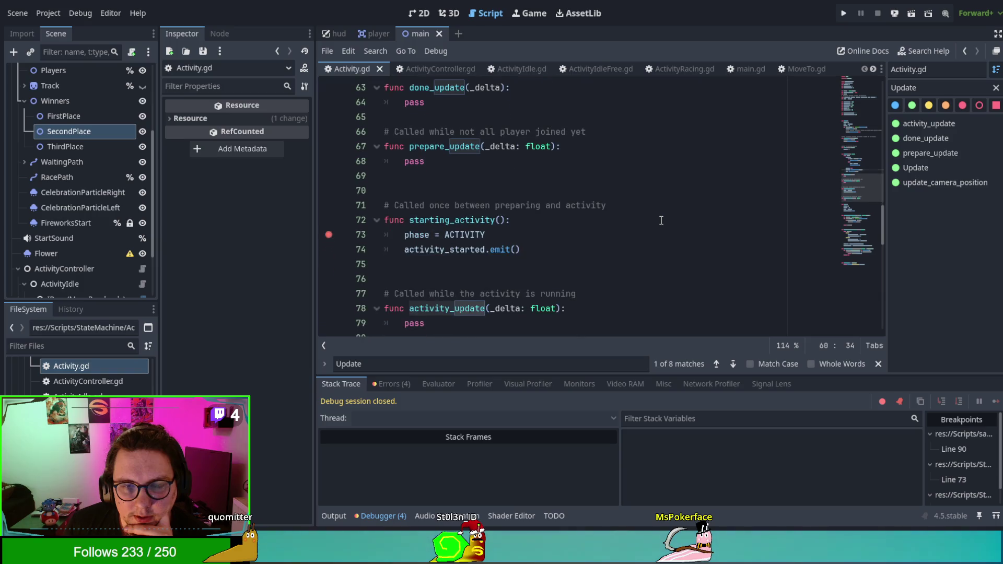
pyautogui.scroll(6, 661, 220)
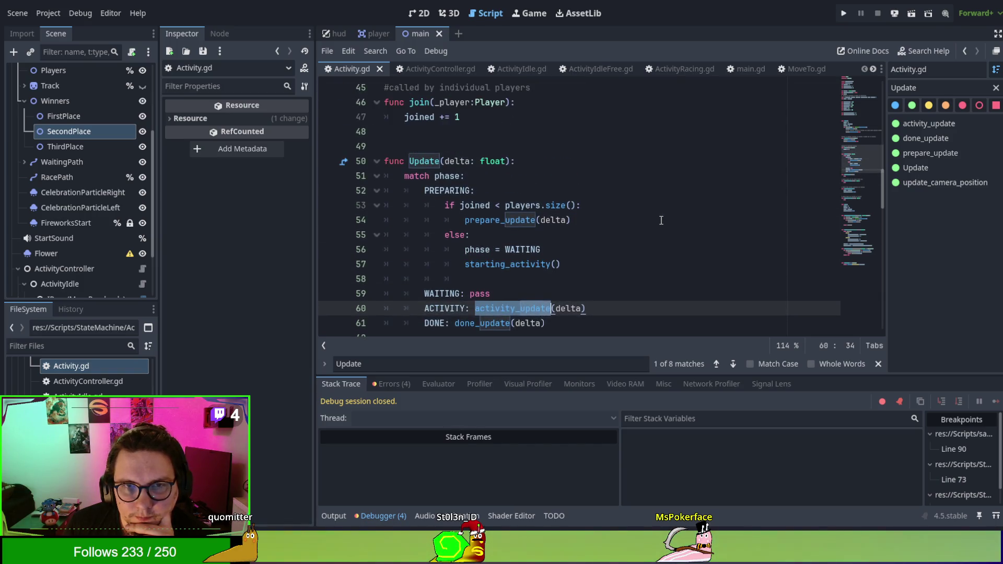
pyautogui.scroll(-4, 661, 220)
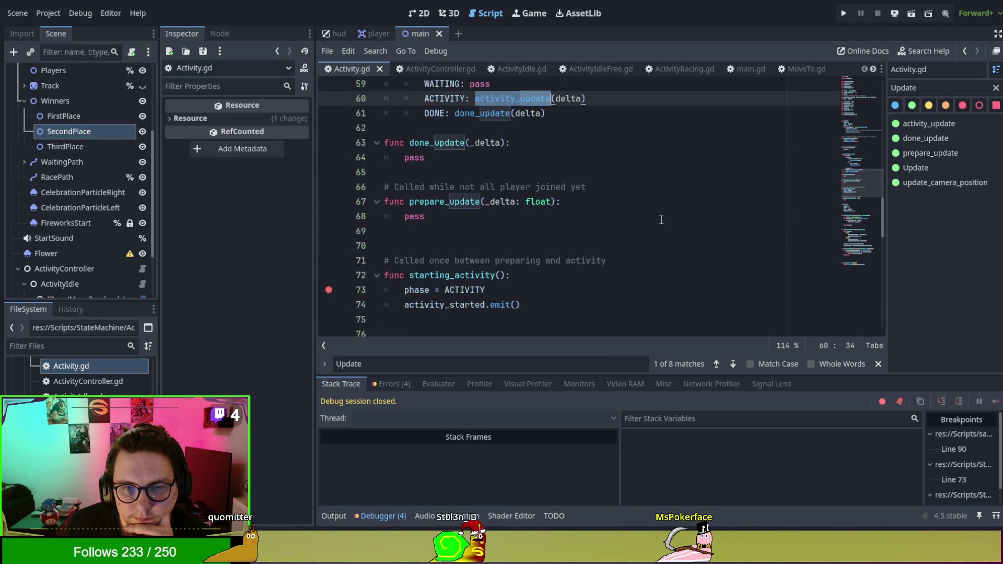
pyautogui.click(480, 269)
pyautogui.doubleClick(480, 270)
pyautogui.scroll(3, 610, 213)
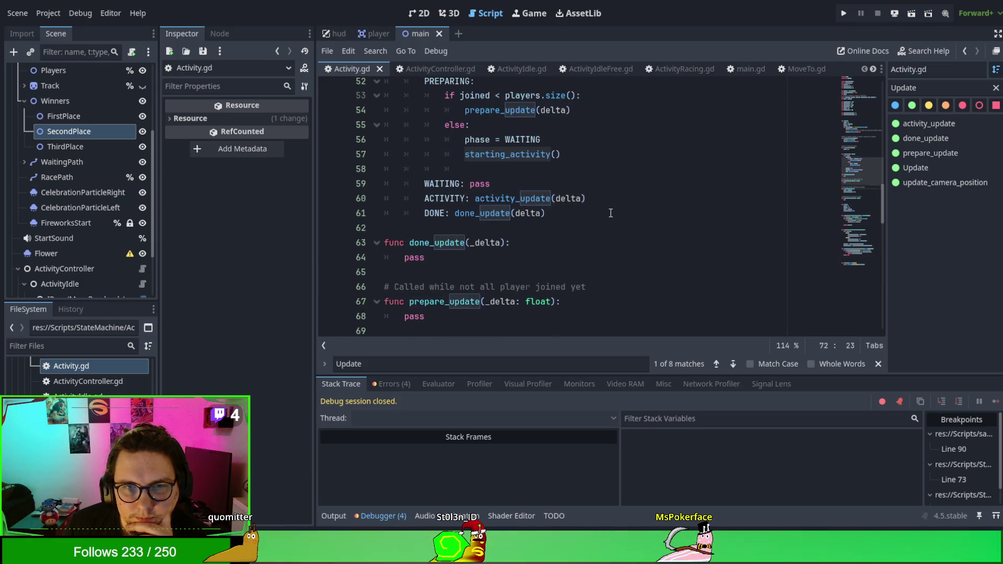
pyautogui.scroll(2, 610, 213)
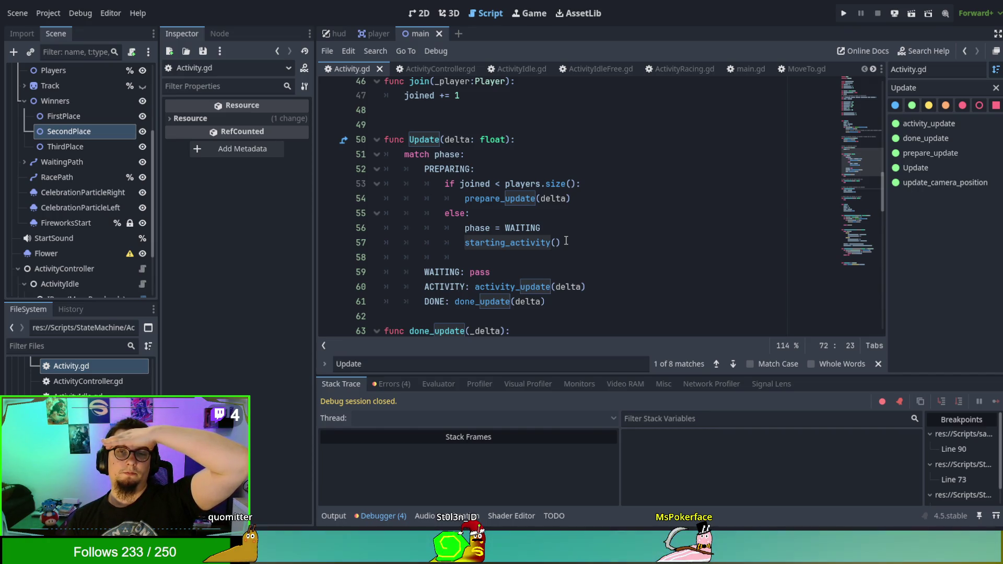
# Jump to starting_activity in Activity.gd and review uses of the joined variable
pyautogui.scroll(-1, 566, 241)
pyautogui.keyDown('ctrl'); pyautogui.click(565, 240); pyautogui.keyUp('ctrl')
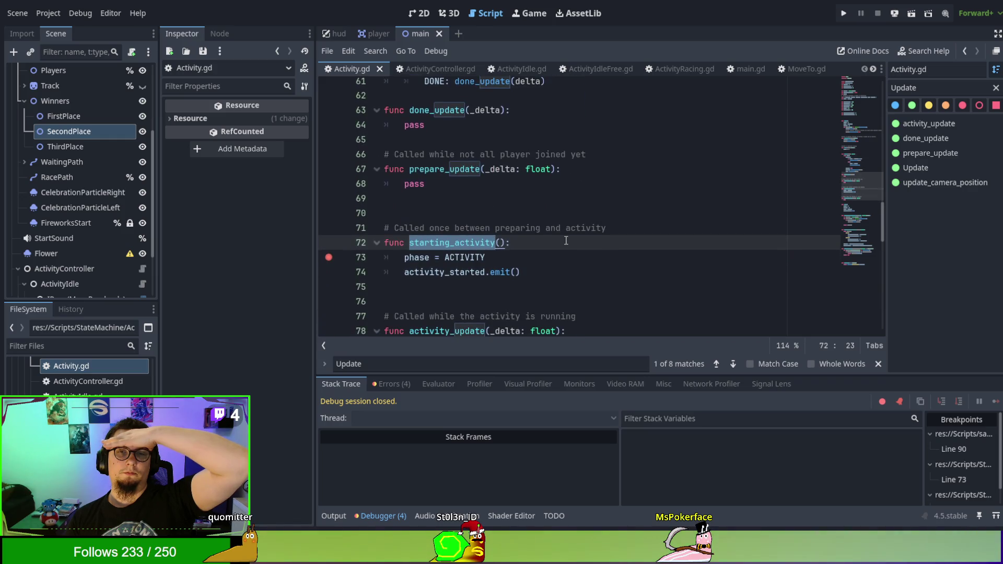
pyautogui.scroll(1, 565, 240)
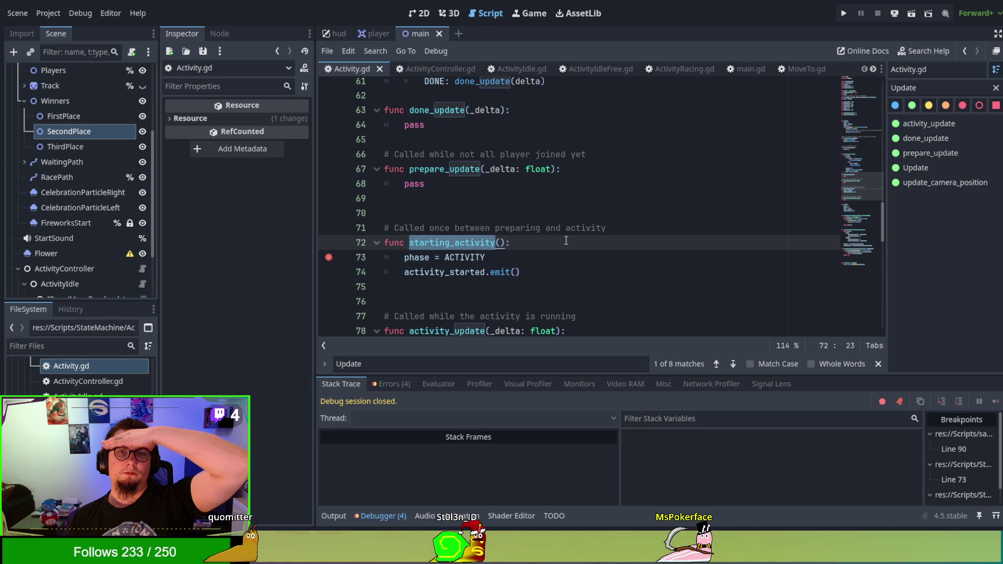
pyautogui.scroll(4, 565, 240)
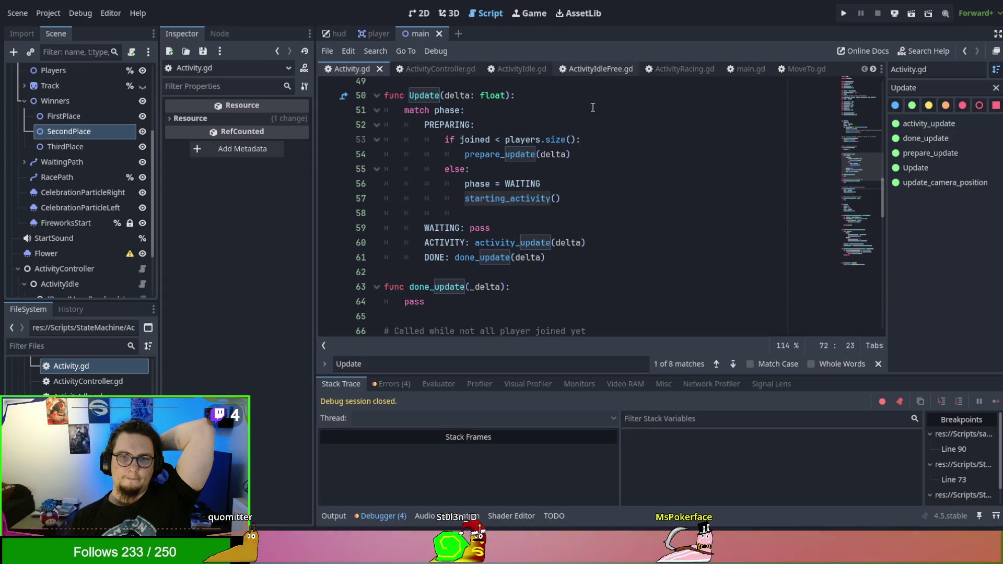
pyautogui.scroll(-5, 583, 234)
pyautogui.scroll(-4, 583, 234)
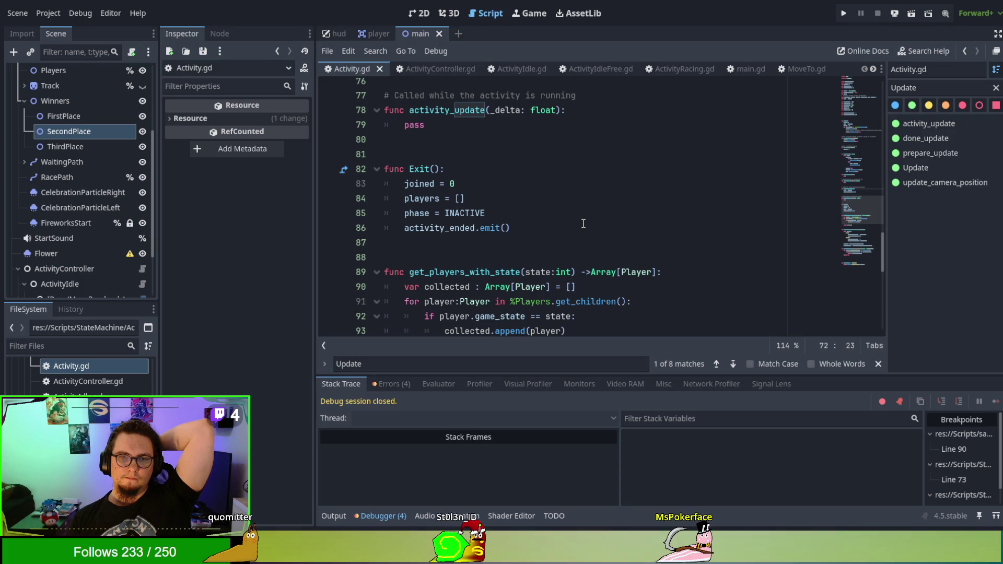
pyautogui.scroll(5, 583, 223)
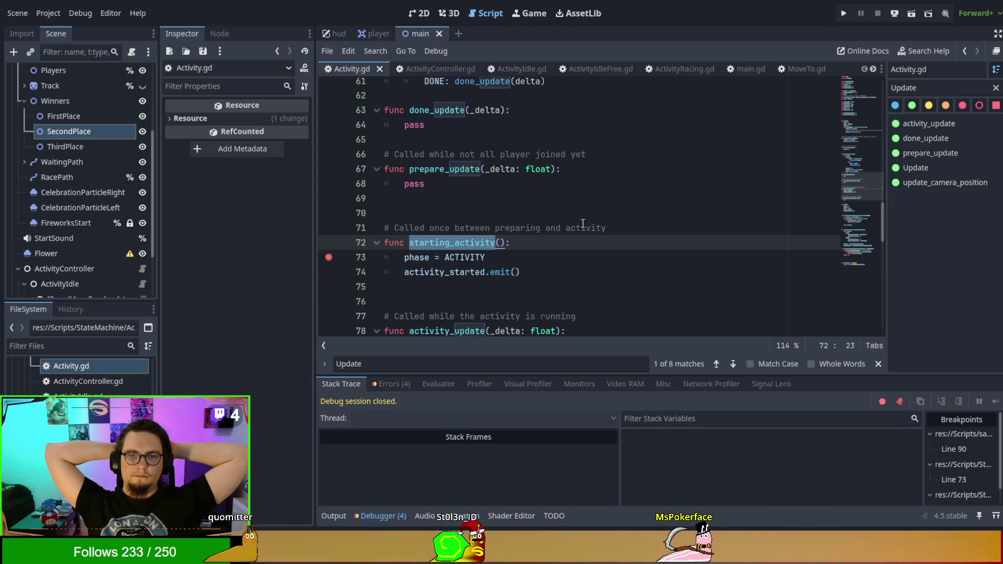
pyautogui.scroll(1, 583, 224)
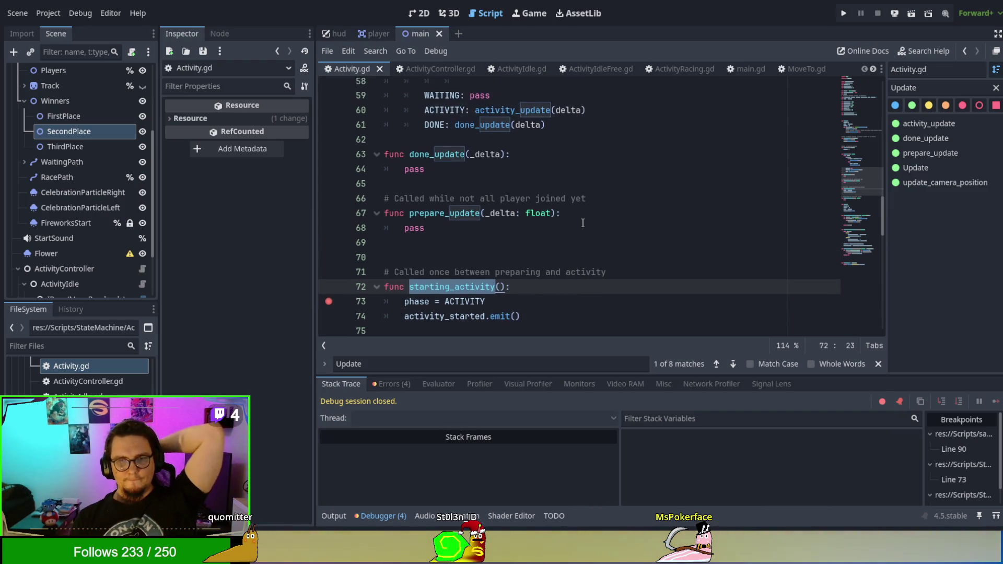
pyautogui.scroll(3, 583, 224)
pyautogui.scroll(1, 585, 225)
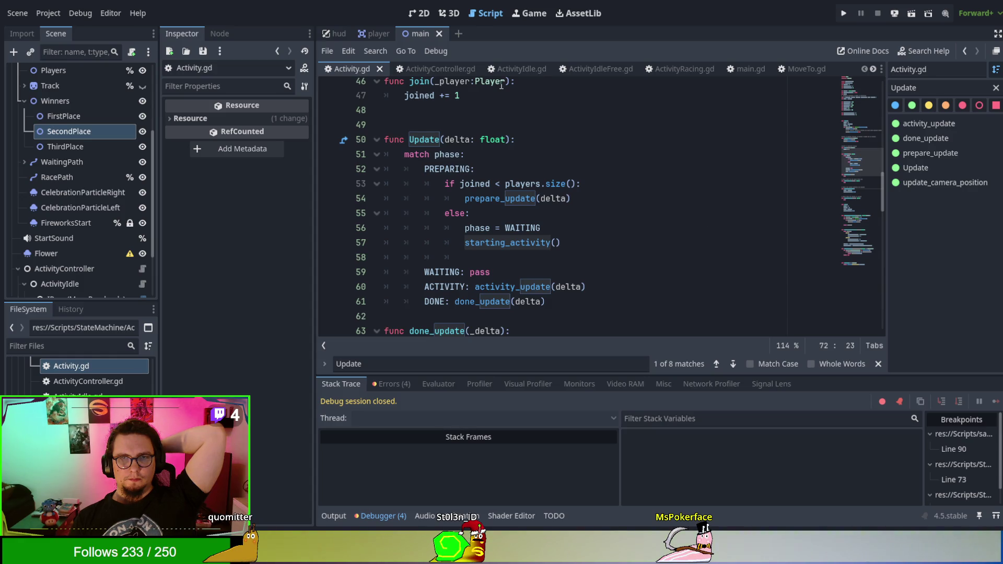
pyautogui.doubleClick(474, 184)
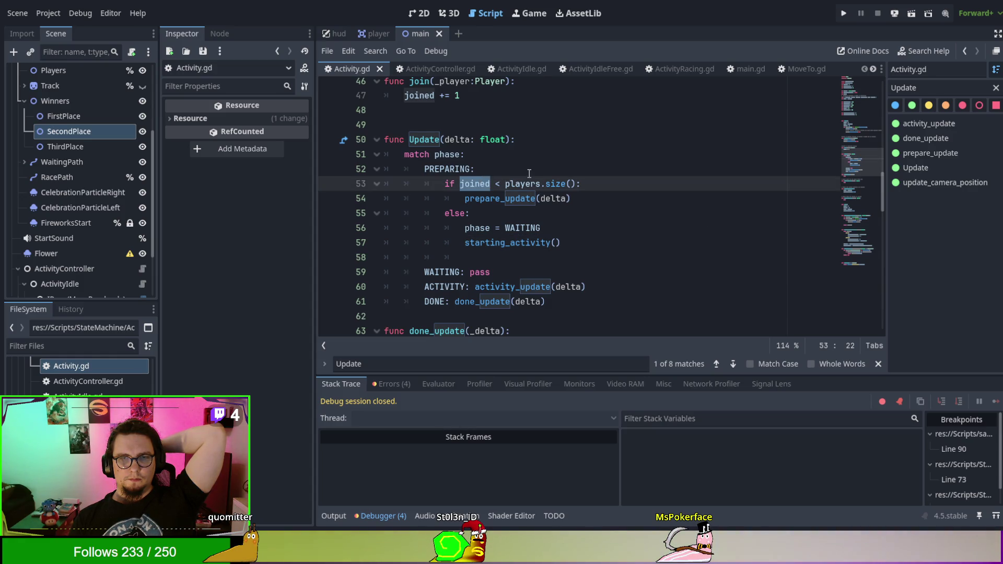
# Trace where PREPARING is used in Activity.gd, then switch to ActivityIdleFree.gd
pyautogui.scroll(-15, 683, 225)
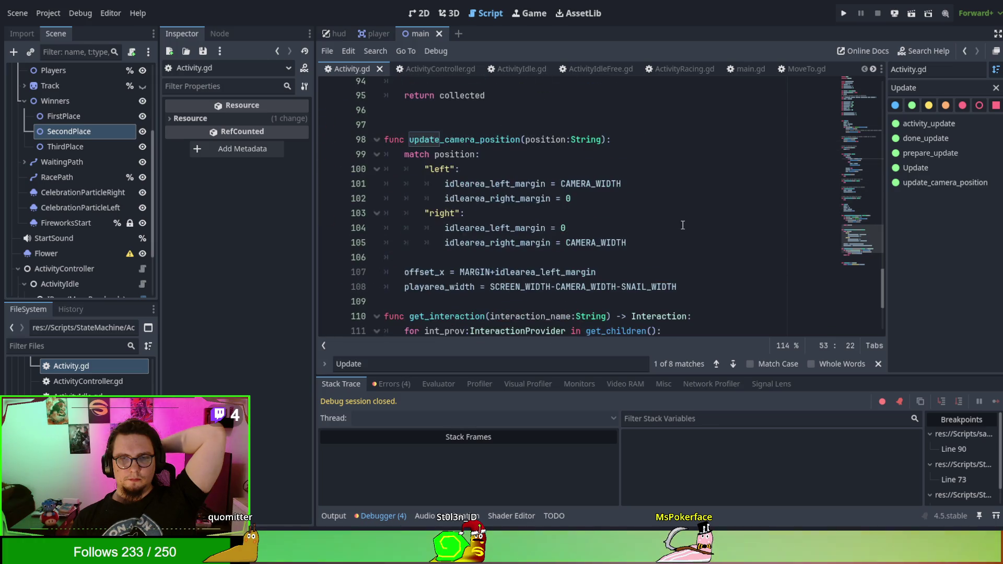
pyautogui.scroll(10, 682, 224)
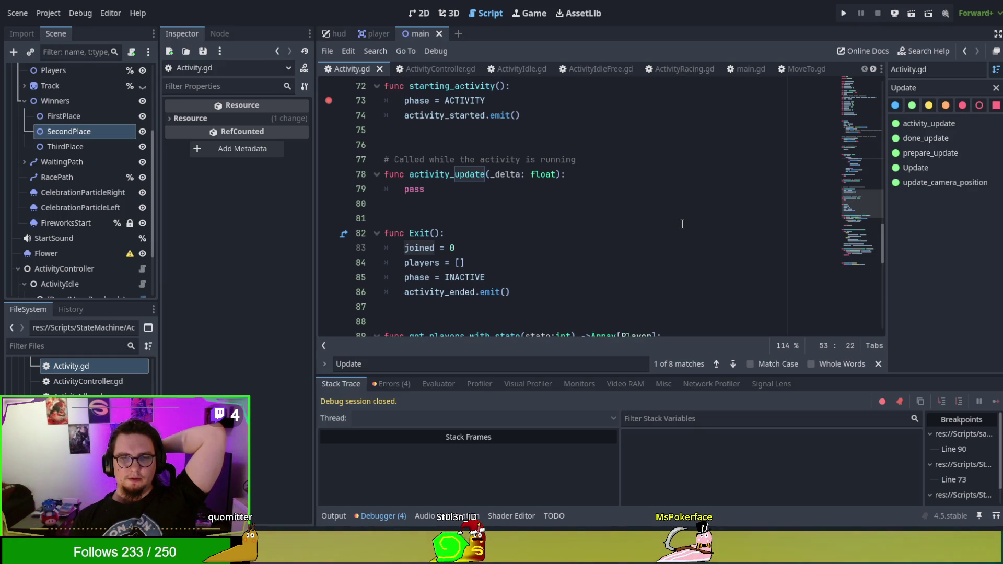
pyautogui.scroll(6, 682, 224)
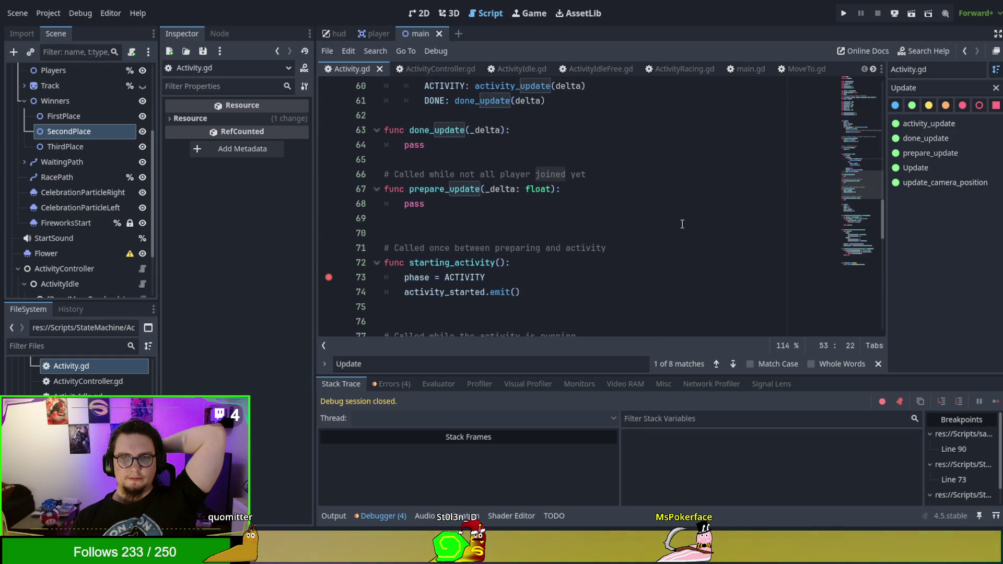
pyautogui.scroll(11, 682, 224)
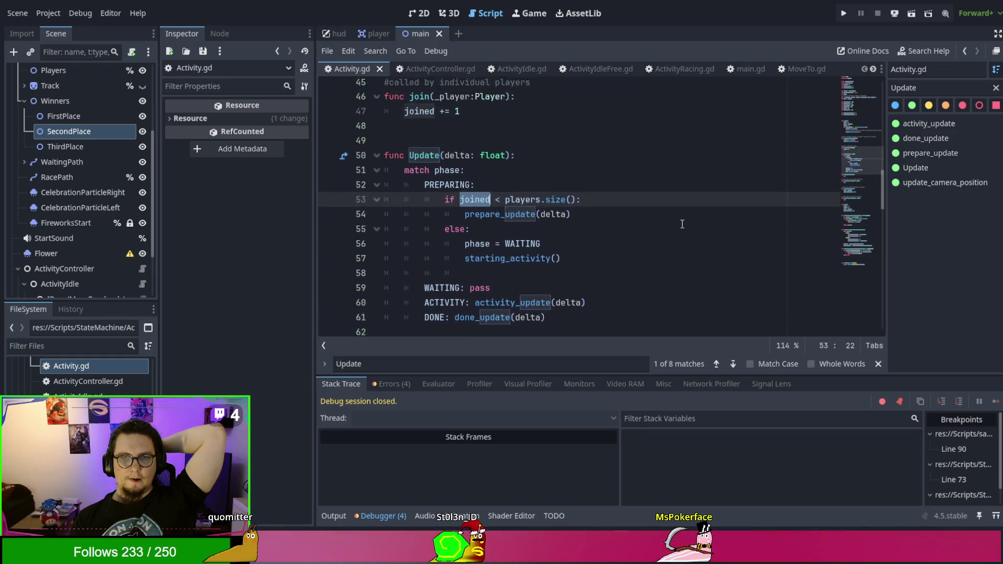
pyautogui.scroll(4, 682, 223)
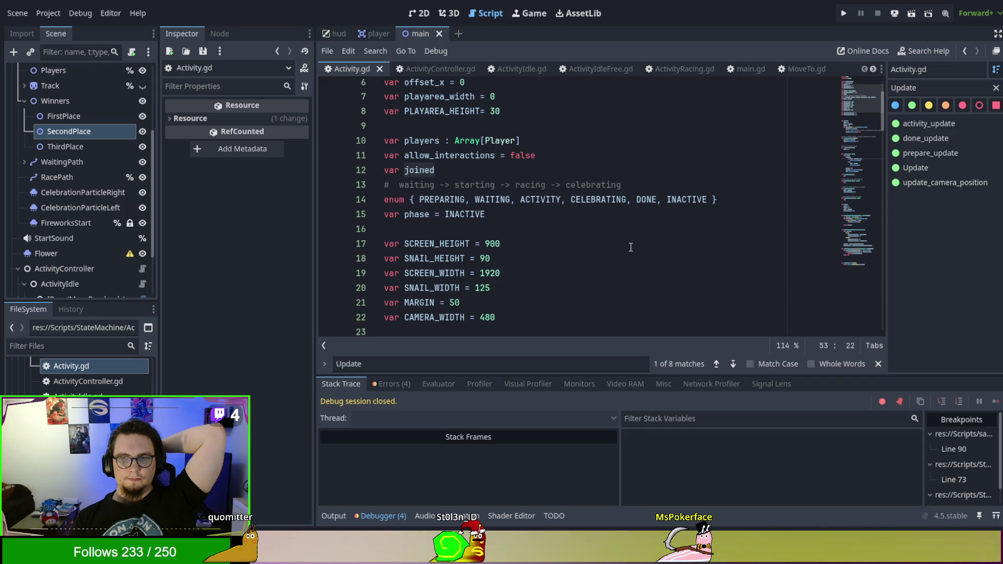
pyautogui.scroll(-7, 630, 247)
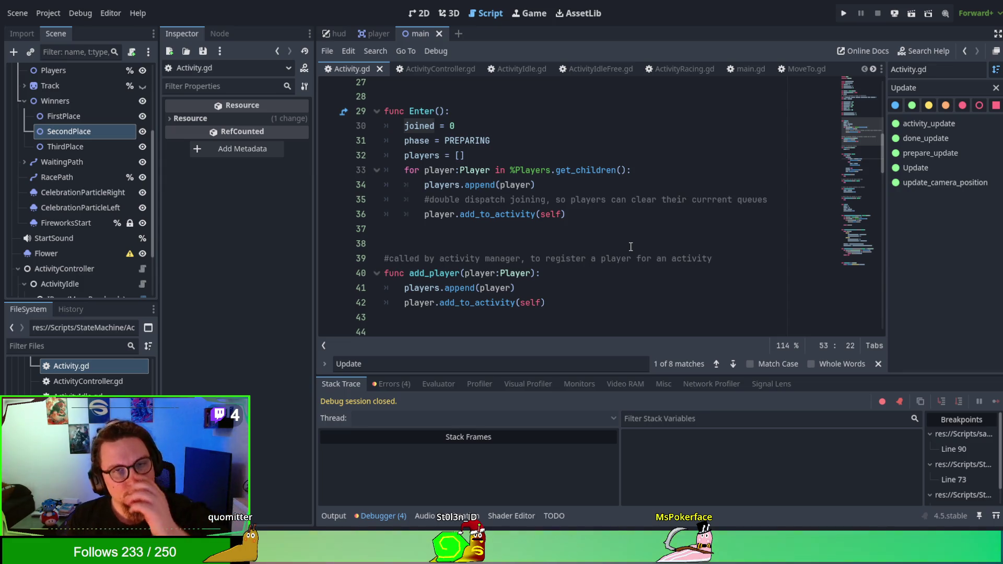
pyautogui.scroll(-1, 630, 247)
pyautogui.scroll(1, 631, 247)
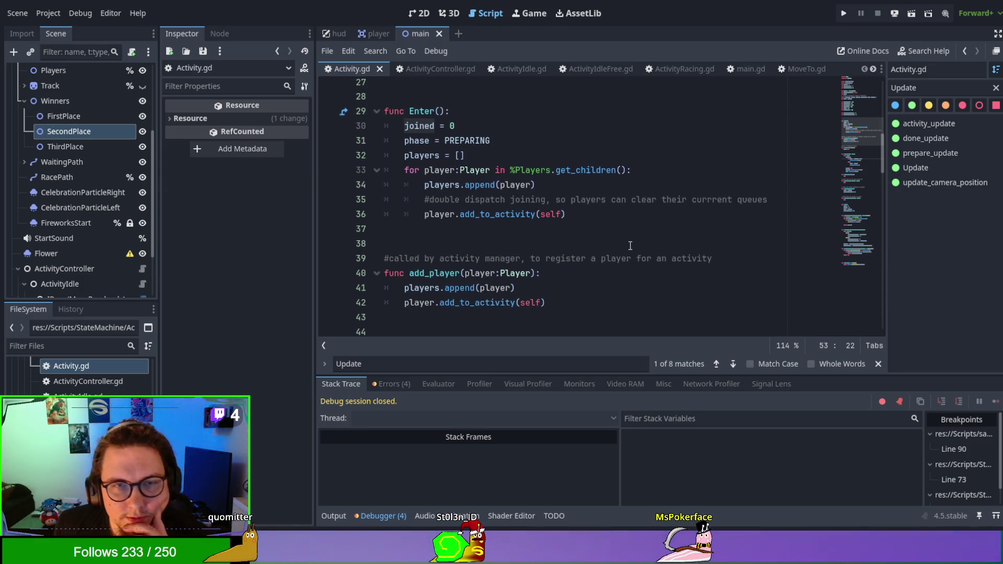
pyautogui.doubleClick(464, 141)
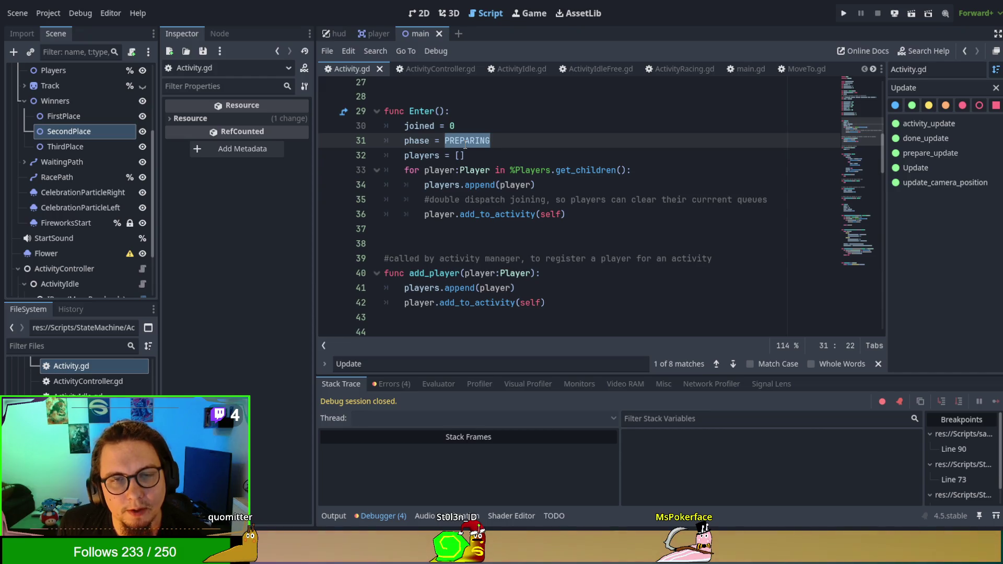
pyautogui.scroll(-5, 509, 226)
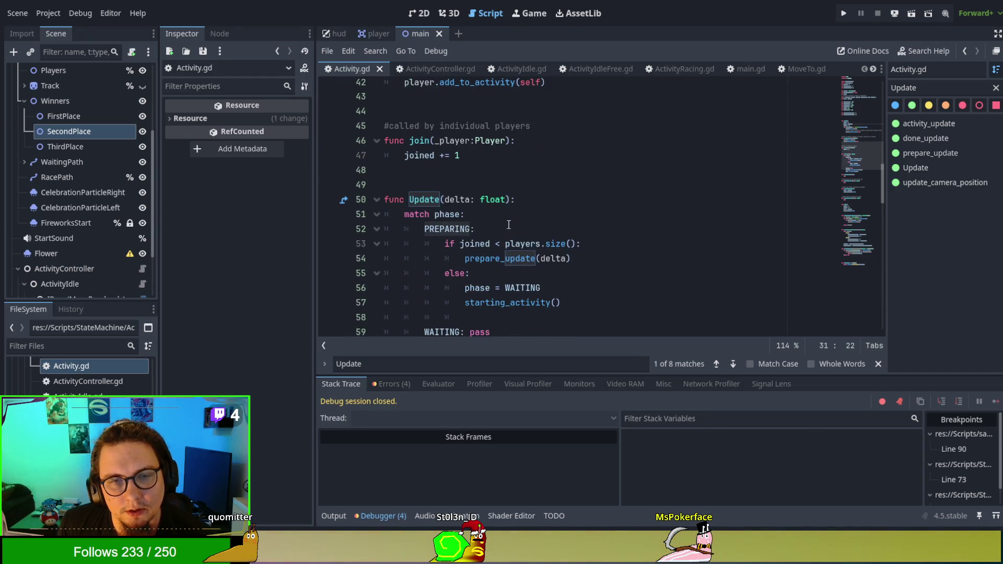
pyautogui.click(594, 70)
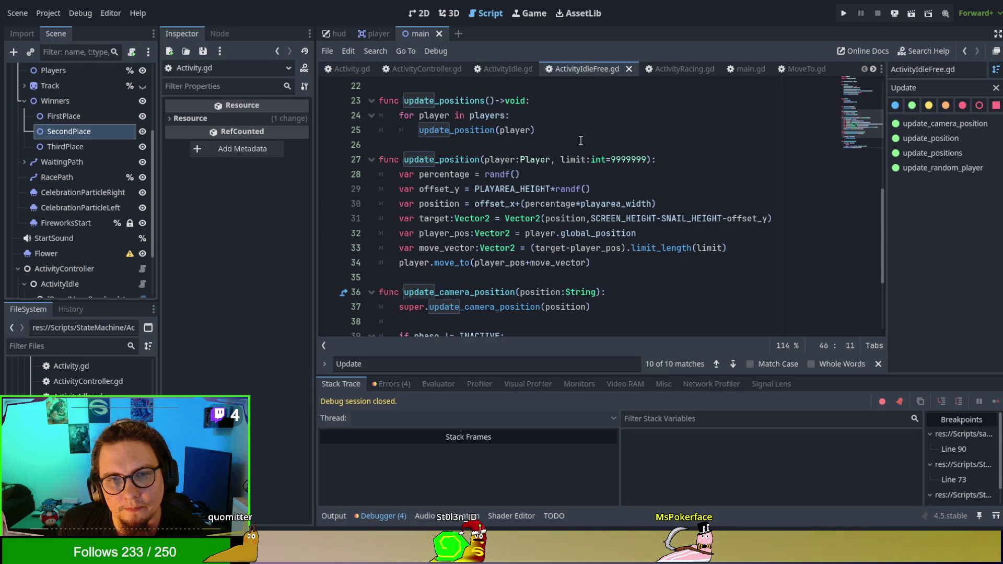
# Clear the 'Update' method filter, review ActivityIdleFree.gd from the top, and return to Activity.gd
pyautogui.scroll(1, 579, 175)
pyautogui.scroll(4, 578, 175)
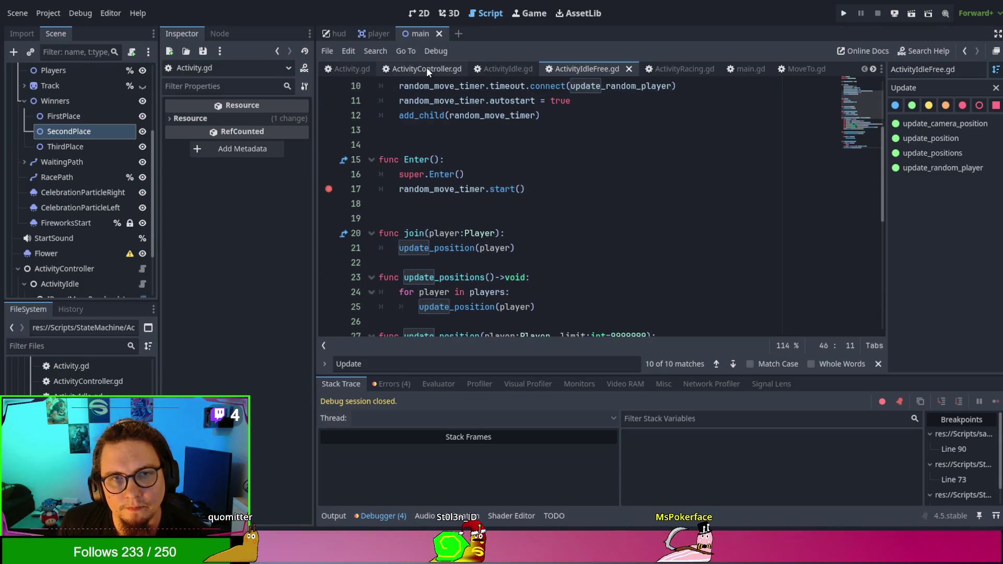
pyautogui.click(996, 88)
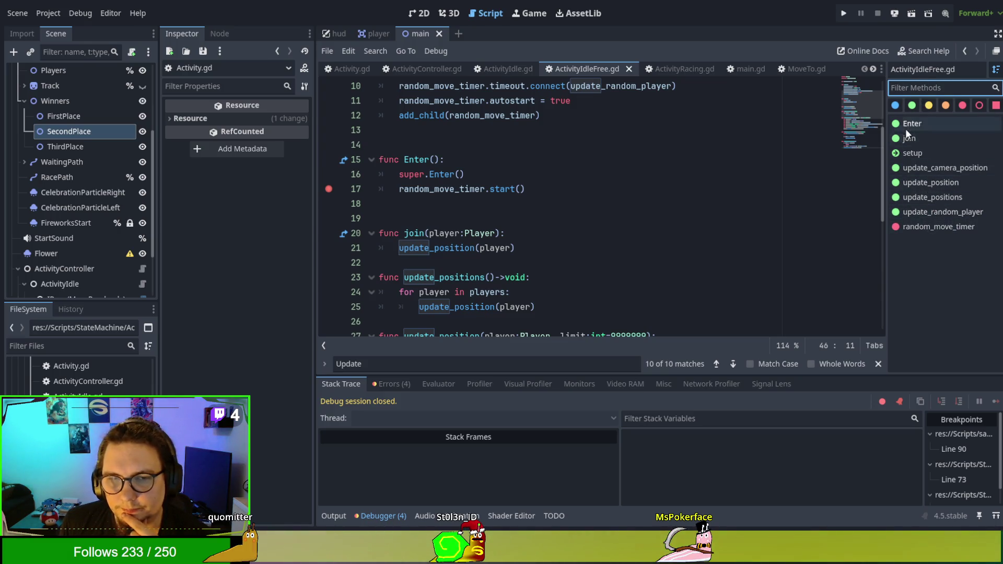
pyautogui.scroll(2, 723, 217)
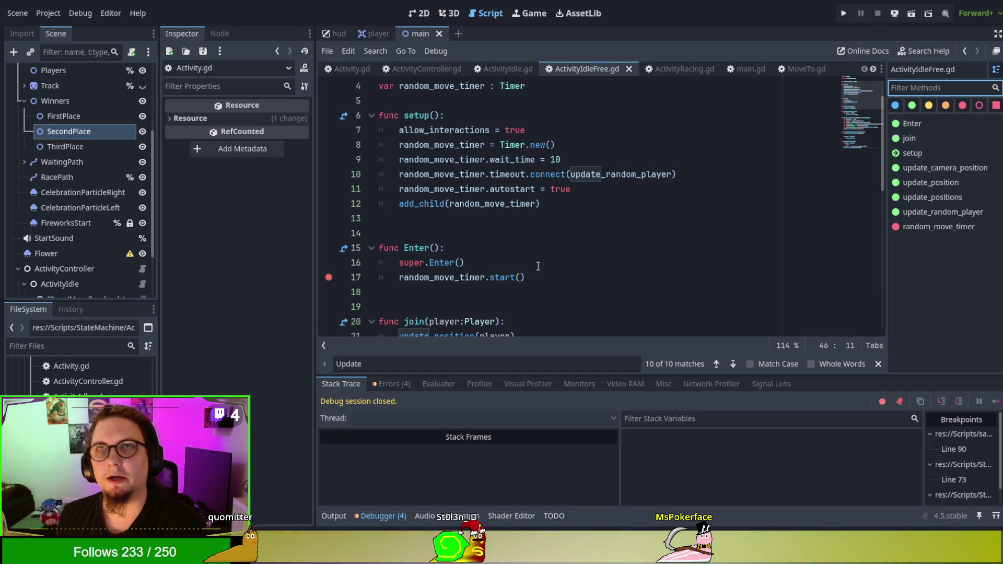
pyautogui.scroll(2, 567, 236)
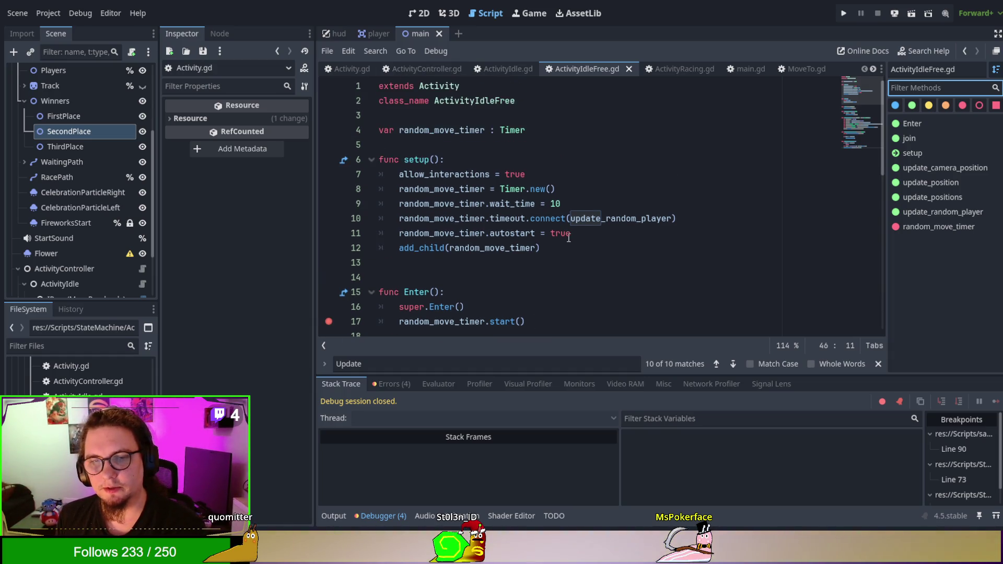
pyautogui.click(348, 65)
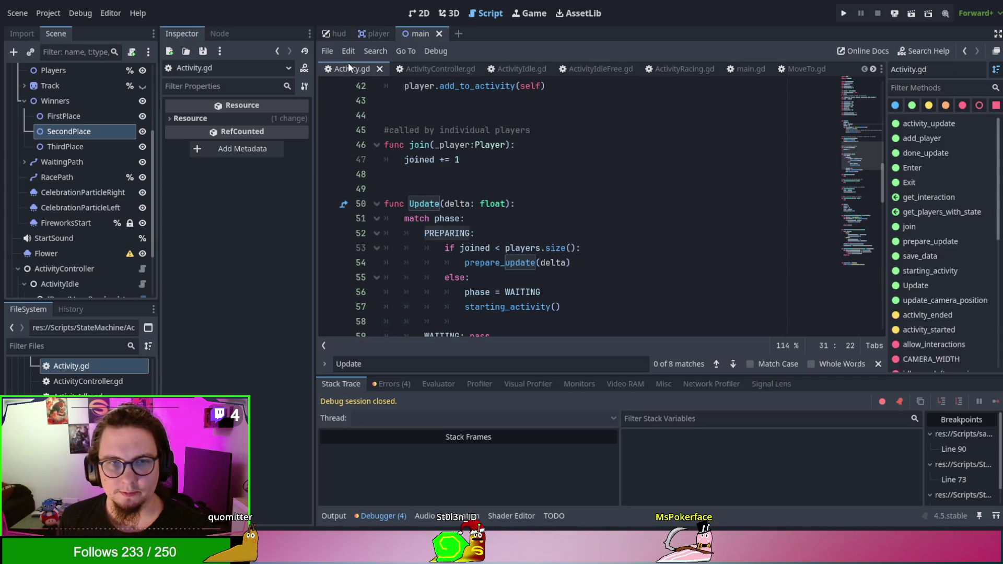
# In prepare_update, replace line 68's pass with 'phase = ACTIVITY' via autocomplete
pyautogui.click(491, 263)
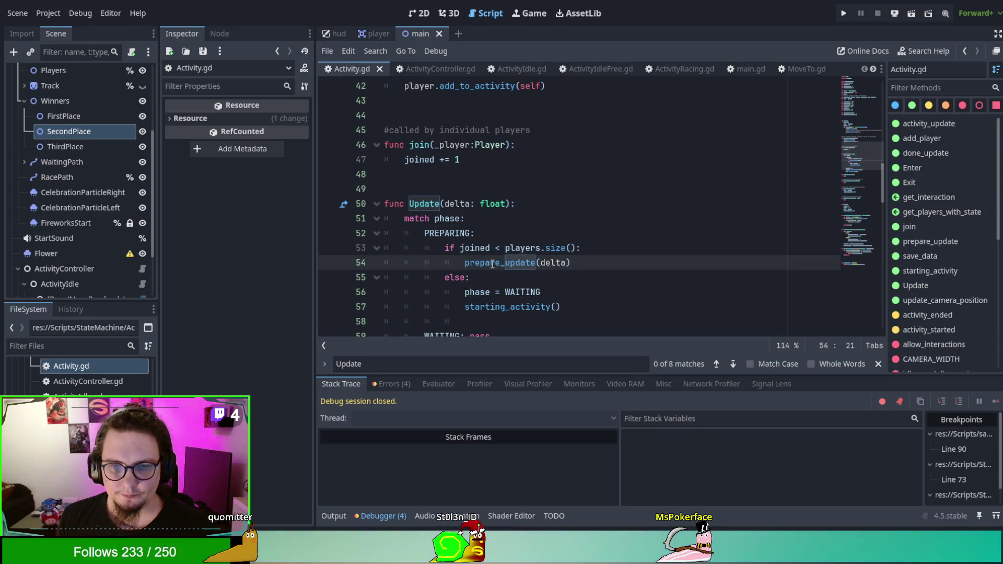
pyautogui.keyDown('ctrl'); pyautogui.click(492, 263); pyautogui.keyUp('ctrl')
pyautogui.press('Down')
pyautogui.press('Home')
pyautogui.hotkey('shift', 'End')
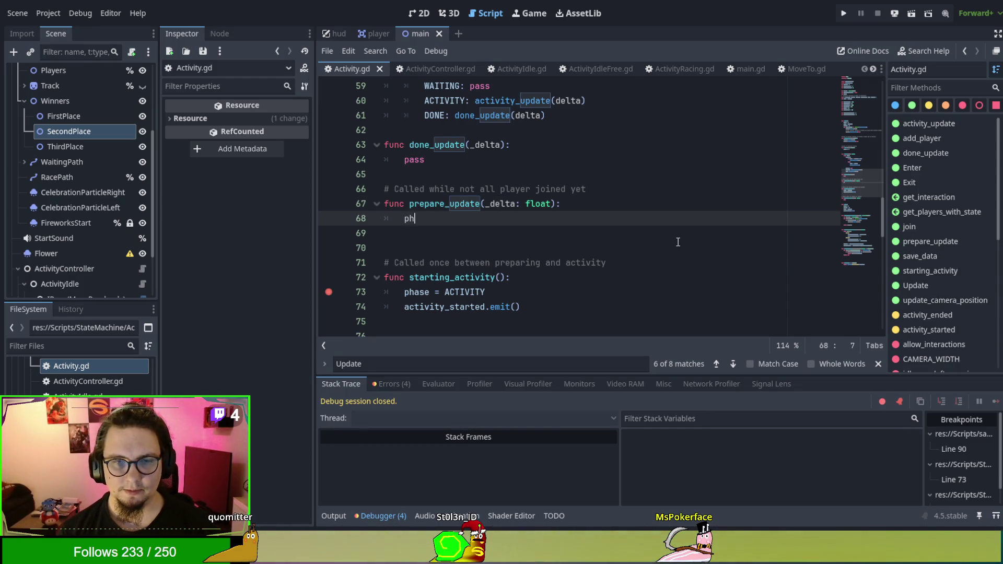
pyautogui.write('ase =')
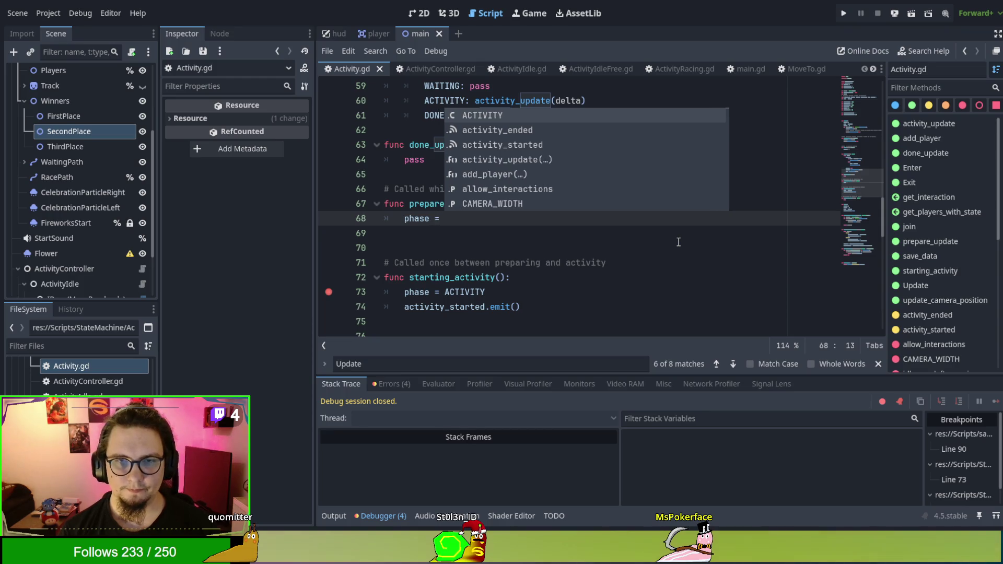
pyautogui.press('Return')
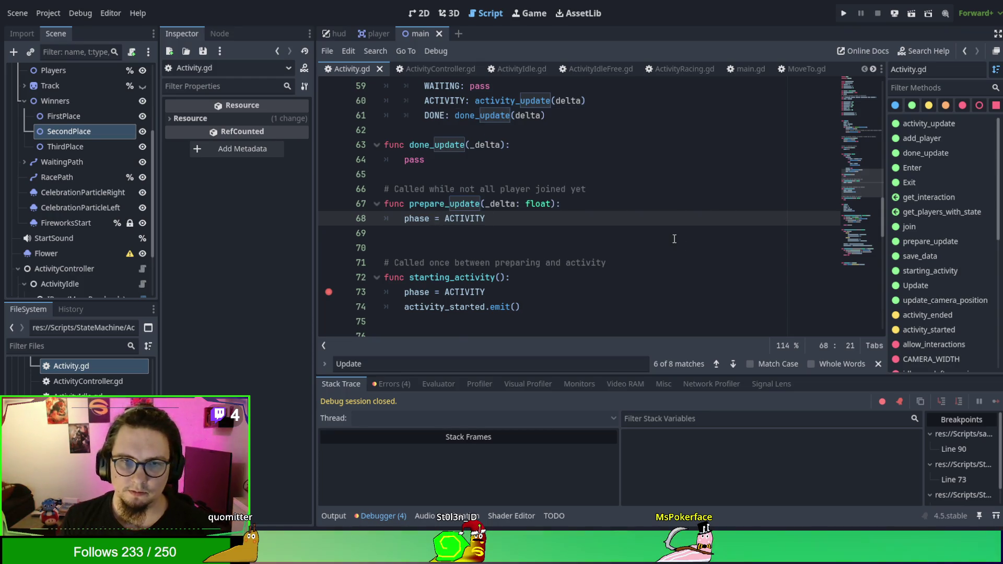
# Leave prepare_update with just pass and save Activity.gd
pyautogui.scroll(10, 674, 239)
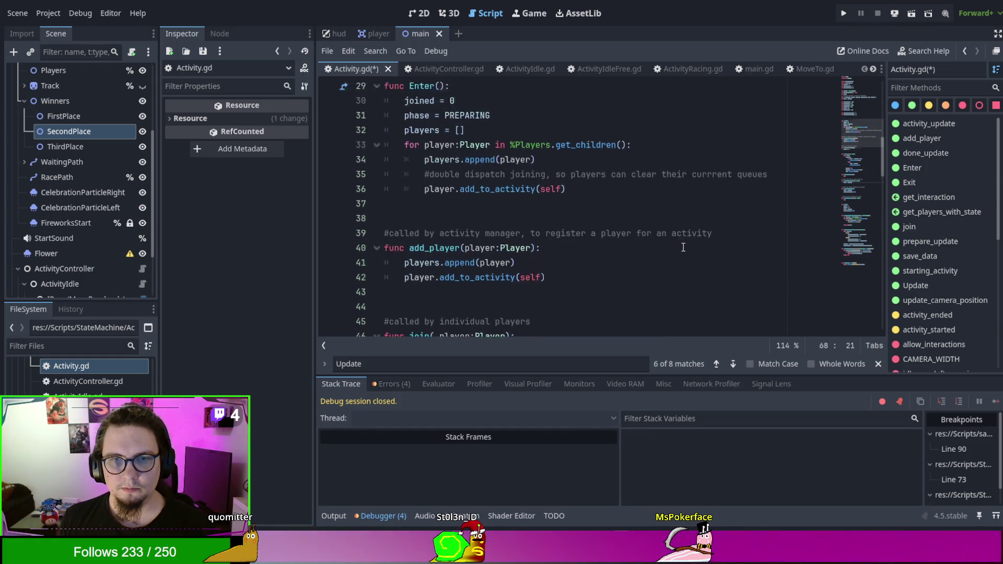
pyautogui.scroll(5, 683, 247)
pyautogui.scroll(-9, 678, 230)
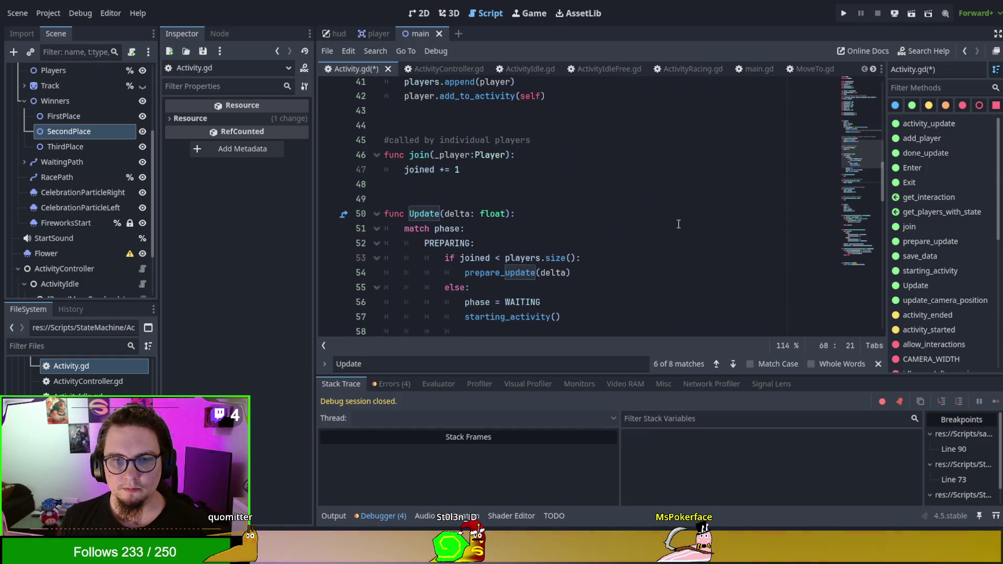
pyautogui.scroll(-1, 678, 224)
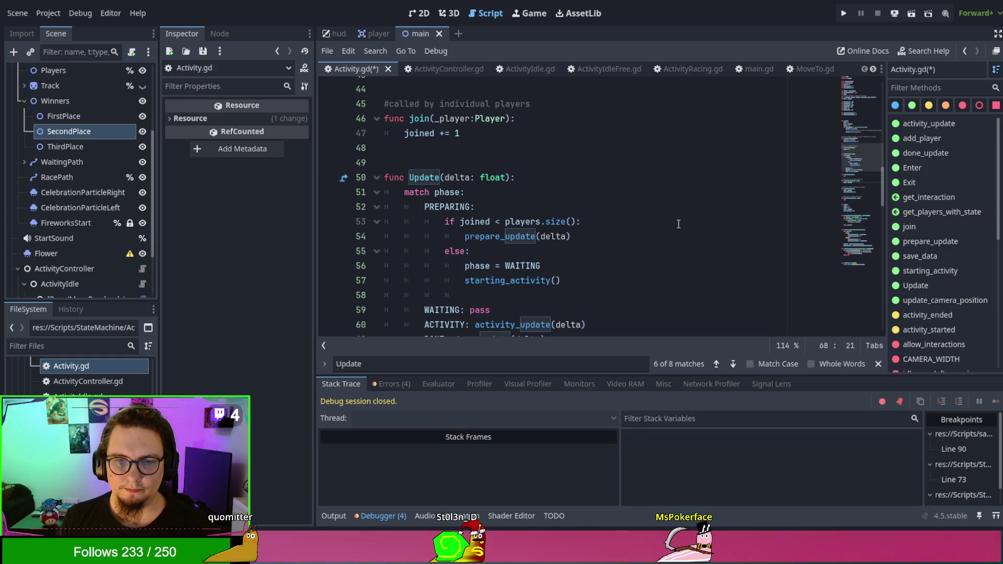
pyautogui.scroll(-4, 678, 224)
pyautogui.scroll(1, 678, 224)
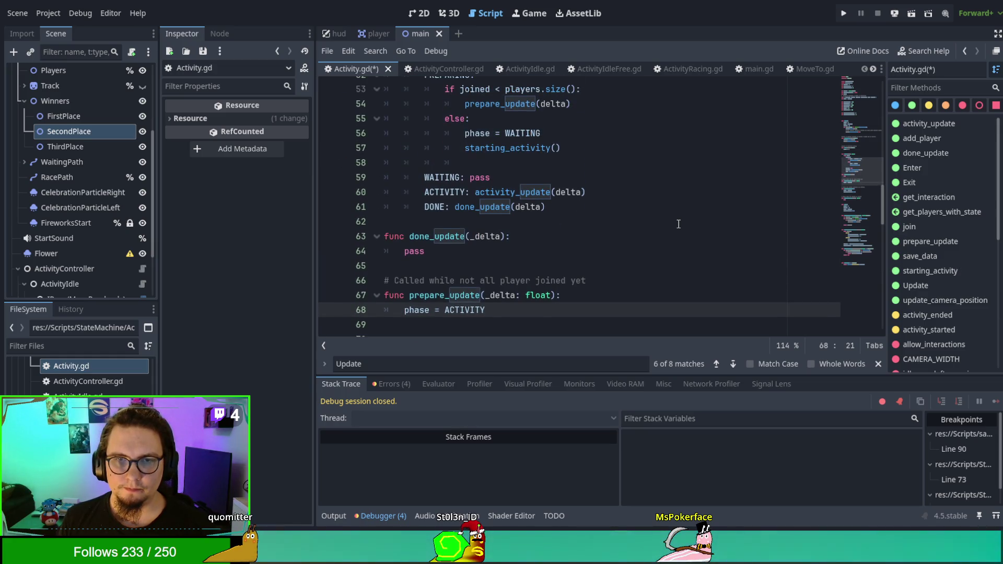
pyautogui.scroll(-4, 678, 223)
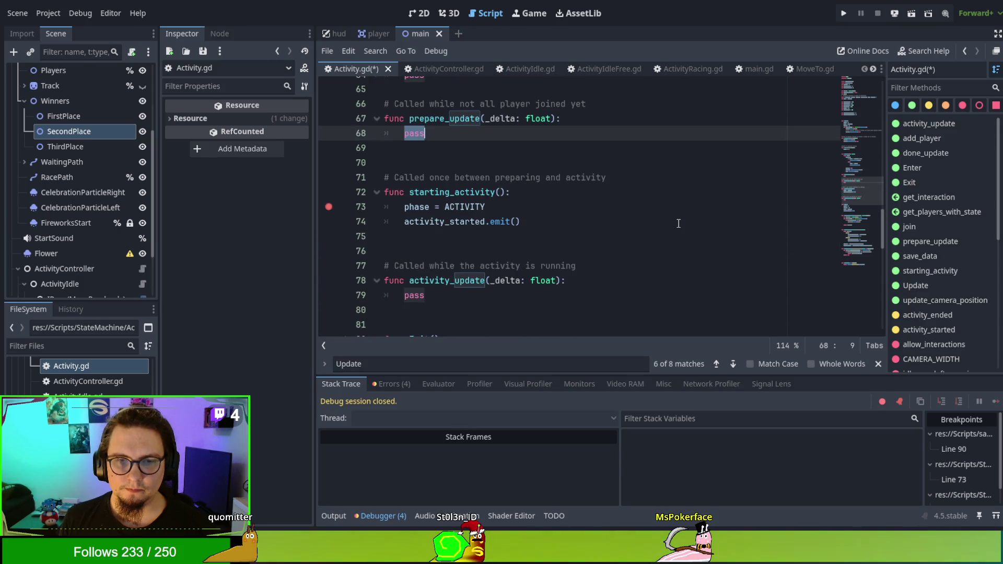
pyautogui.hotkey('ctrl', 's')
pyautogui.scroll(11, 678, 224)
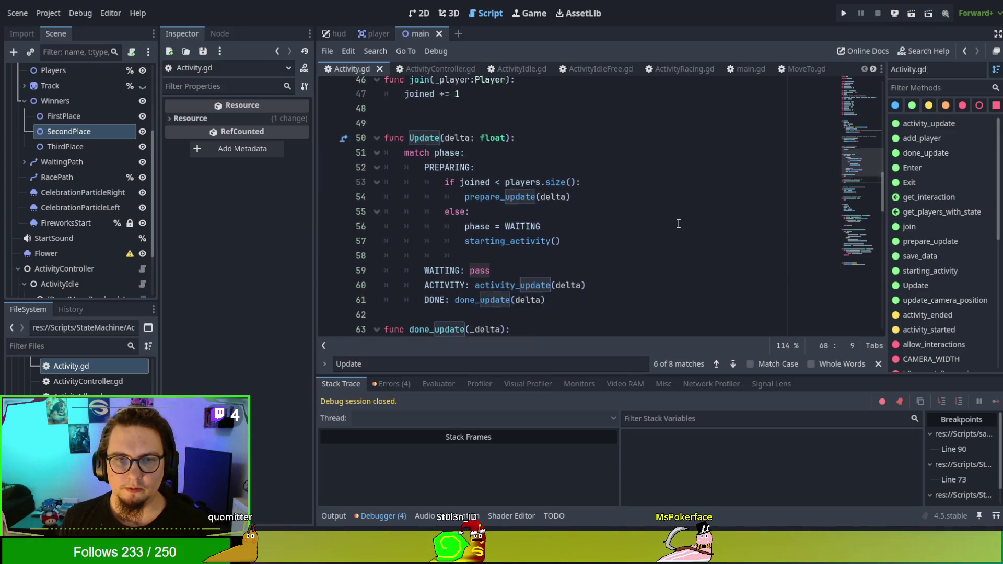
pyautogui.scroll(2, 678, 223)
pyautogui.scroll(5, 677, 224)
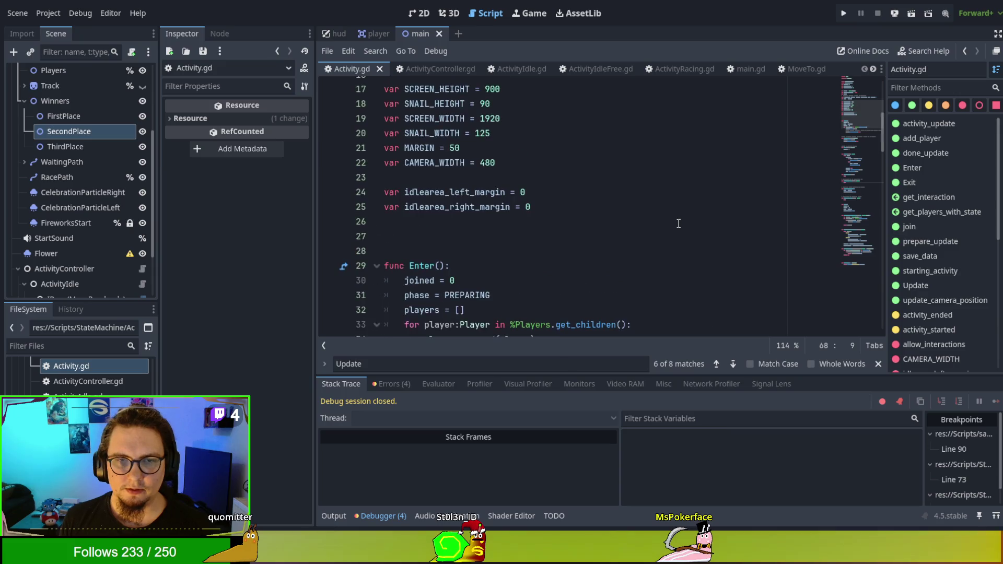
pyautogui.scroll(-14, 678, 223)
pyautogui.scroll(-12, 678, 223)
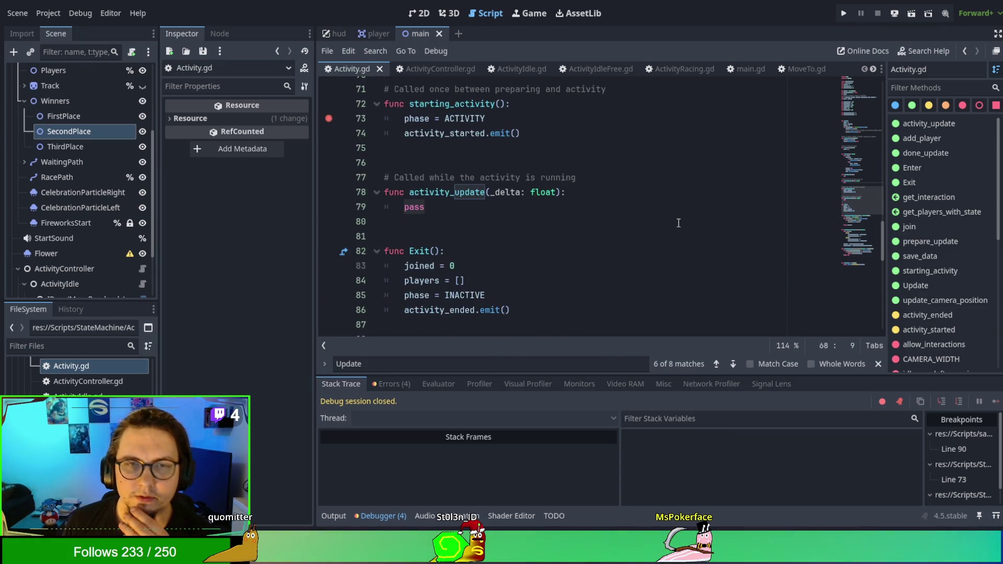
pyautogui.scroll(-4, 678, 221)
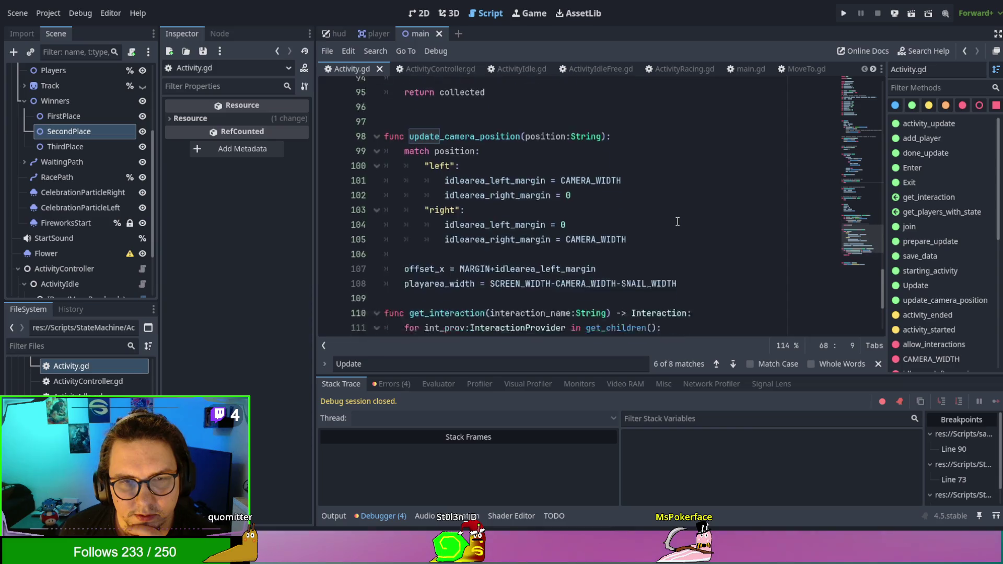
pyautogui.click(677, 220)
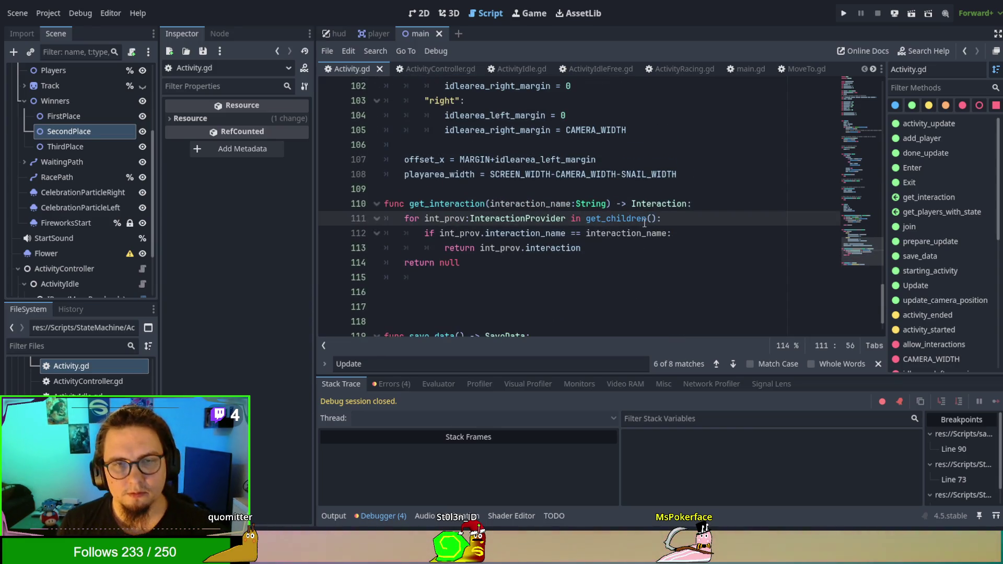
pyautogui.hotkey('ctrl', 'f')
pyautogui.write('fjoi')
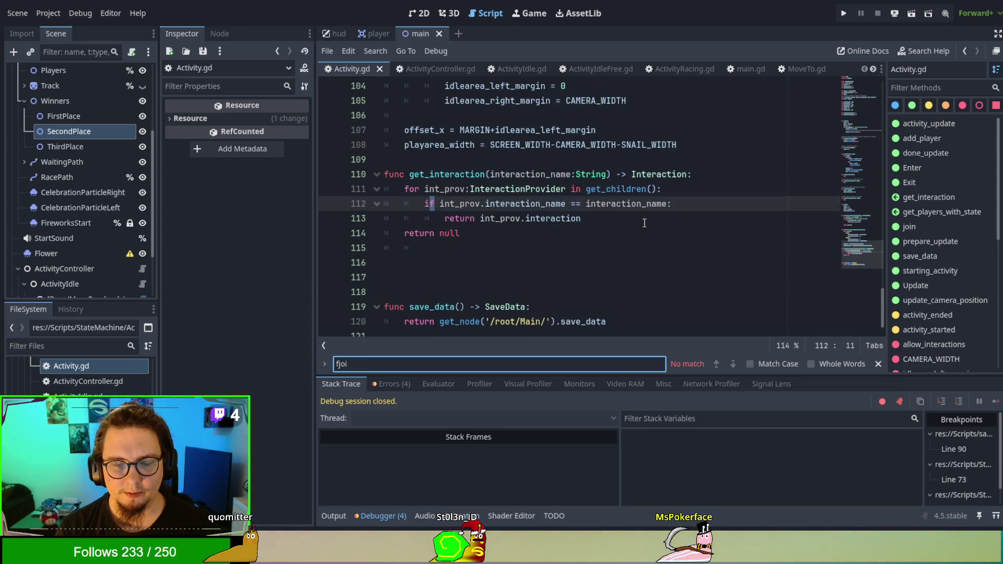
pyautogui.write('ned')
pyautogui.press('Return')
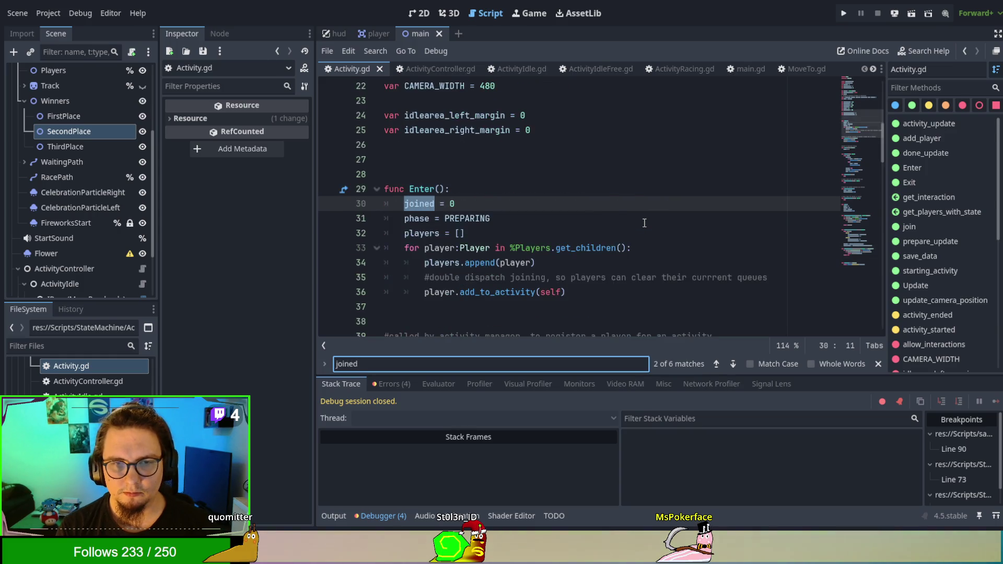
pyautogui.press('Return')
pyautogui.press('Return')
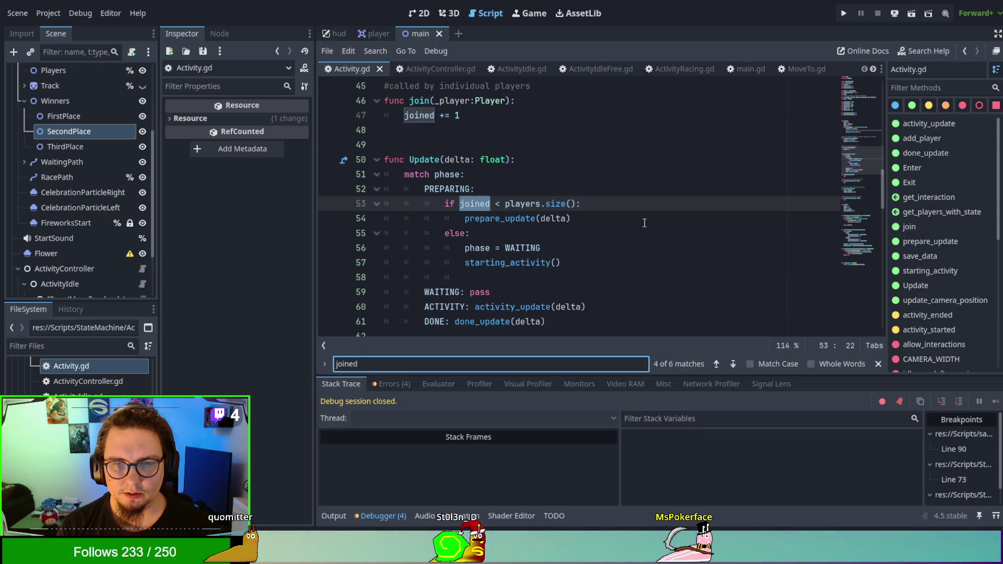
pyautogui.press('Escape')
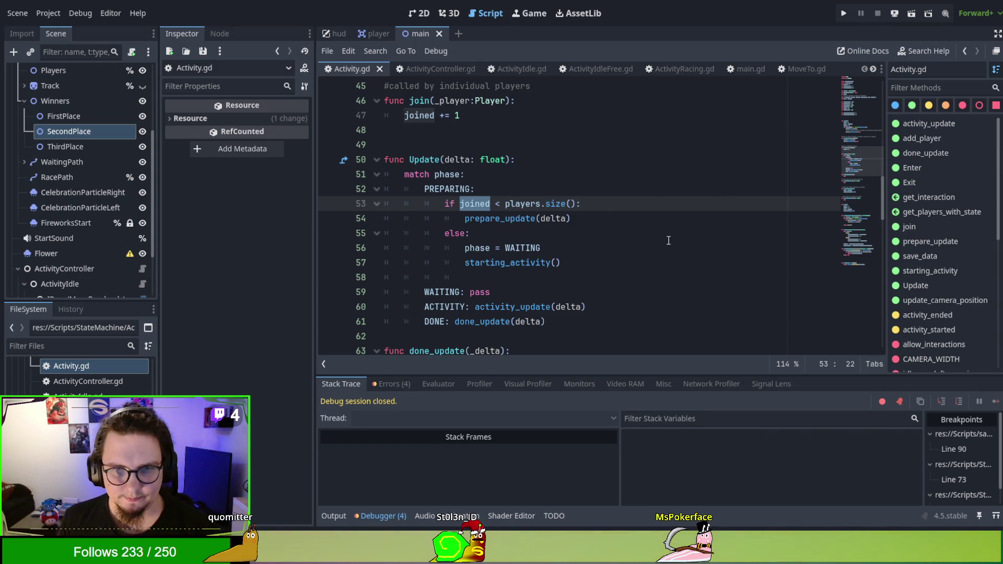
pyautogui.doubleClick(521, 266)
pyautogui.scroll(-3, 601, 257)
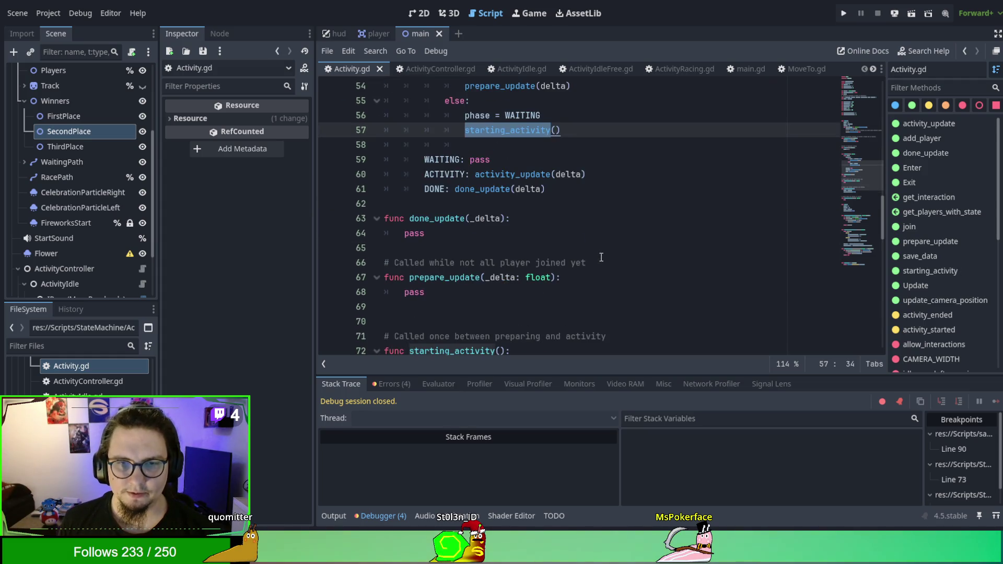
pyautogui.scroll(-6, 601, 257)
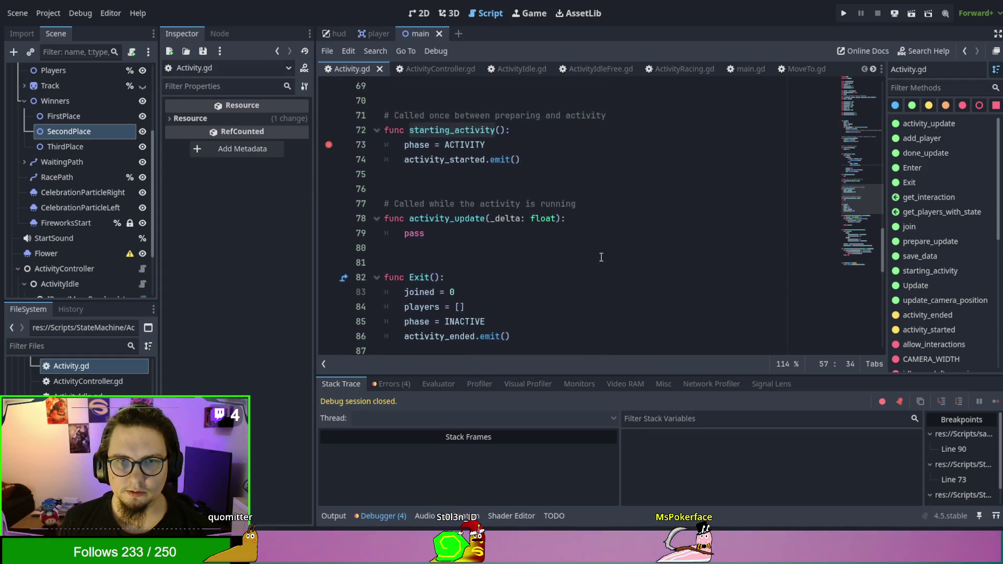
pyautogui.scroll(2, 586, 252)
pyautogui.doubleClick(464, 188)
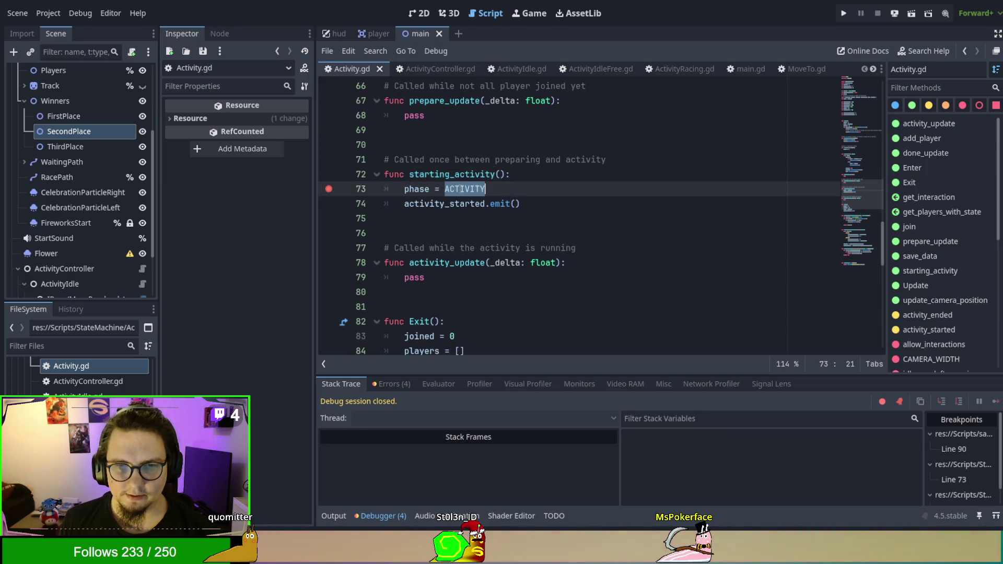
pyautogui.scroll(2, 660, 249)
pyautogui.scroll(4, 660, 249)
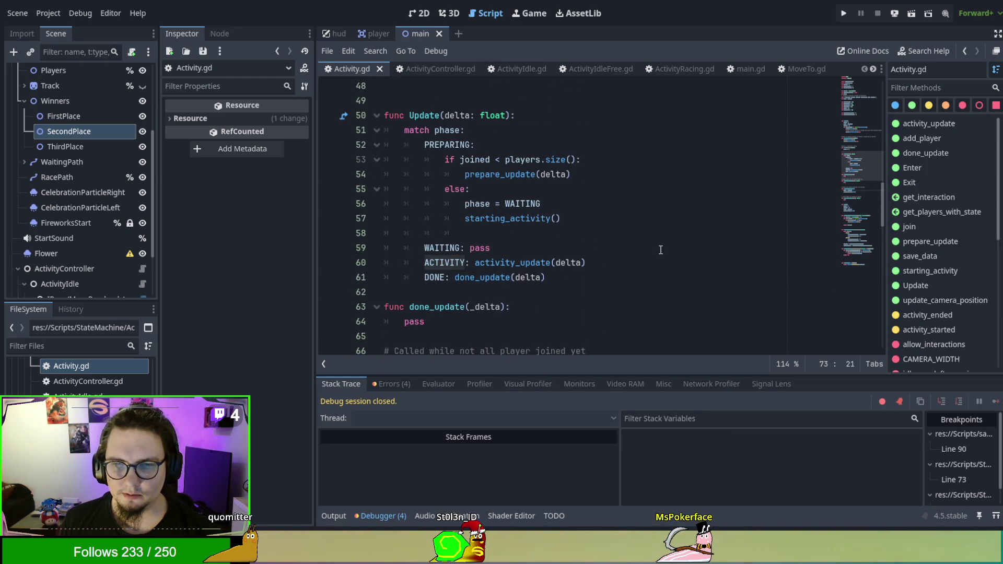
pyautogui.scroll(-4, 660, 249)
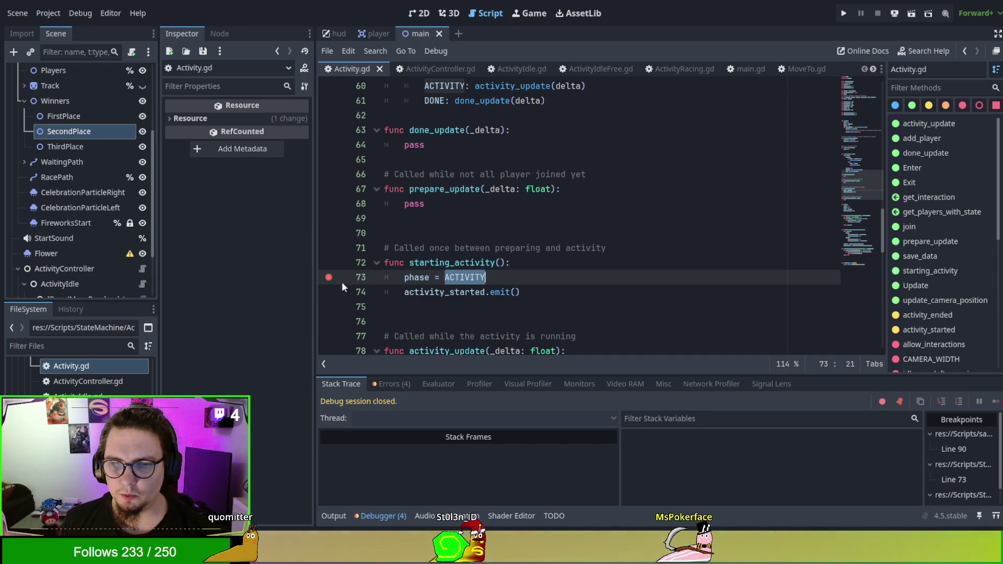
pyautogui.scroll(2, 534, 230)
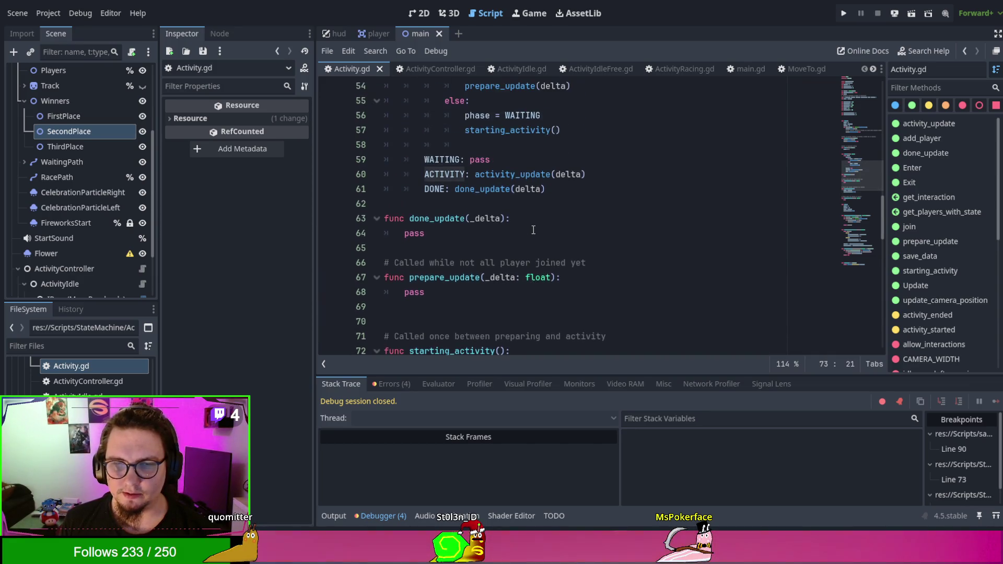
pyautogui.scroll(1, 533, 229)
pyautogui.doubleClick(499, 158)
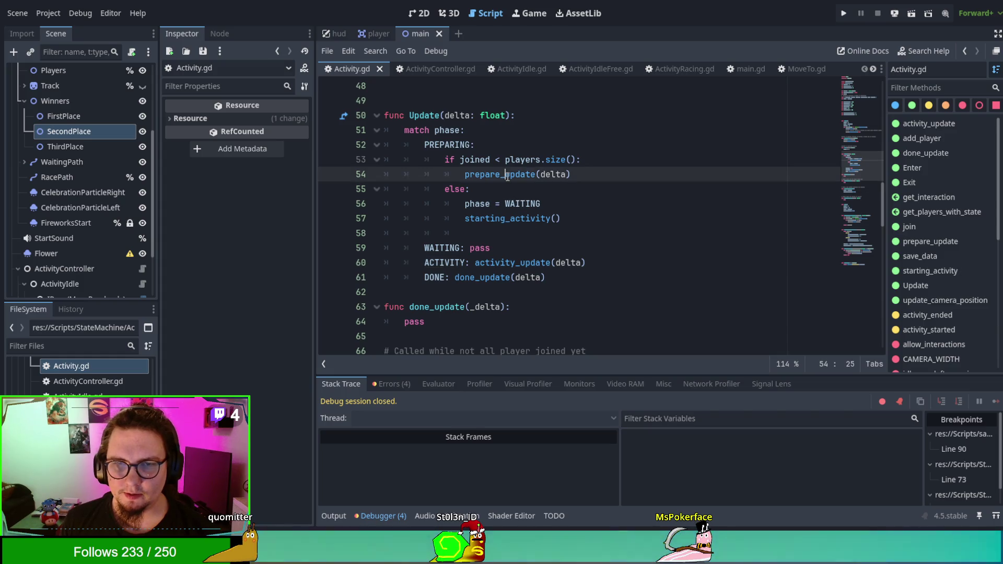
pyautogui.scroll(-8, 530, 250)
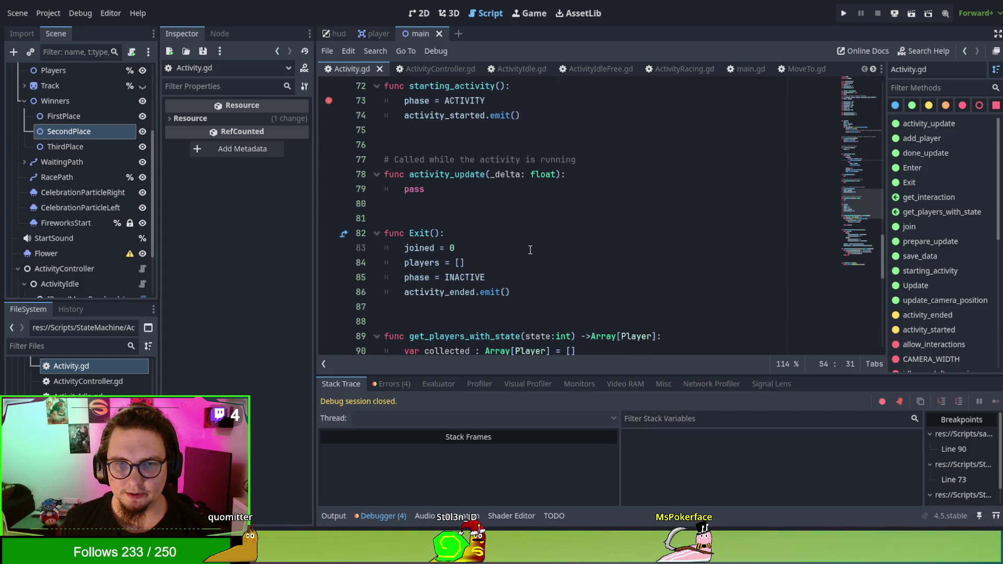
pyautogui.scroll(2, 530, 249)
pyautogui.scroll(-6, 530, 249)
pyautogui.scroll(6, 530, 249)
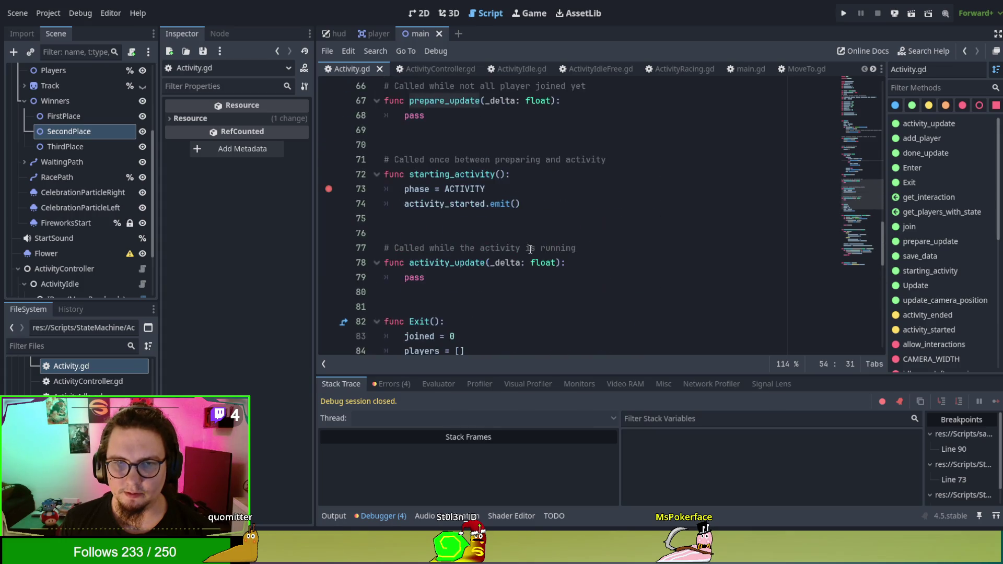
pyautogui.scroll(3, 530, 249)
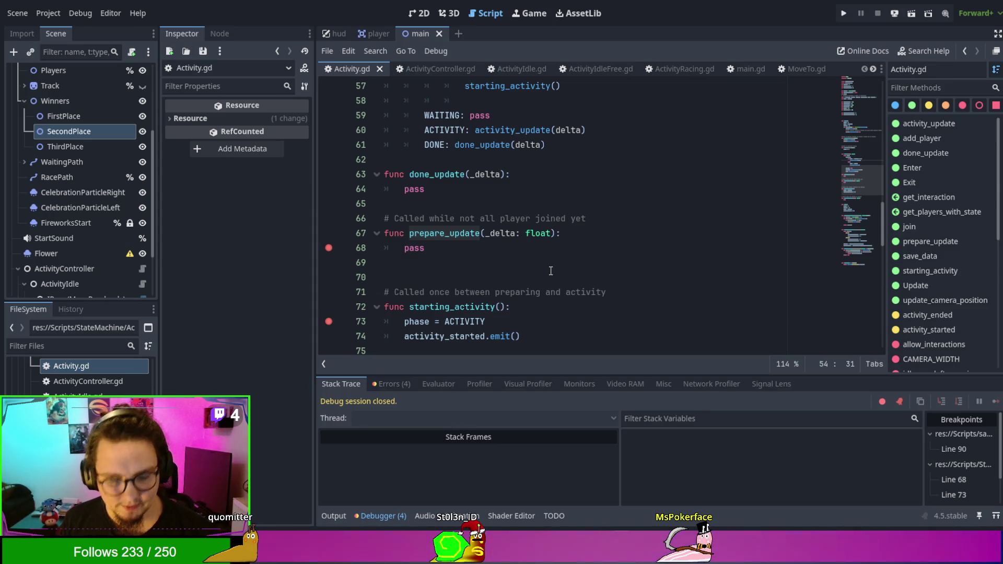
# Run the project, resume past the line 73 breakpoint, and start the race in the game
pyautogui.press('F5')
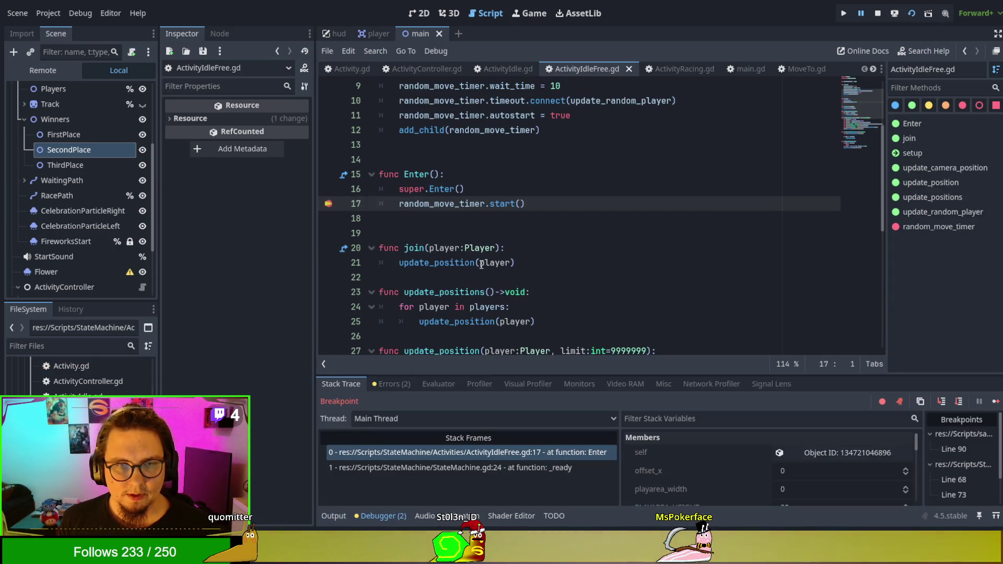
pyautogui.click(994, 402)
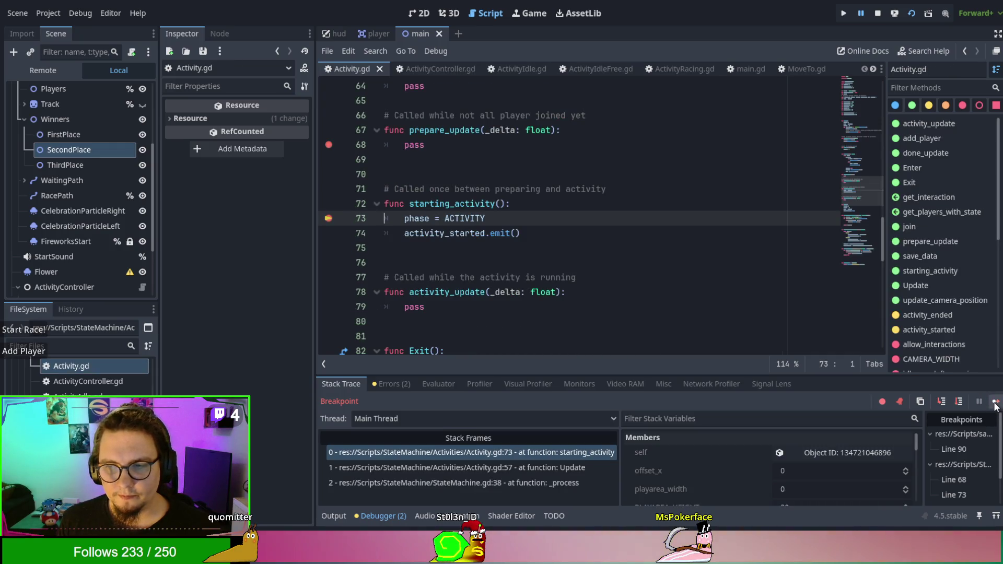
pyautogui.click(995, 403)
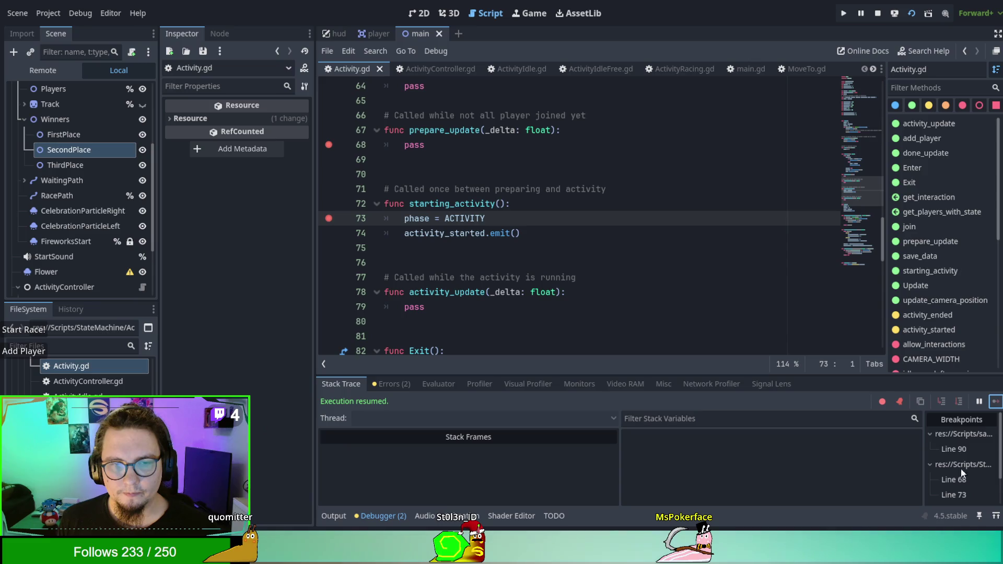
pyautogui.click(35, 330)
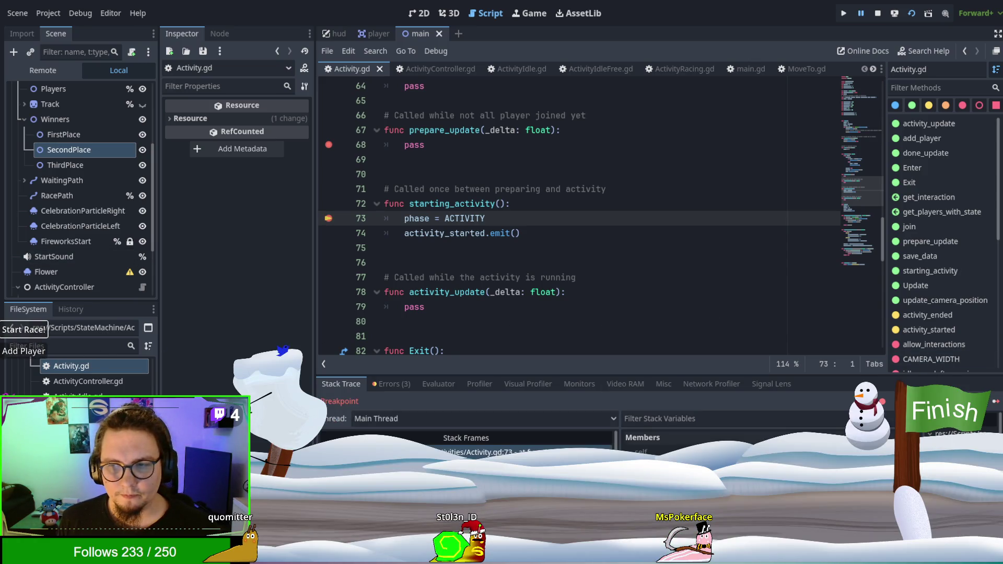
pyautogui.click(995, 403)
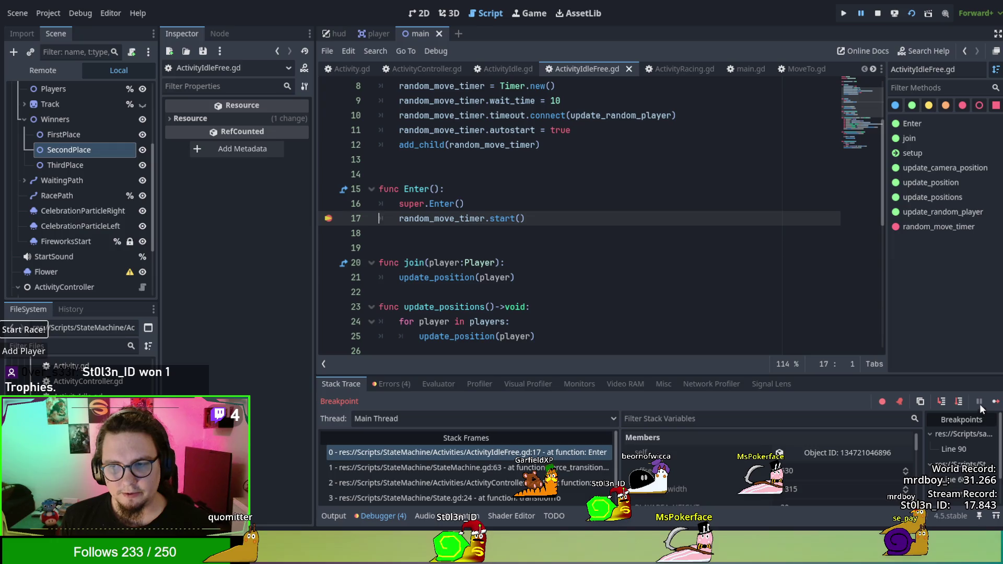
# Resume past the repeated prepare_update line 68 stops, then select the Update frame at Activity.gd:54
pyautogui.click(994, 403)
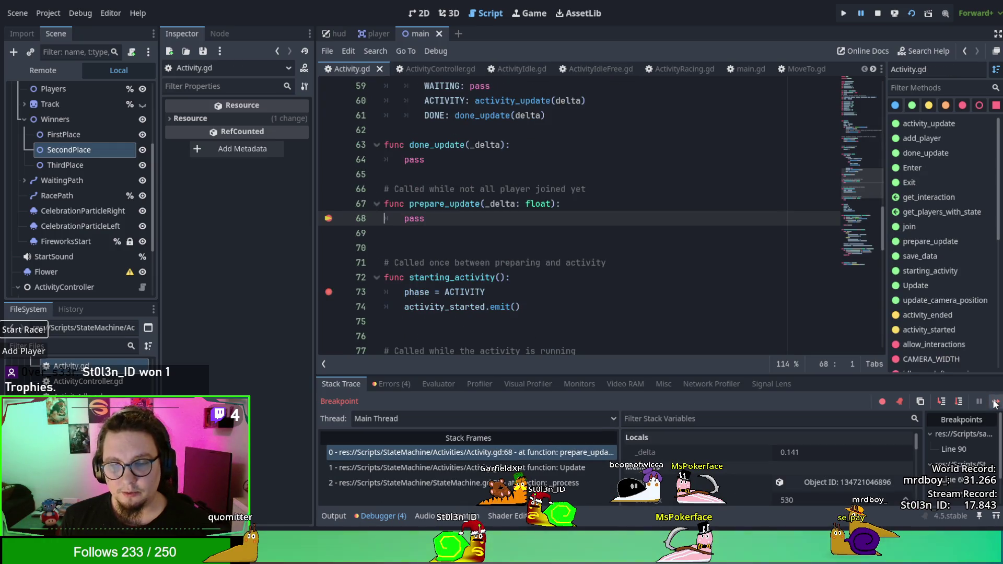
pyautogui.click(995, 402)
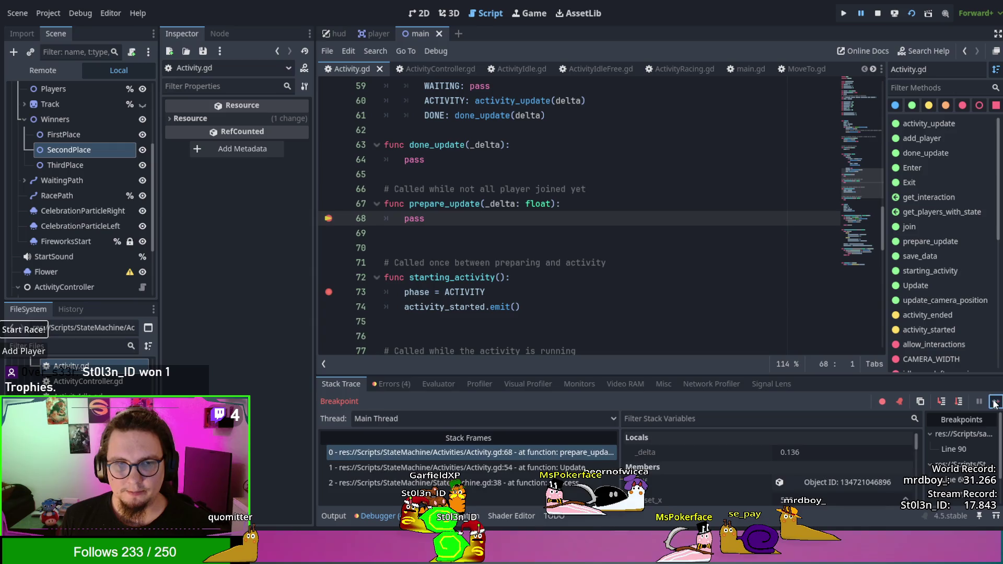
pyautogui.click(995, 402)
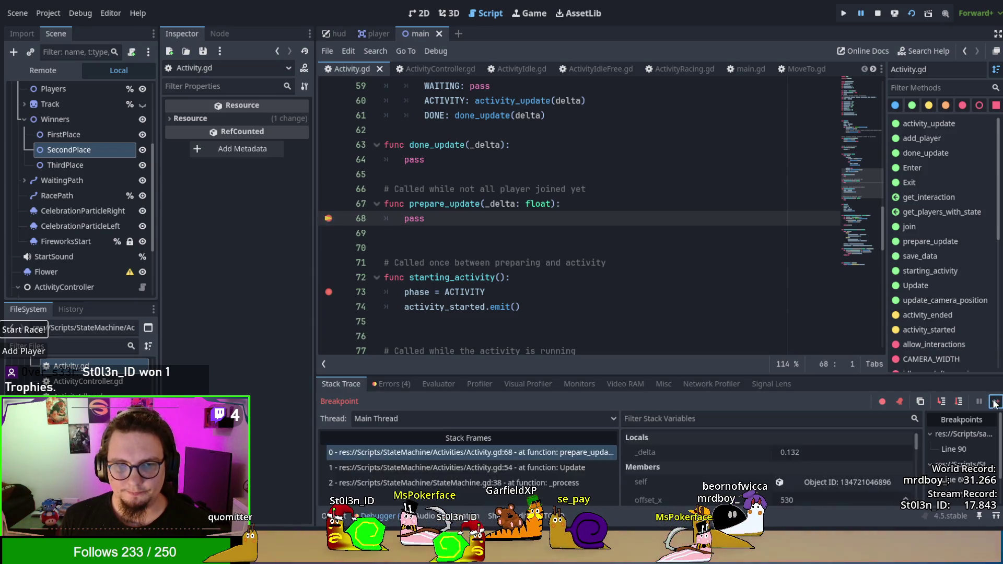
pyautogui.click(995, 402)
pyautogui.click(995, 402)
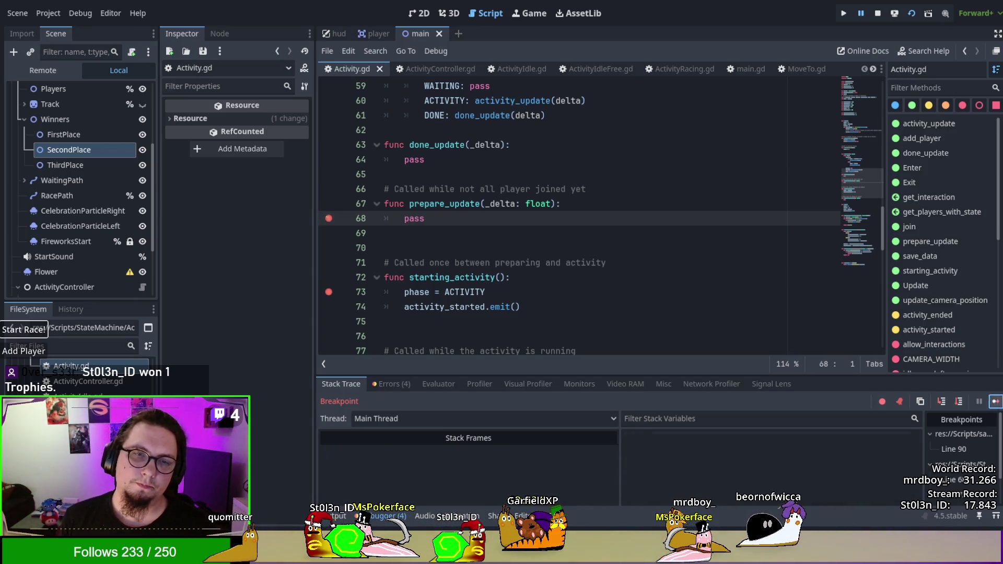
pyautogui.click(995, 402)
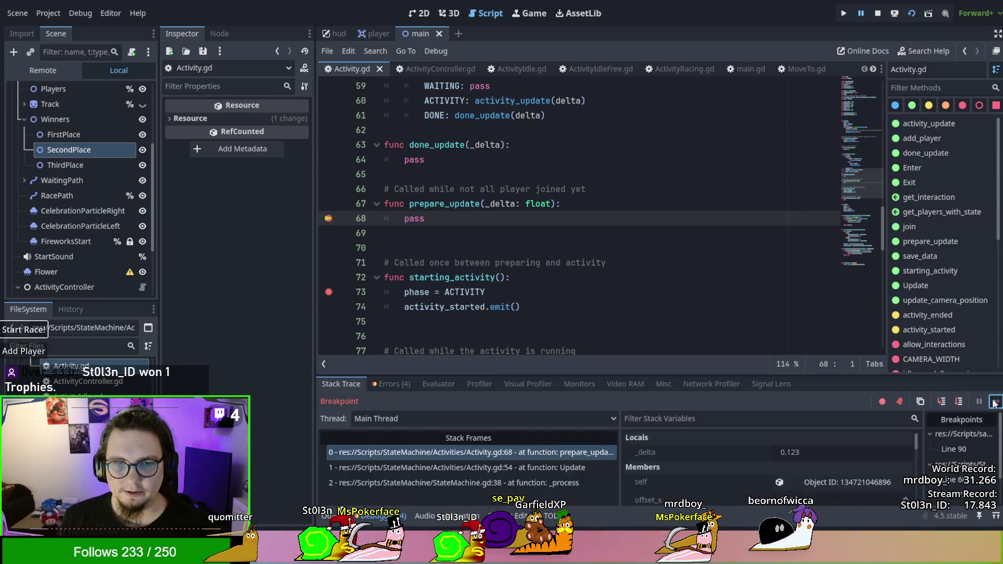
pyautogui.click(995, 402)
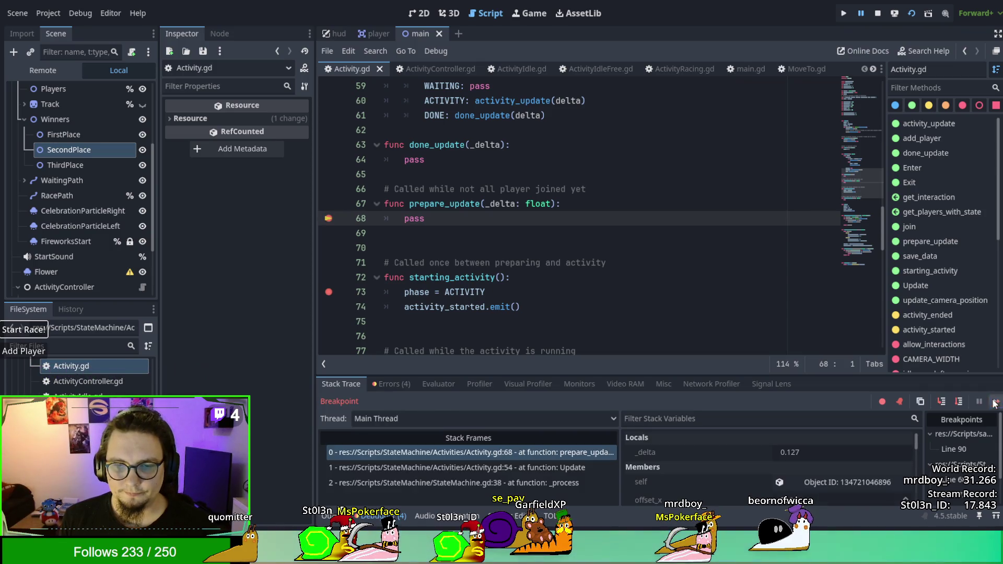
pyautogui.click(500, 467)
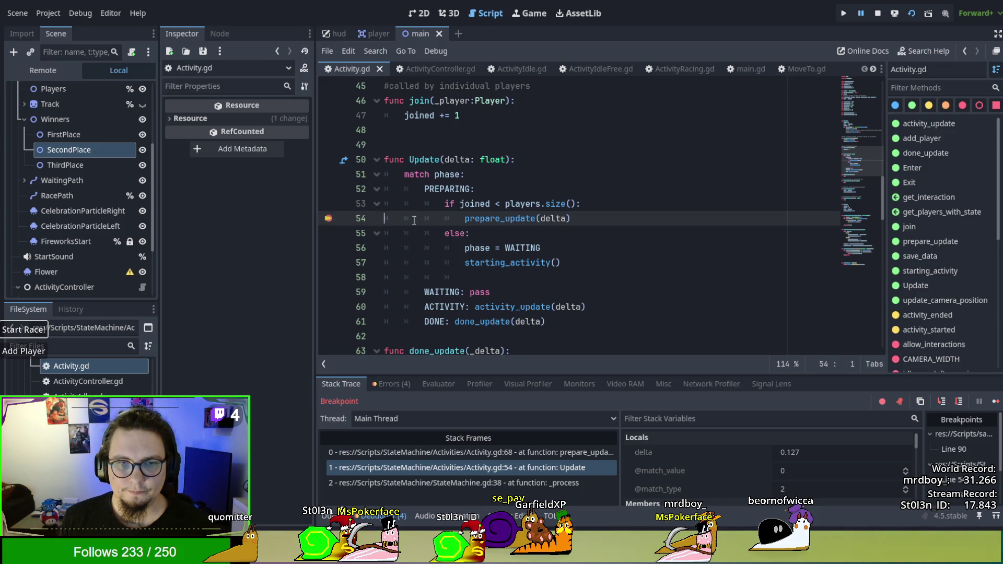
# Resume once, then select the joined variable on line 47 and join on line 46
pyautogui.scroll(2, 471, 338)
pyautogui.click(995, 402)
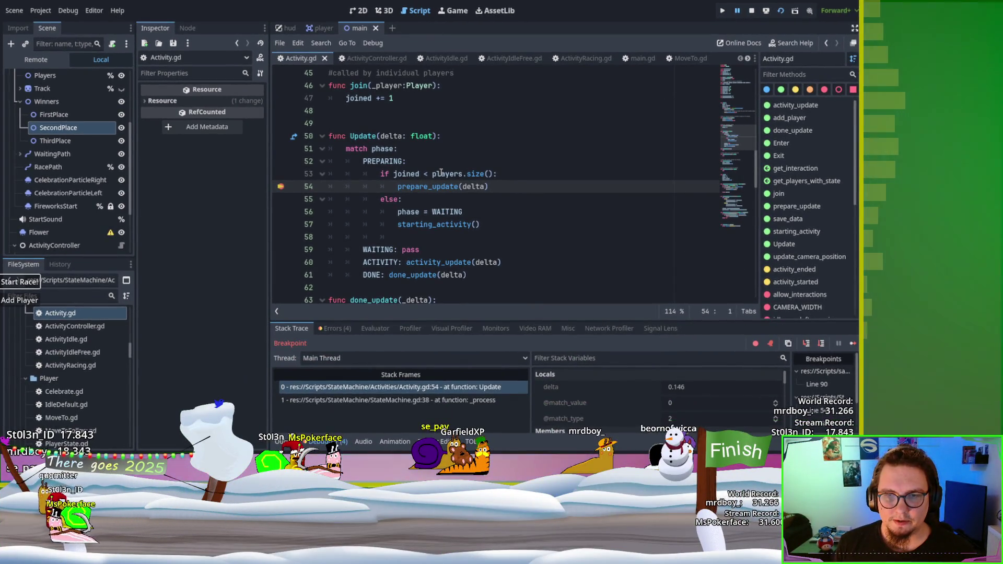
pyautogui.scroll(3, 441, 173)
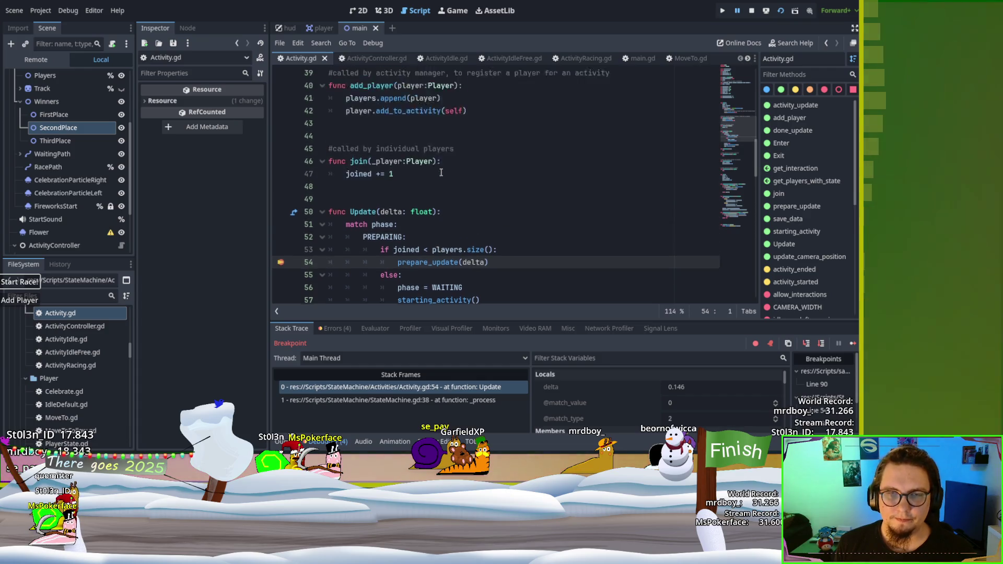
pyautogui.scroll(-2, 440, 173)
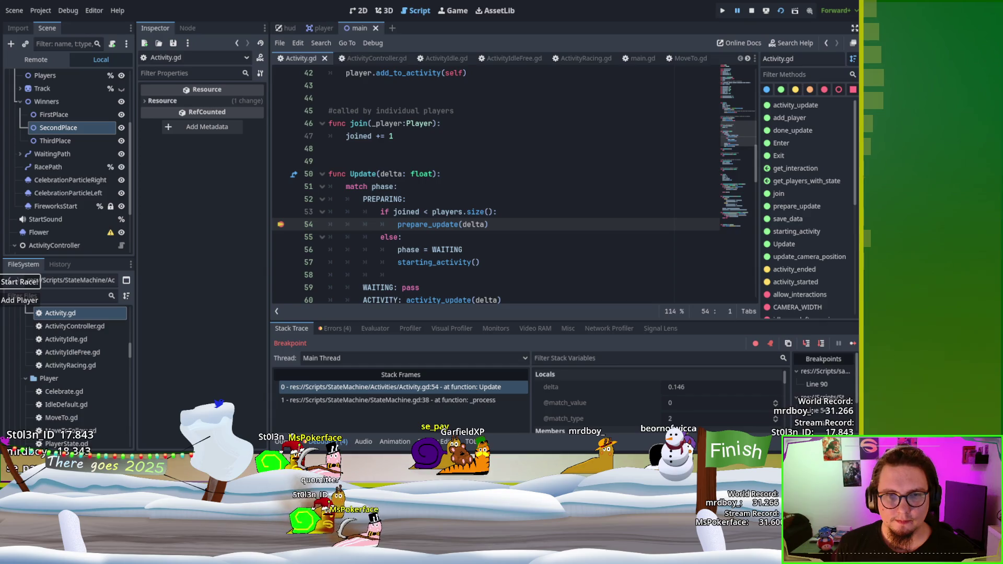
pyautogui.doubleClick(358, 134)
pyautogui.doubleClick(358, 123)
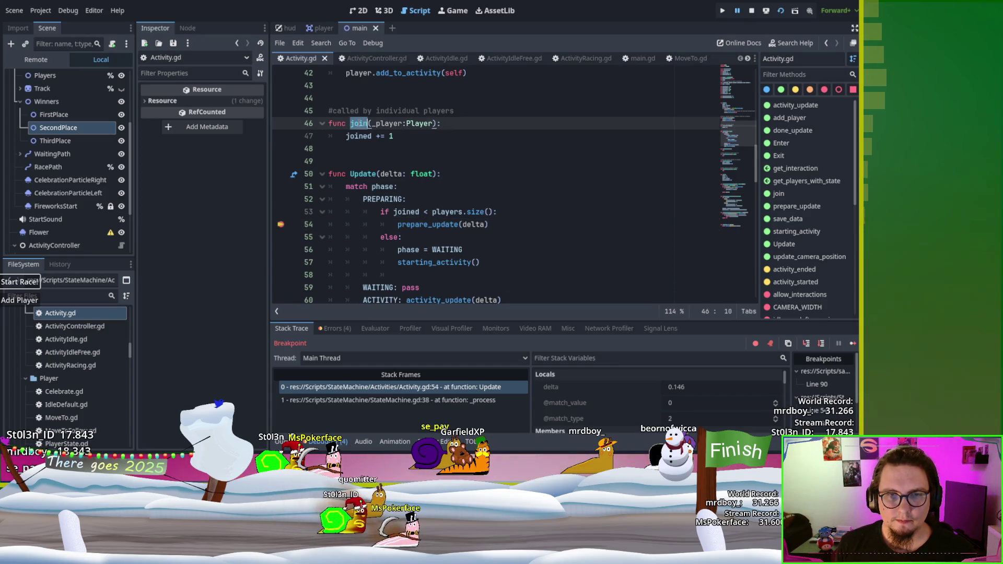
# Add a breakpoint on line 47 (joined += 1) inside join()
pyautogui.click(281, 136)
pyautogui.scroll(7, 484, 186)
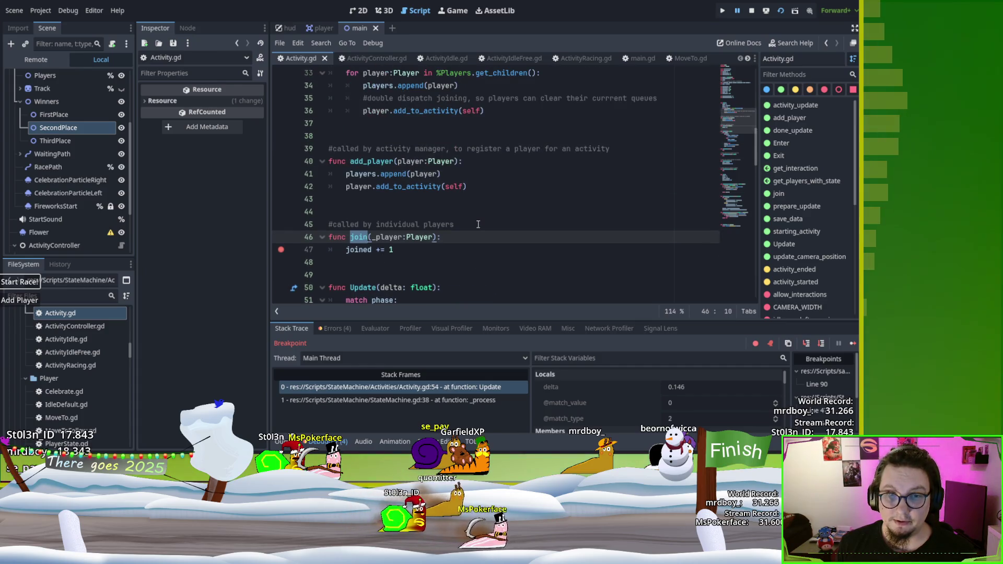
pyautogui.scroll(-3, 476, 224)
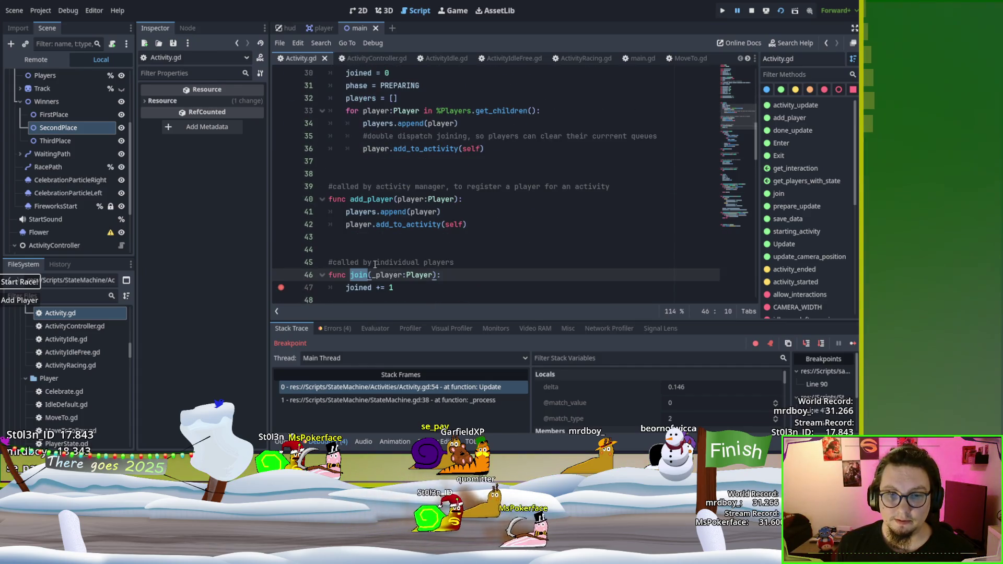
pyautogui.doubleClick(358, 287)
pyautogui.scroll(-1, 358, 261)
pyautogui.scroll(3, 357, 157)
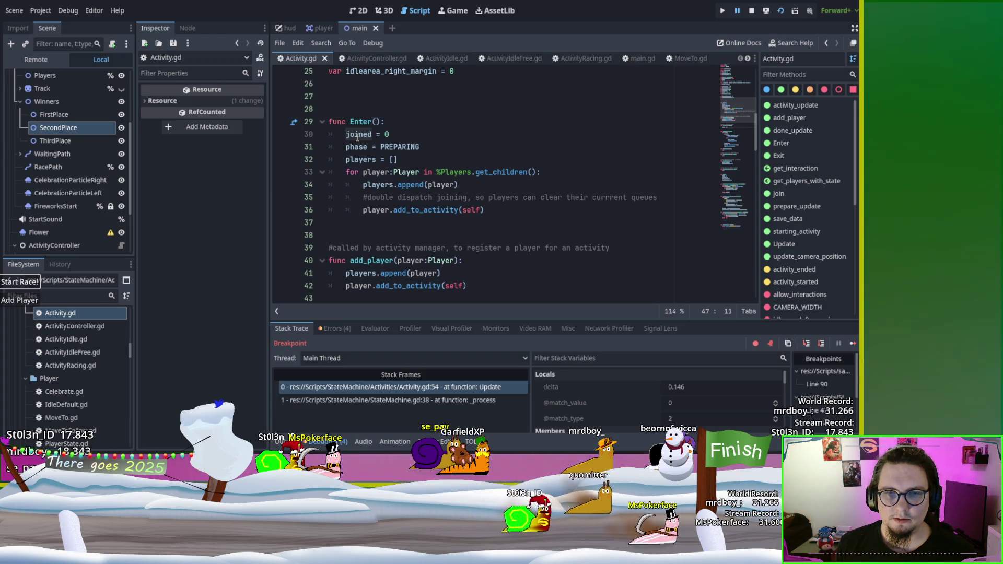
pyautogui.scroll(-3, 358, 137)
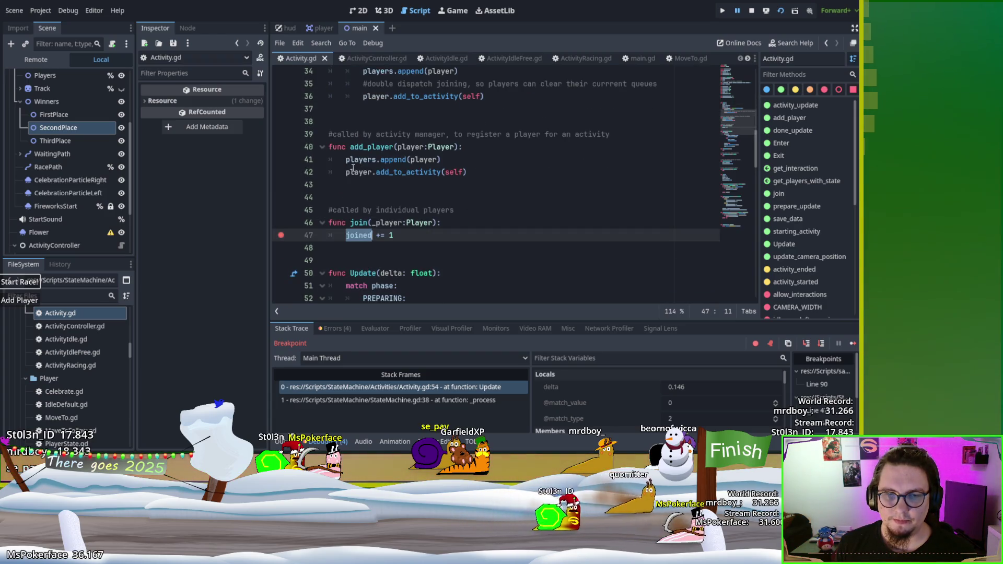
pyautogui.scroll(3, 308, 140)
# Add a breakpoint on line 30 (joined = 0) in Enter() and restart the game
pyautogui.click(280, 134)
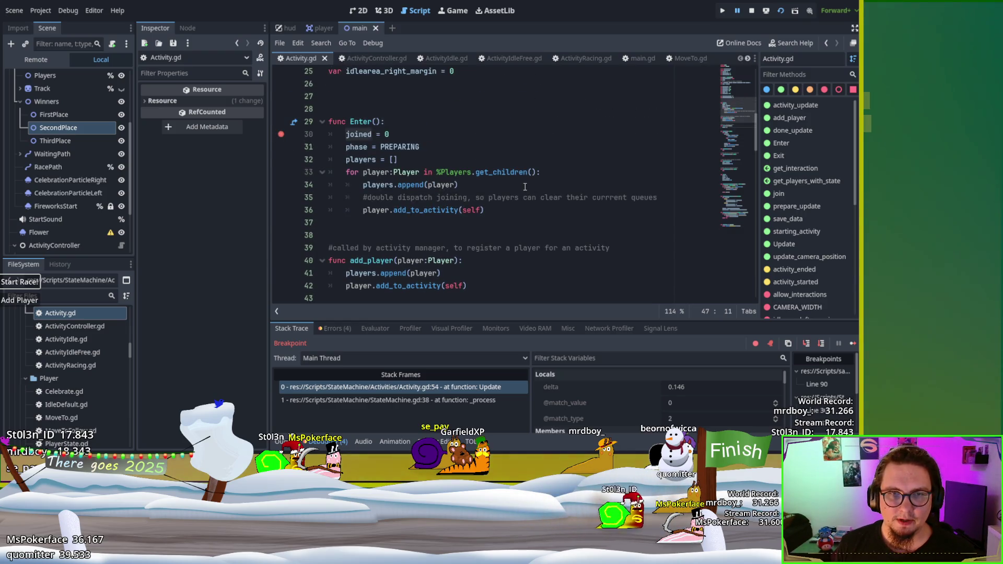
pyautogui.scroll(3, 525, 186)
pyautogui.scroll(-7, 525, 186)
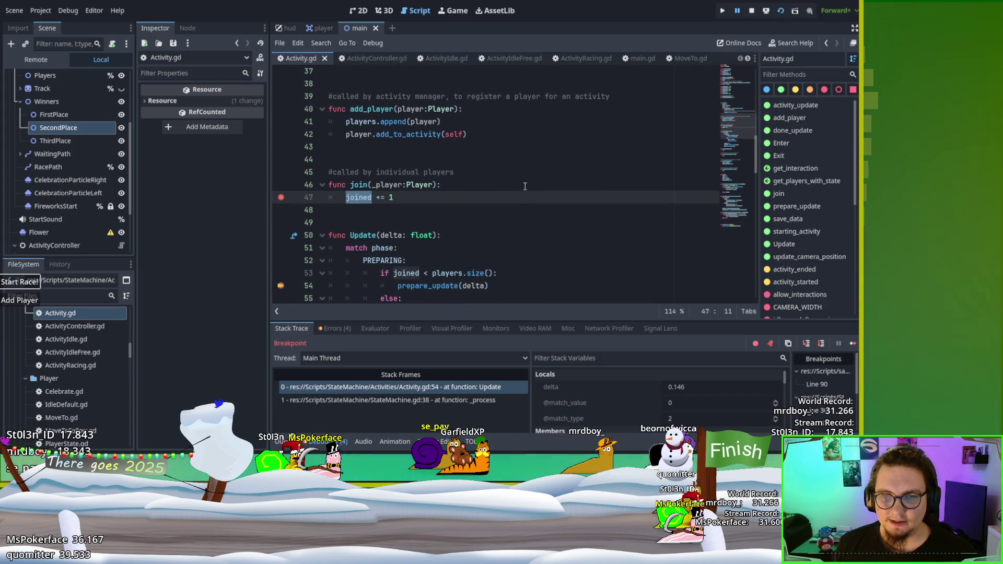
pyautogui.click(722, 11)
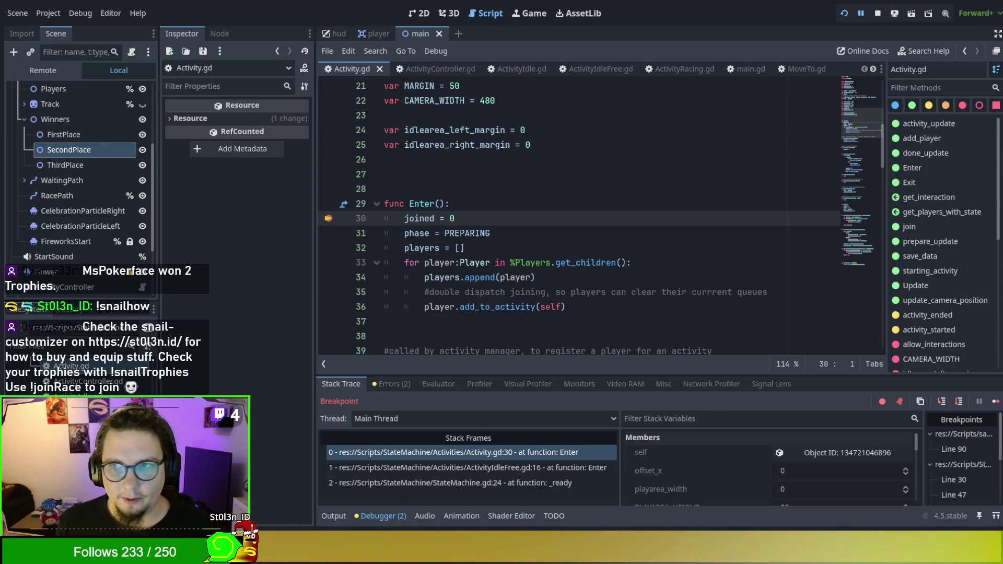
# Stop the debug session, relaunch with F5, and resume past the Enter and starting_activity breakpoints
pyautogui.click(538, 199)
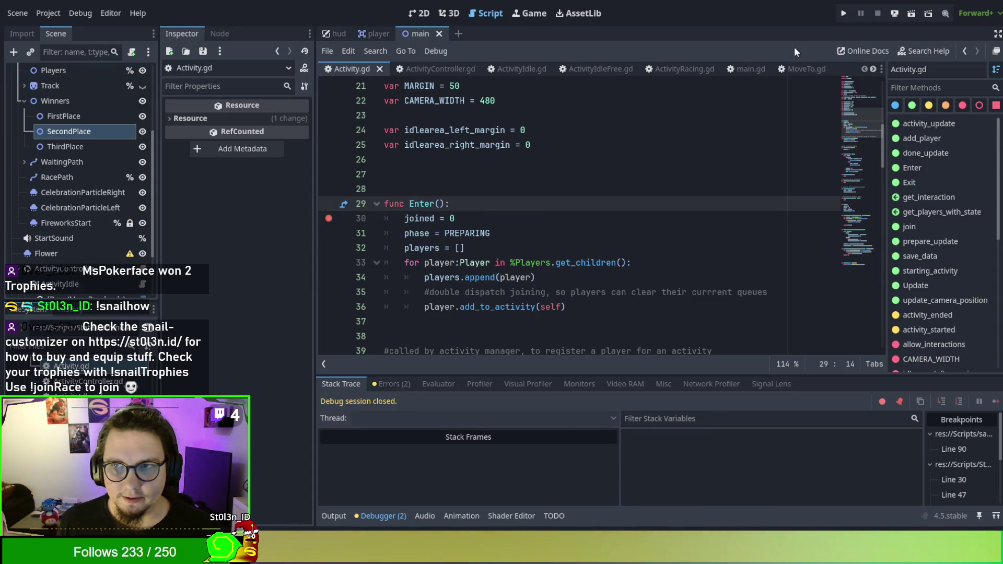
pyautogui.press('F5')
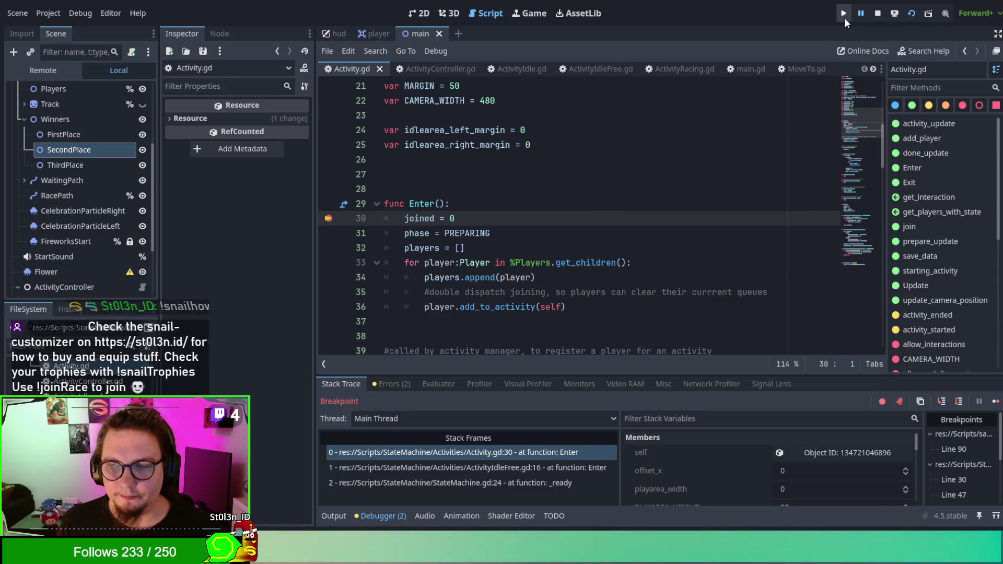
pyautogui.click(995, 401)
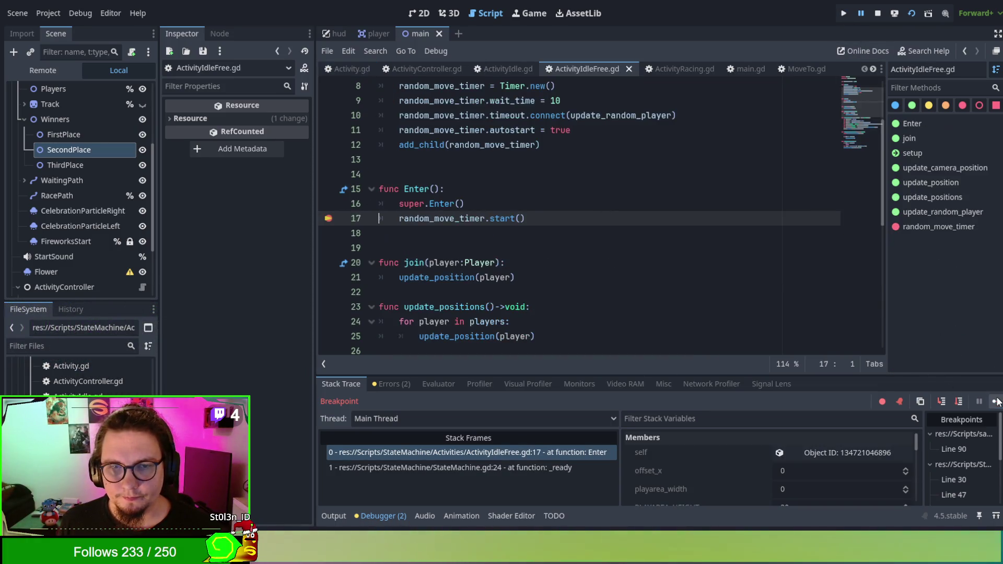
pyautogui.click(995, 401)
pyautogui.click(995, 401)
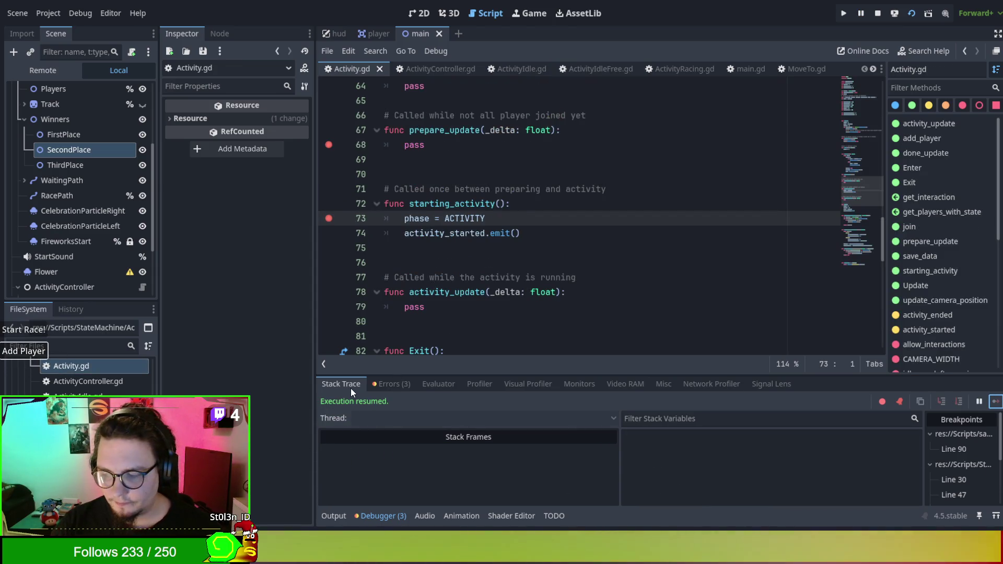
# Start the snail race and resume past the Enter, join and starting_activity breakpoints
pyautogui.click(10, 330)
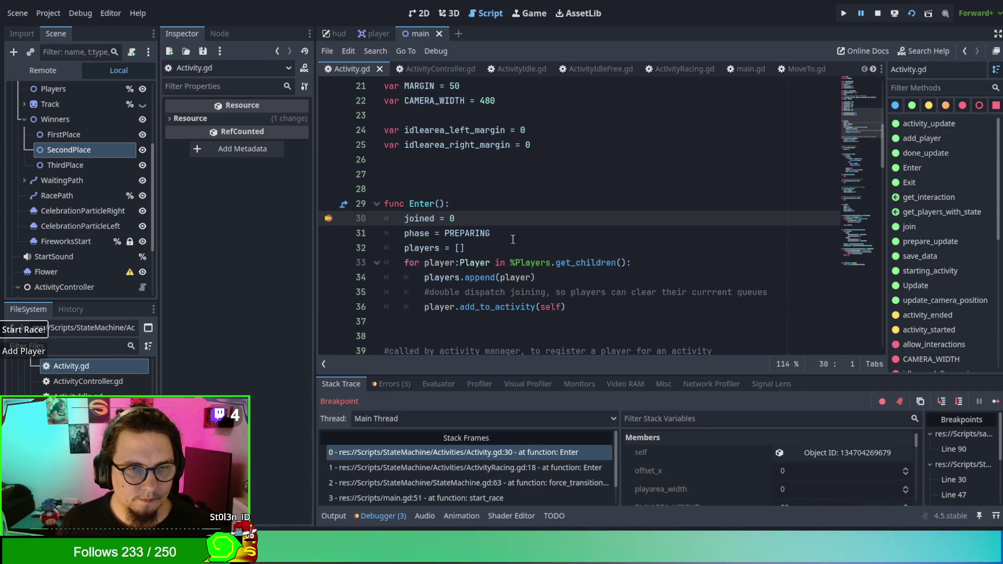
pyautogui.click(996, 402)
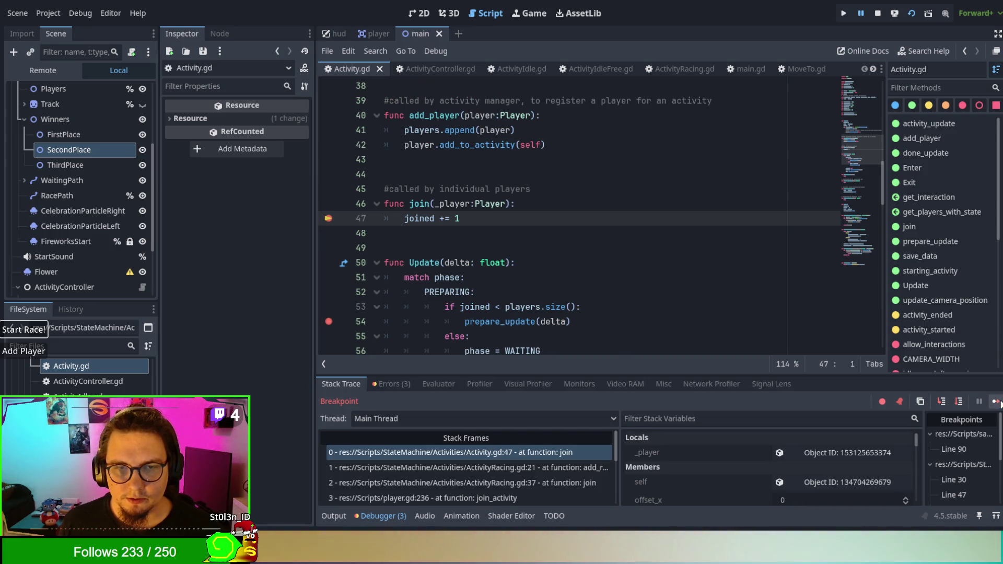
pyautogui.click(996, 402)
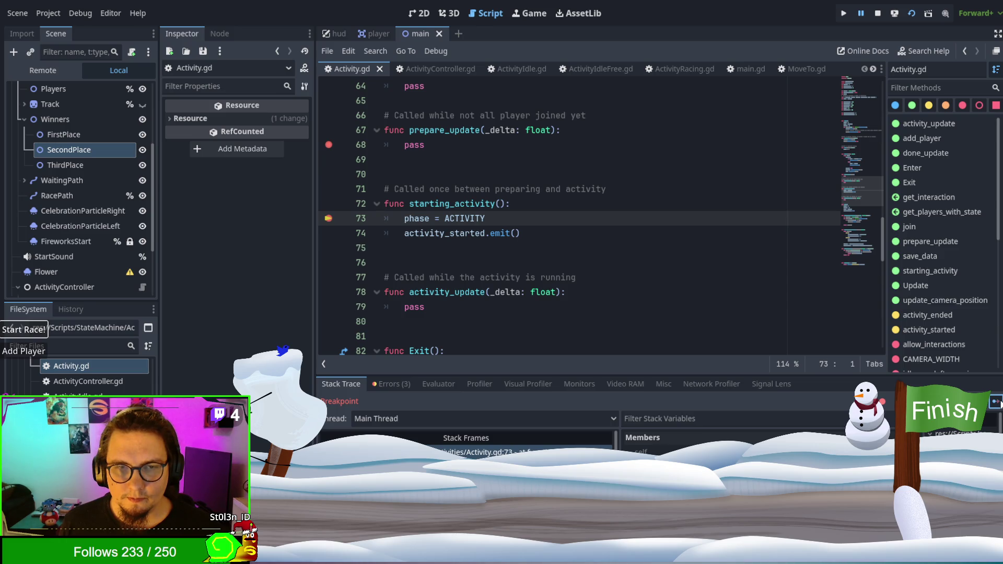
pyautogui.click(996, 401)
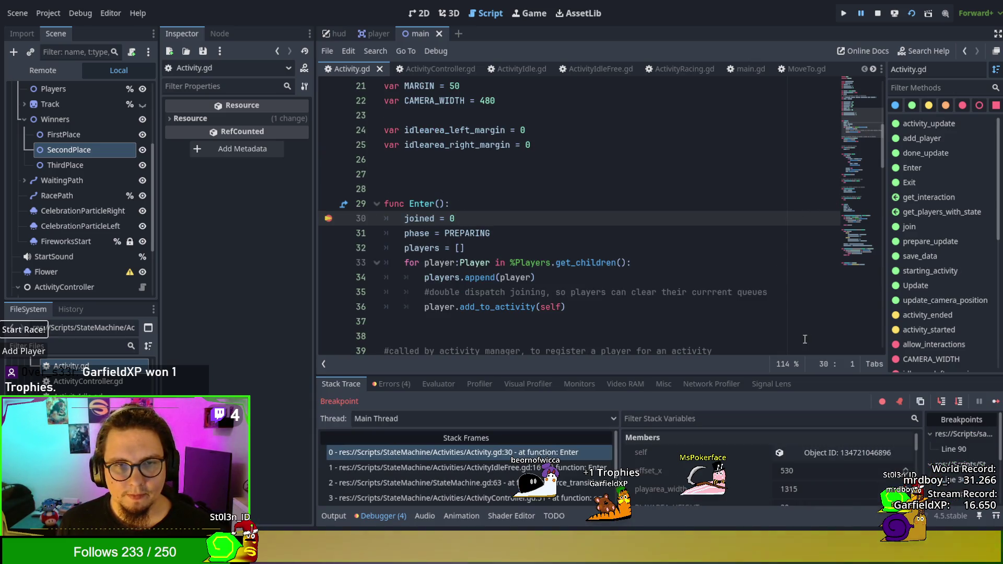
# Keep resuming past the Update and prepare_update breakpoints while the race runs
pyautogui.click(995, 401)
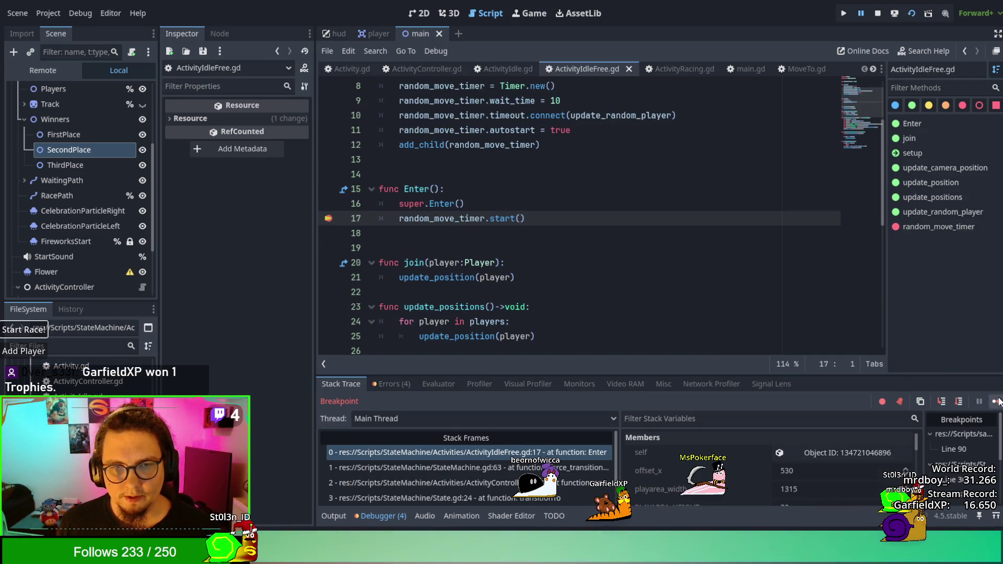
pyautogui.click(996, 401)
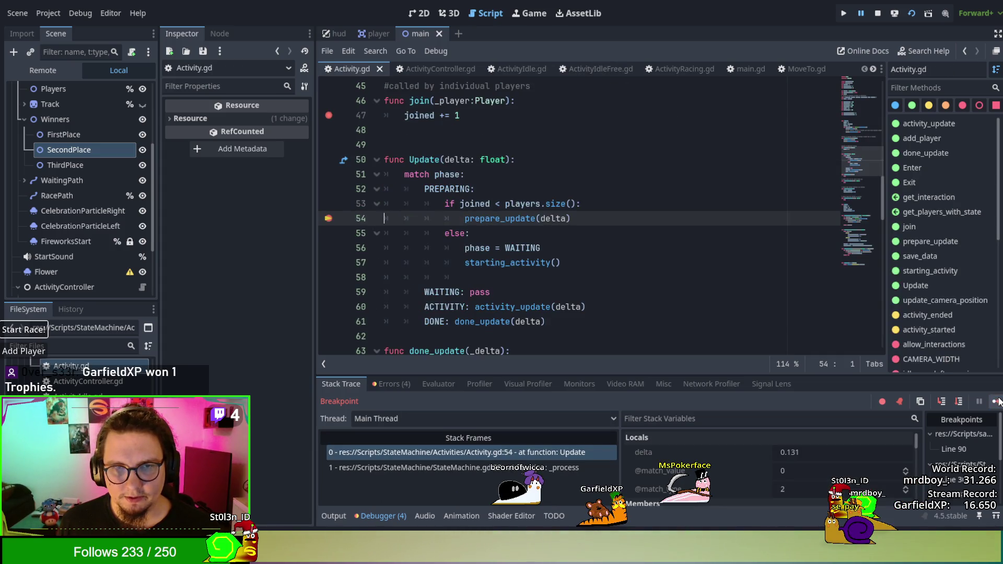
pyautogui.click(995, 401)
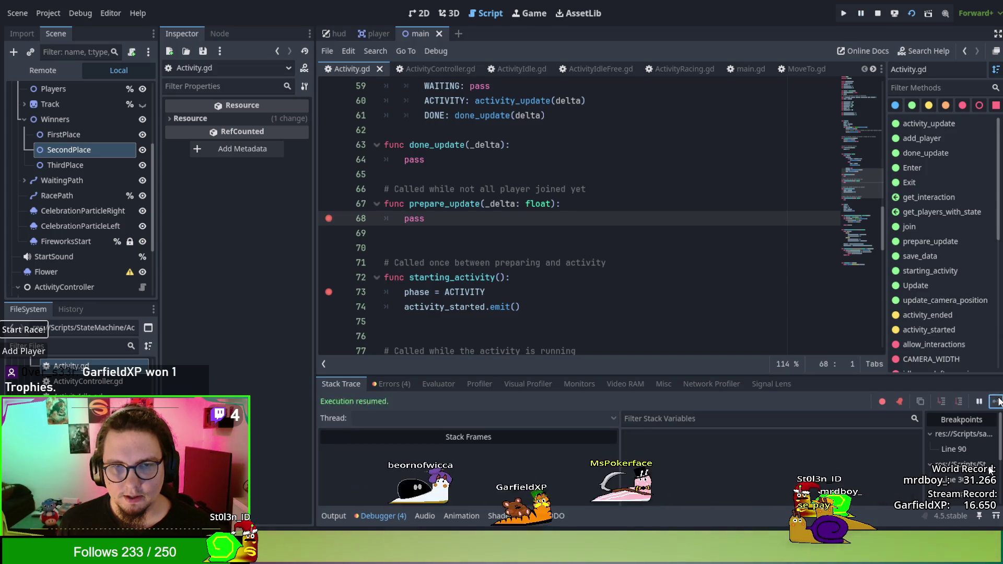
pyautogui.click(995, 401)
pyautogui.click(995, 401)
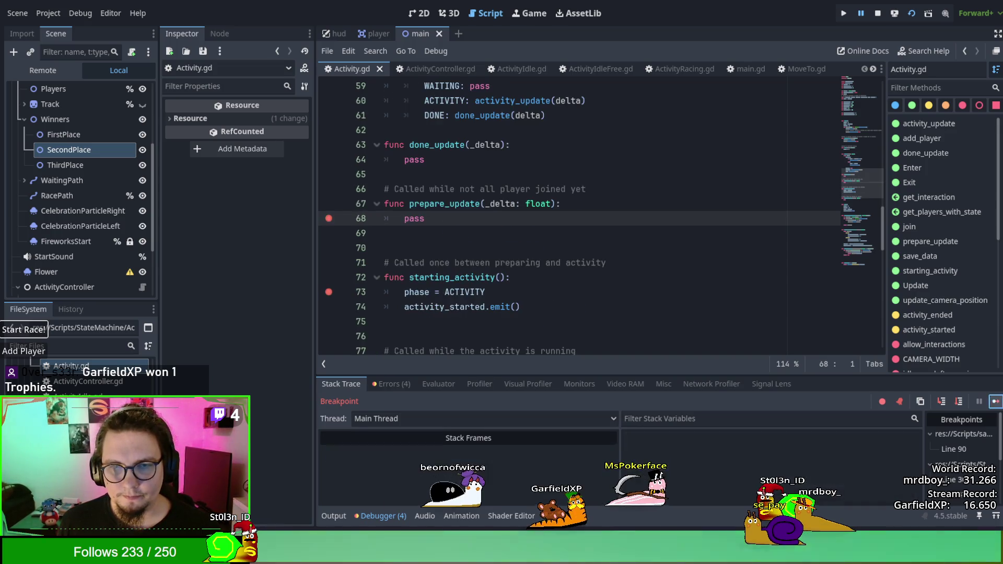
pyautogui.click(995, 401)
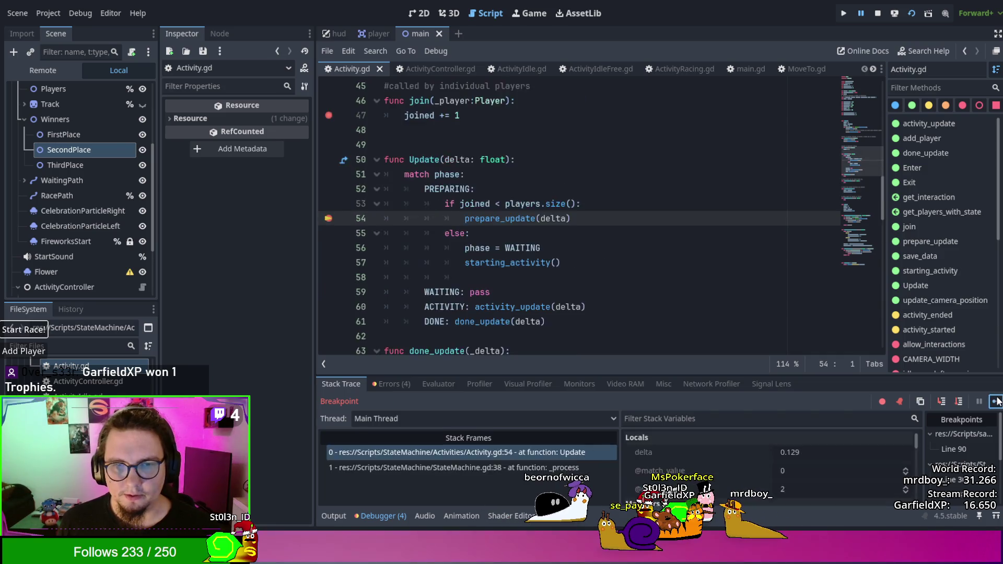
pyautogui.click(995, 401)
pyautogui.click(996, 401)
pyautogui.click(996, 401)
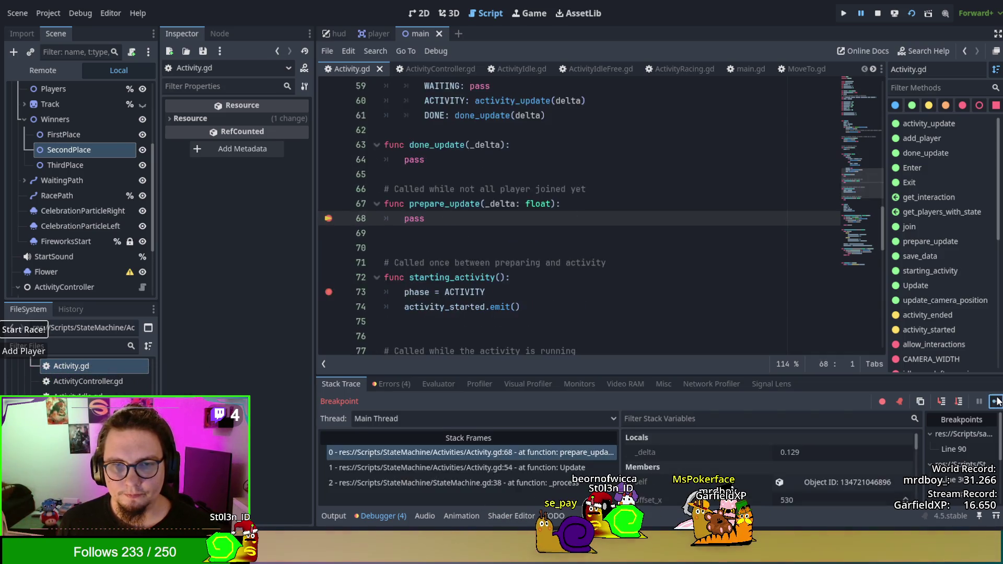
pyautogui.click(995, 401)
pyautogui.click(995, 401)
pyautogui.click(996, 401)
pyautogui.click(995, 401)
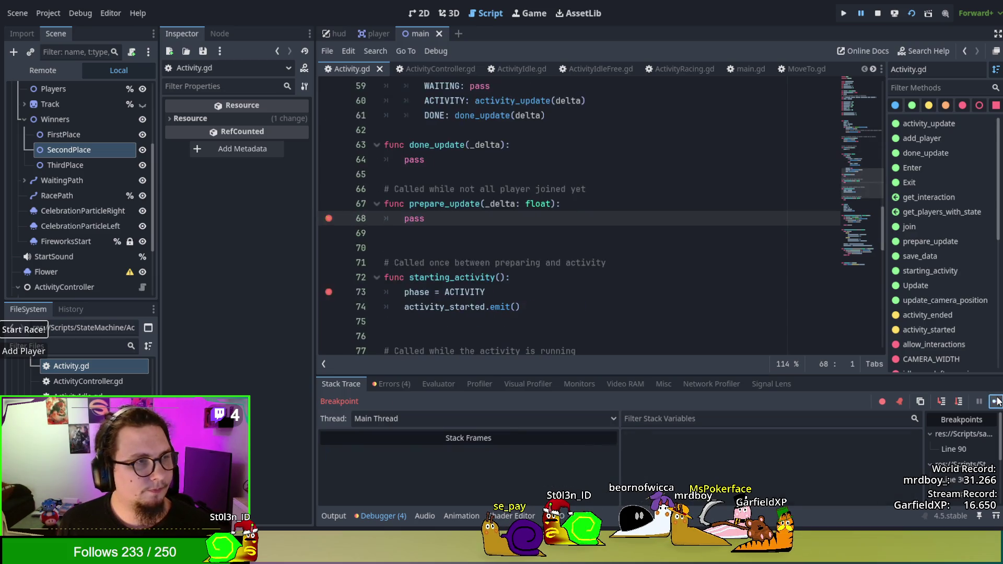
pyautogui.click(995, 401)
pyautogui.click(995, 401)
pyautogui.click(995, 401)
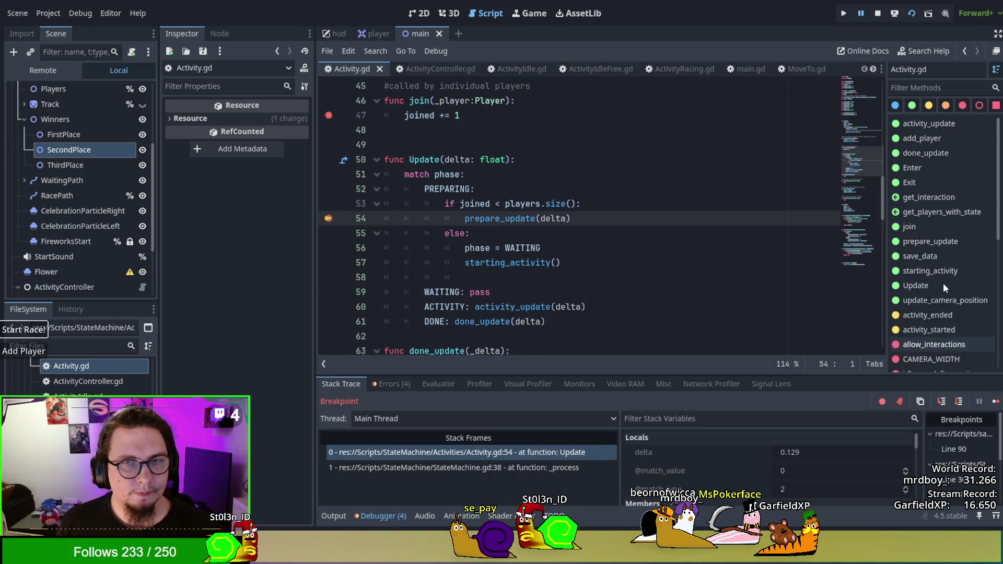
# Stop the running game to end the debug session
pyautogui.click(875, 15)
pyautogui.scroll(3, 556, 210)
pyautogui.scroll(-1, 557, 211)
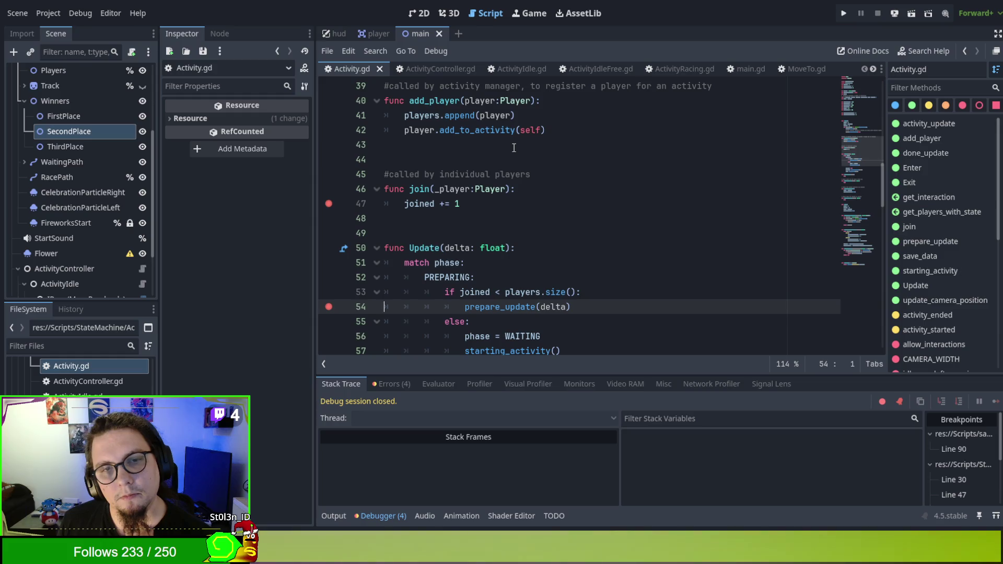
# Select 'join' on line 46 and search the whole project for it with Find in Files
pyautogui.doubleClick(420, 189)
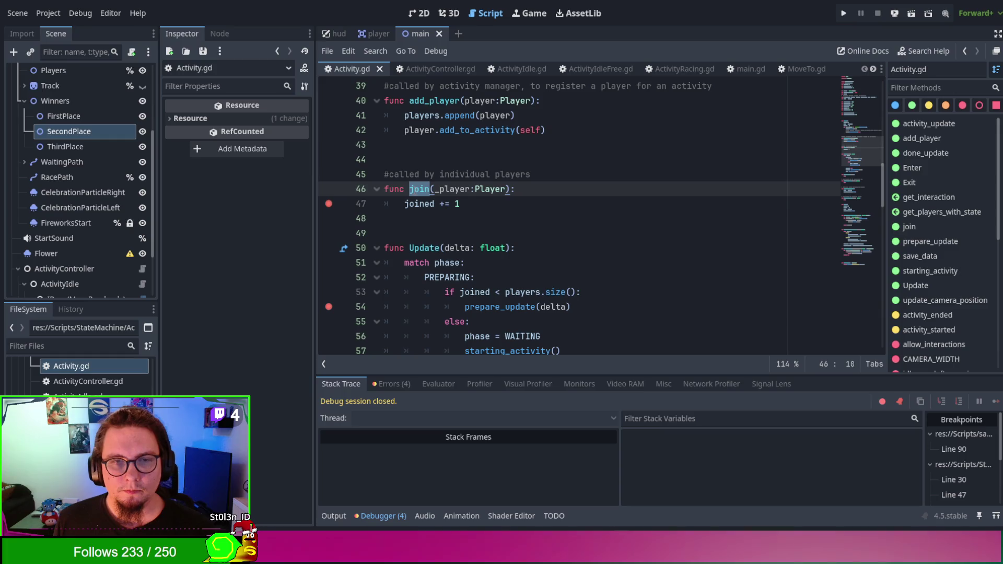
pyautogui.doubleClick(417, 189)
pyautogui.hotkey('ctrl', 'f')
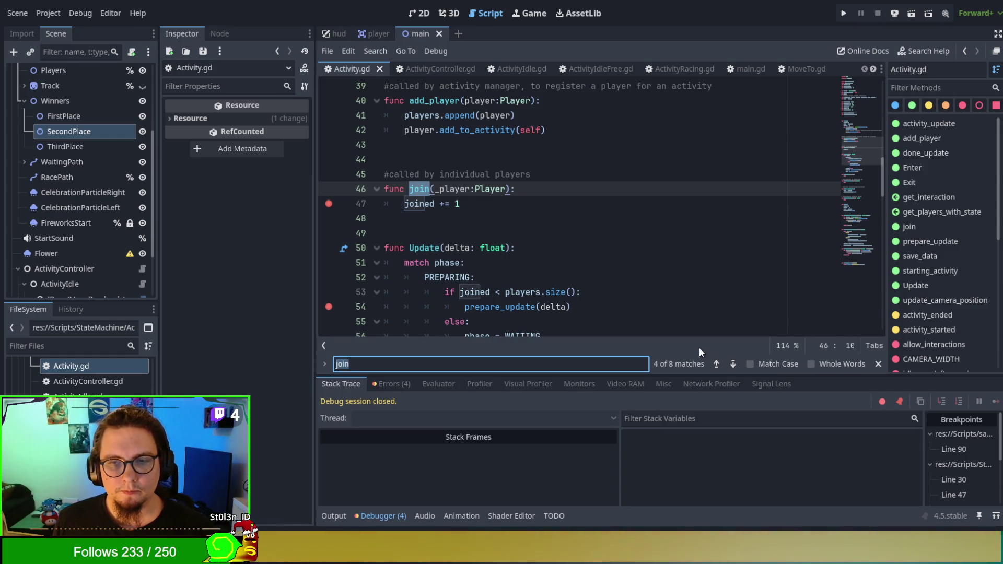
pyautogui.hotkey('ctrl', 'shift', 'f')
pyautogui.press('Return')
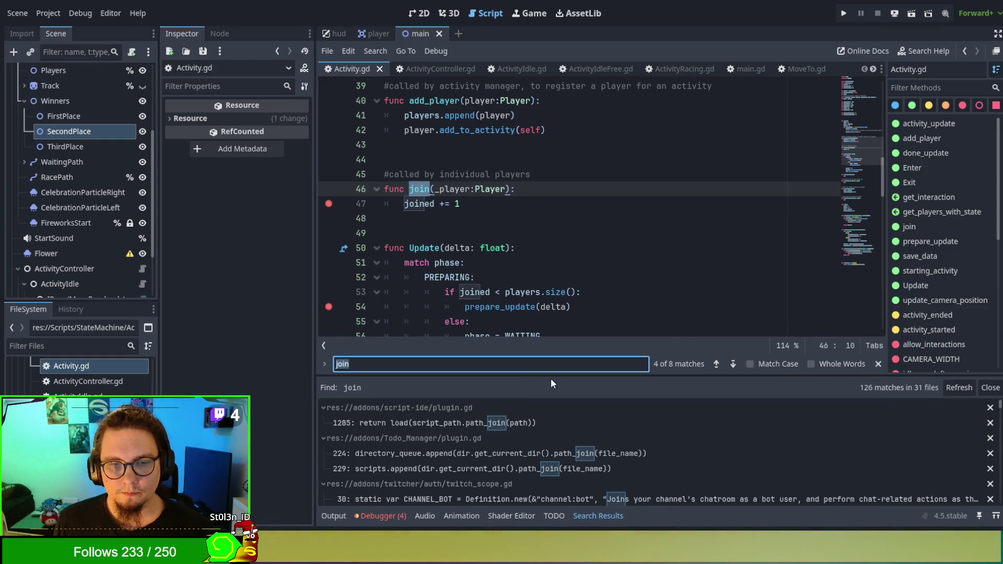
# Scroll the 126 matches in 31 files down to the Activity scripts' join functions
pyautogui.scroll(-3, 626, 453)
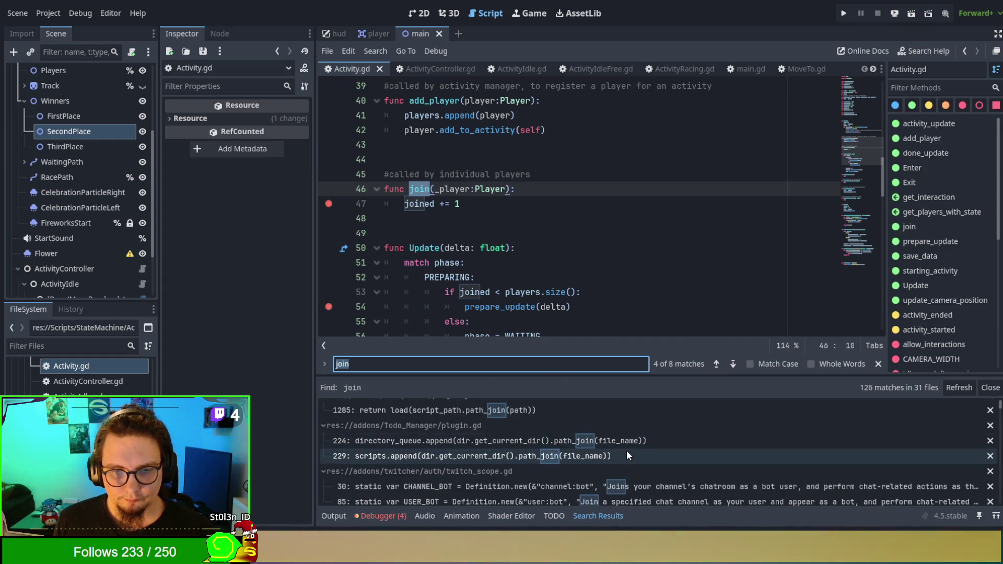
pyautogui.scroll(-5, 625, 450)
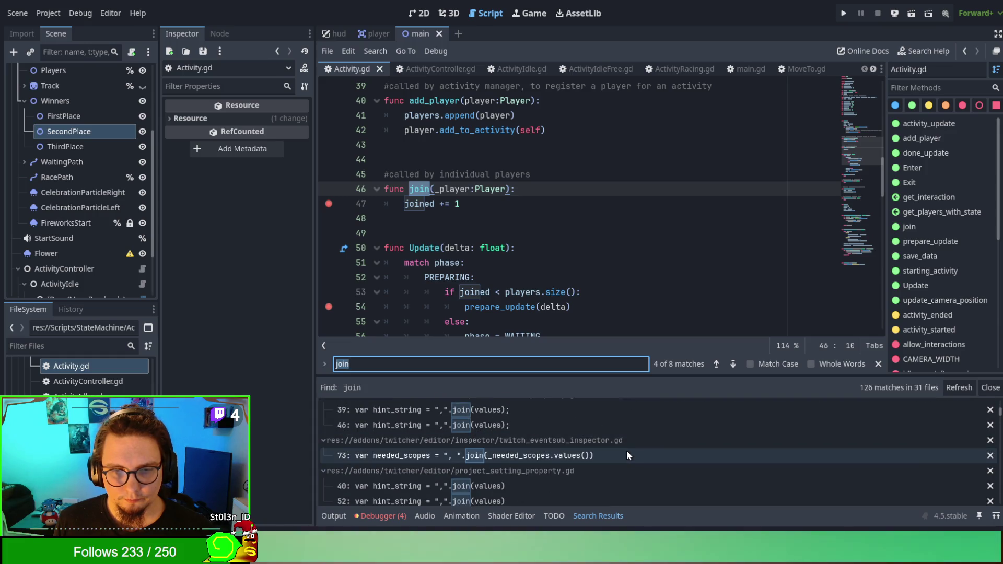
pyautogui.scroll(-4, 627, 455)
pyautogui.scroll(-12, 626, 450)
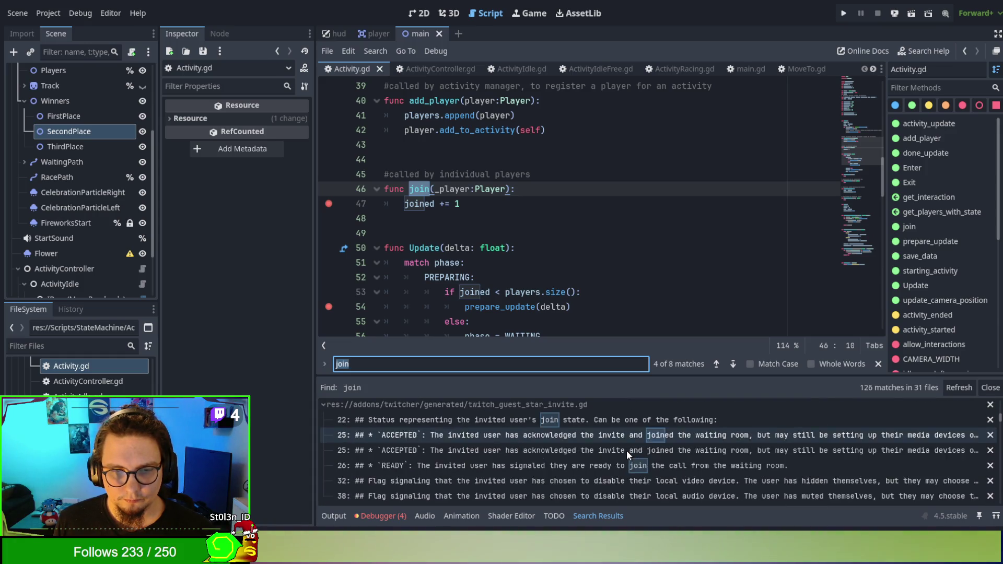
pyautogui.scroll(-10, 626, 452)
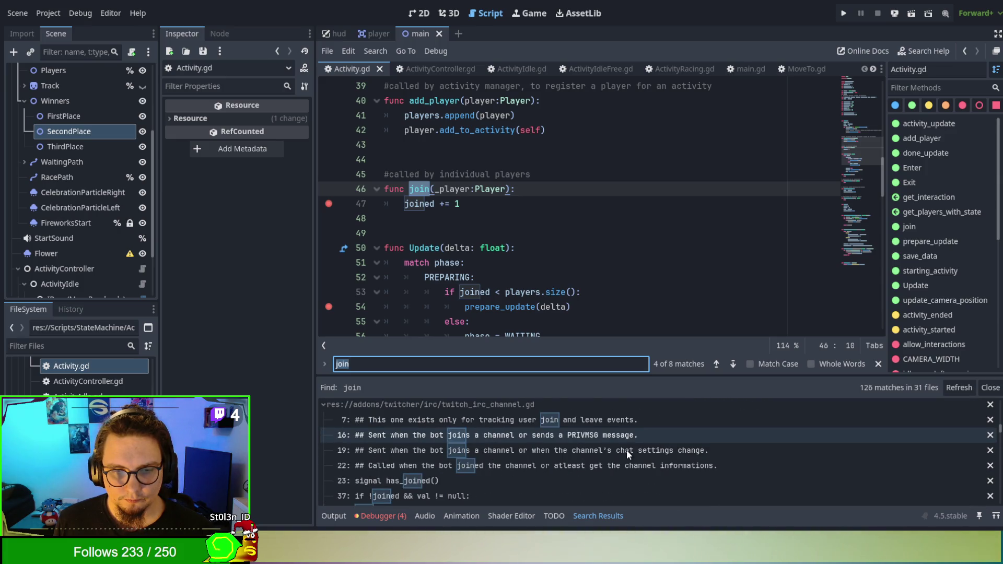
pyautogui.scroll(-10, 625, 454)
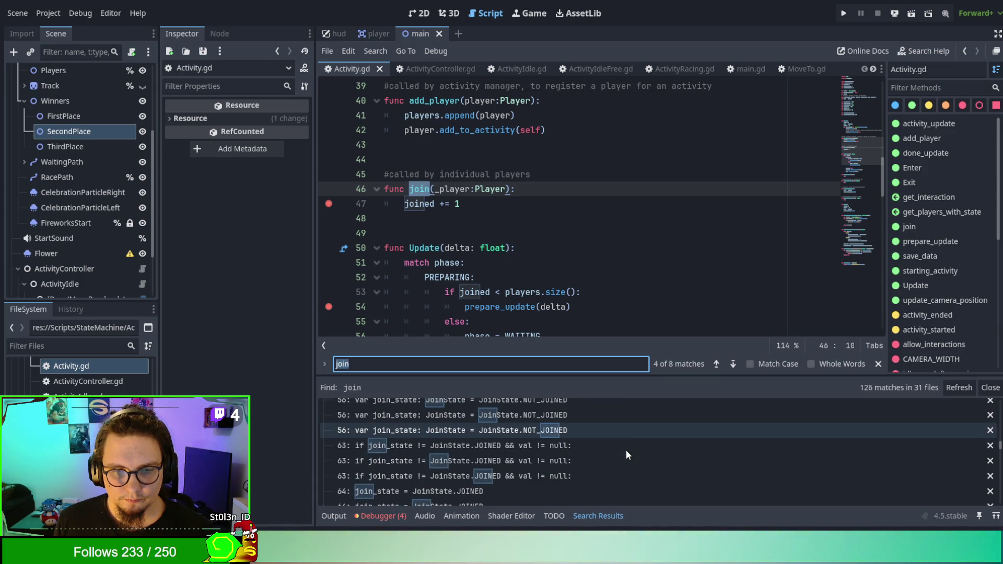
pyautogui.scroll(-2, 625, 450)
pyautogui.scroll(5, 625, 450)
pyautogui.scroll(2, 625, 449)
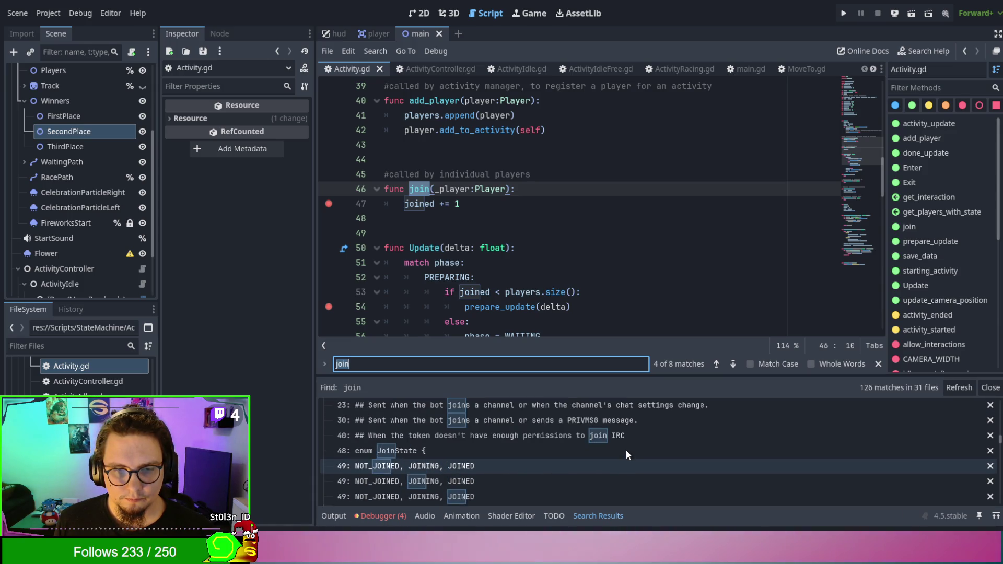
pyautogui.scroll(1, 626, 449)
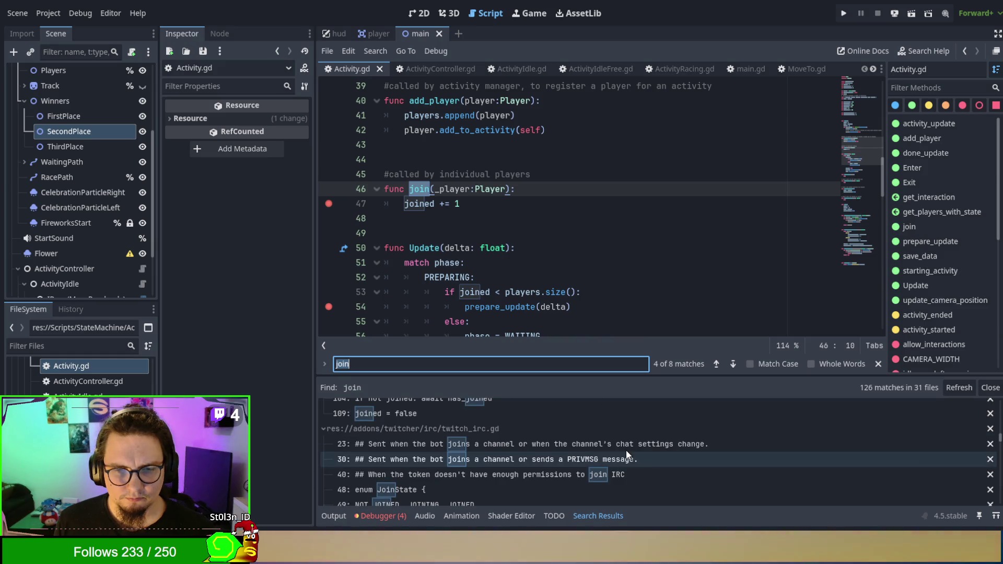
pyautogui.scroll(-10, 625, 450)
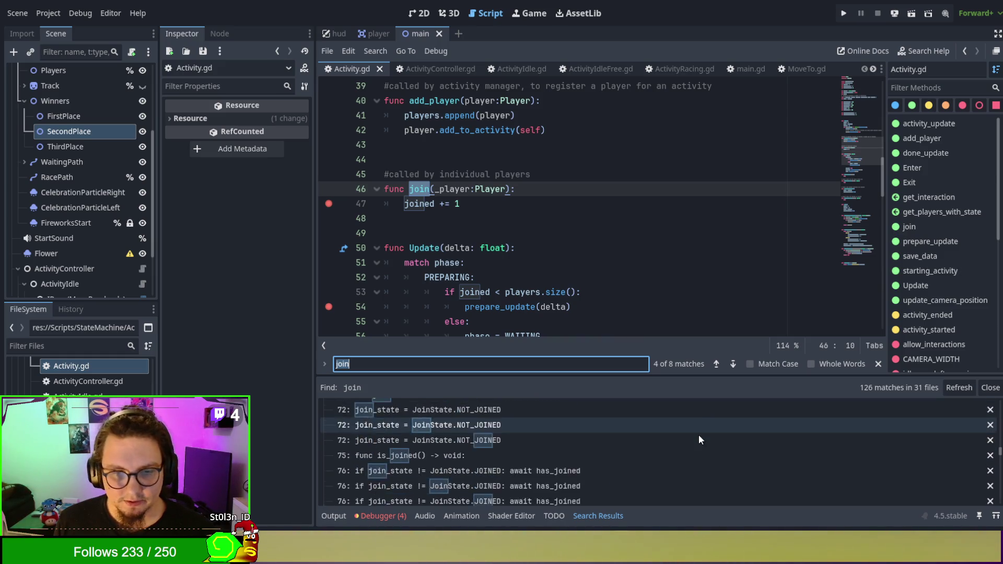
pyautogui.scroll(-15, 698, 434)
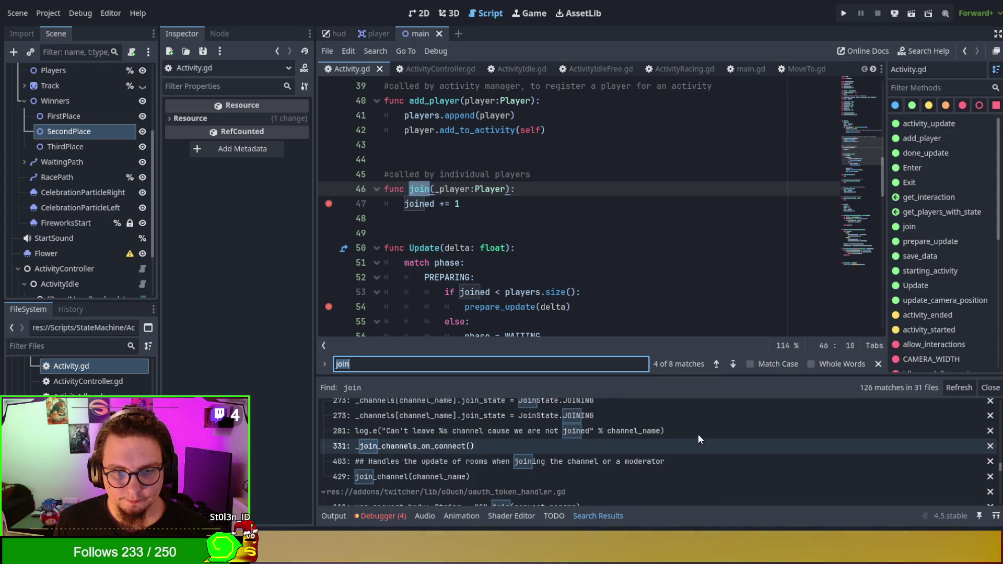
pyautogui.scroll(-15, 698, 435)
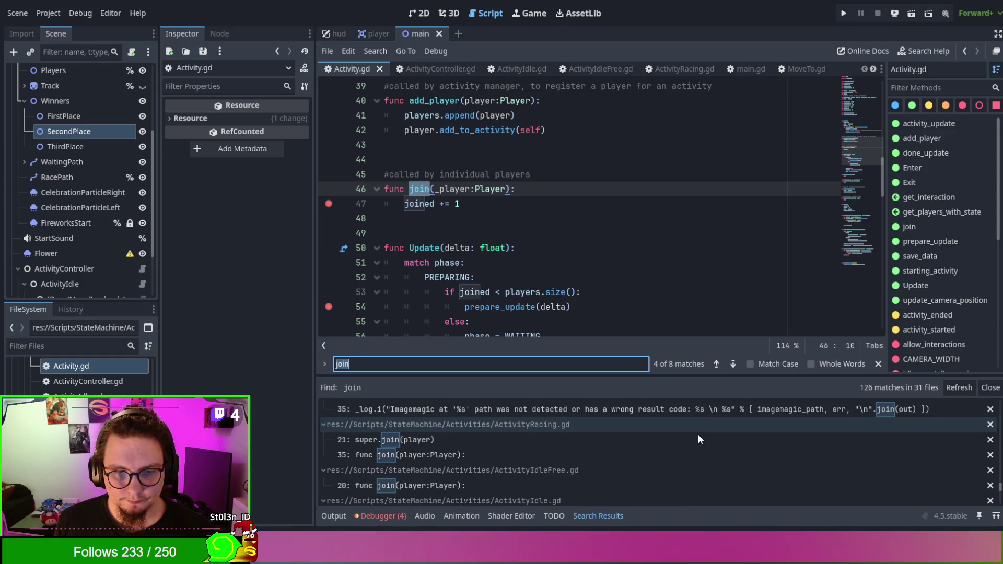
pyautogui.scroll(1, 699, 438)
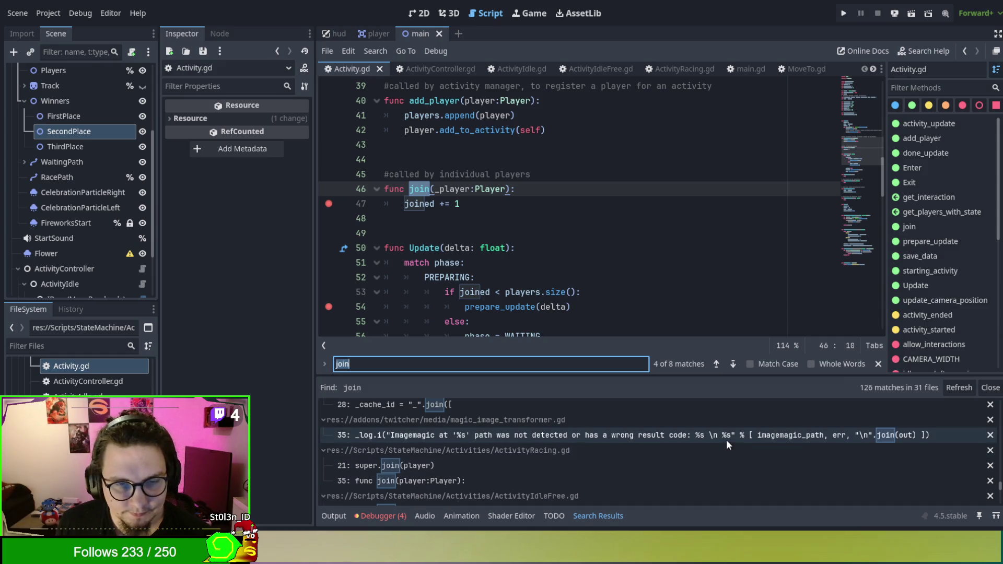
pyautogui.scroll(-1, 726, 441)
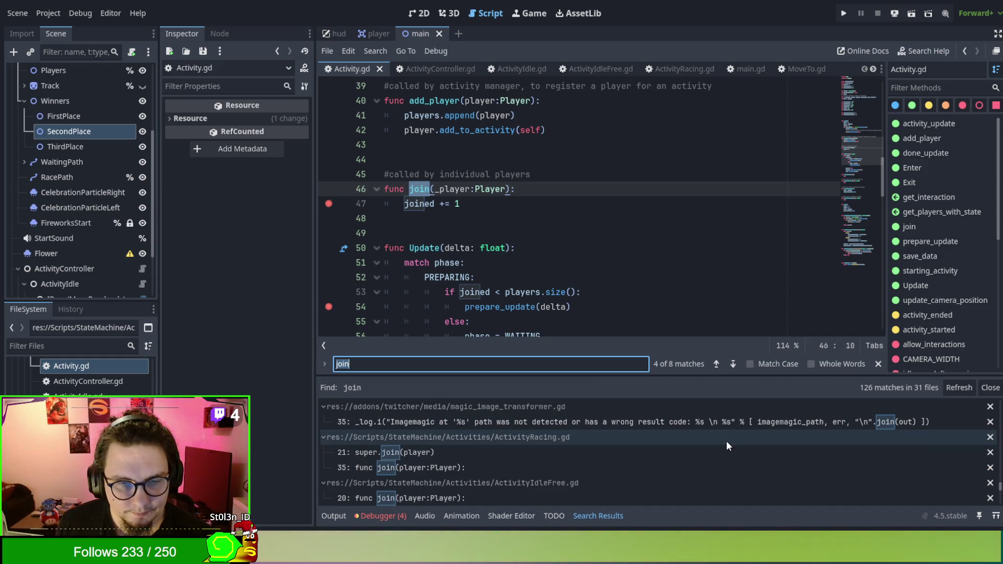
pyautogui.scroll(-1, 725, 449)
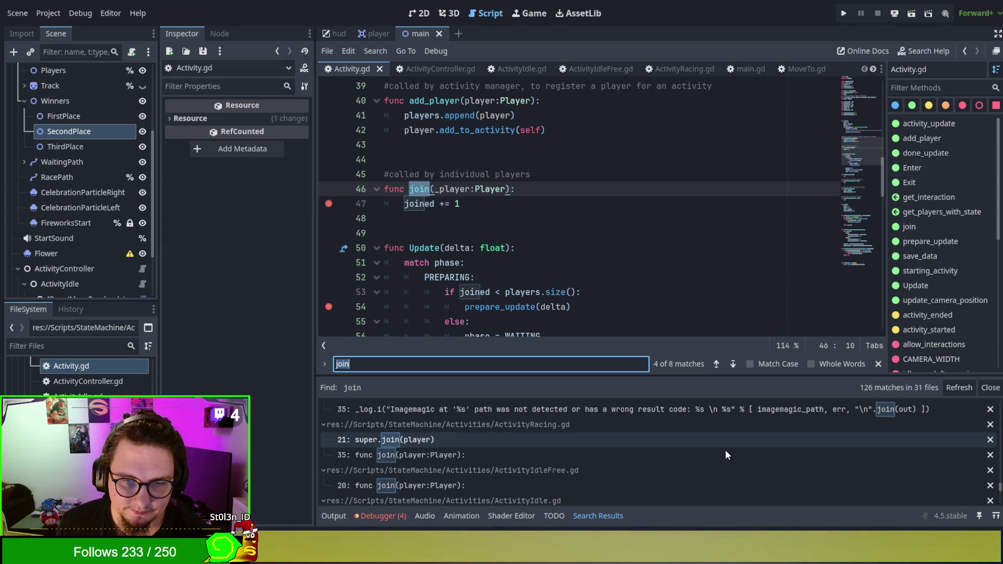
pyautogui.scroll(-1, 725, 454)
pyautogui.scroll(-3, 725, 454)
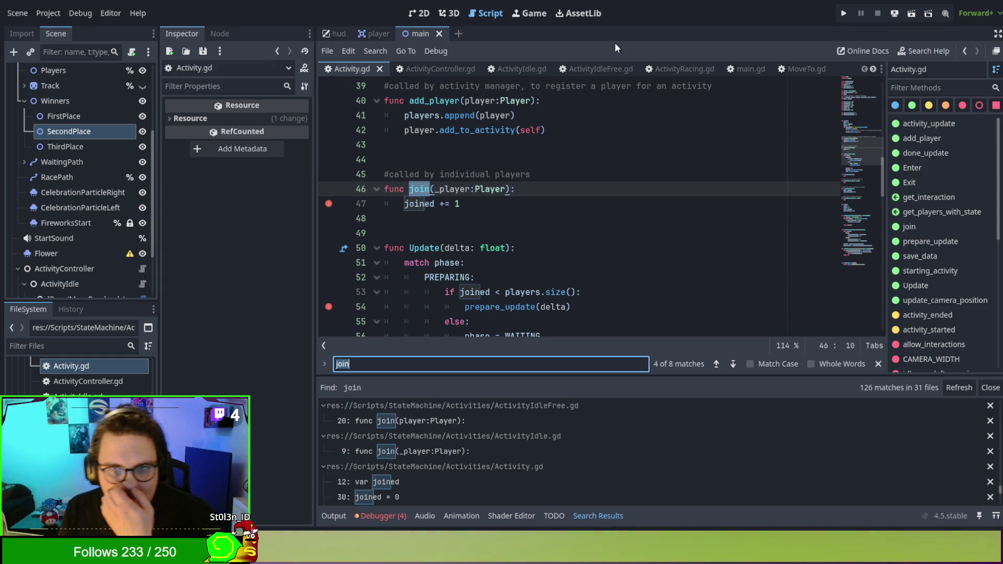
# In ActivityIdleFree.gd, add super.join(player) as join()'s first line, save, and run the project
pyautogui.click(580, 69)
pyautogui.scroll(-3, 555, 232)
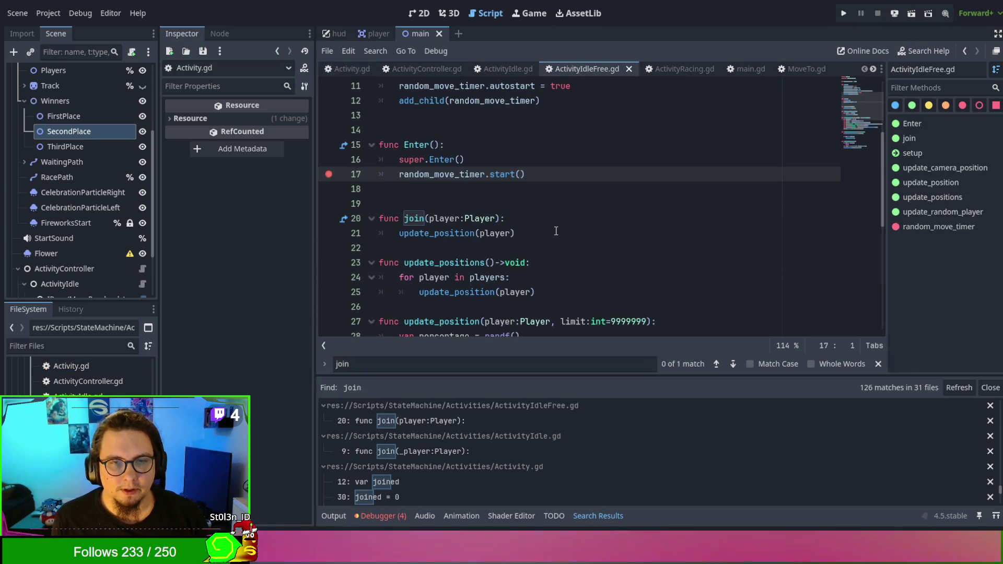
pyautogui.click(525, 222)
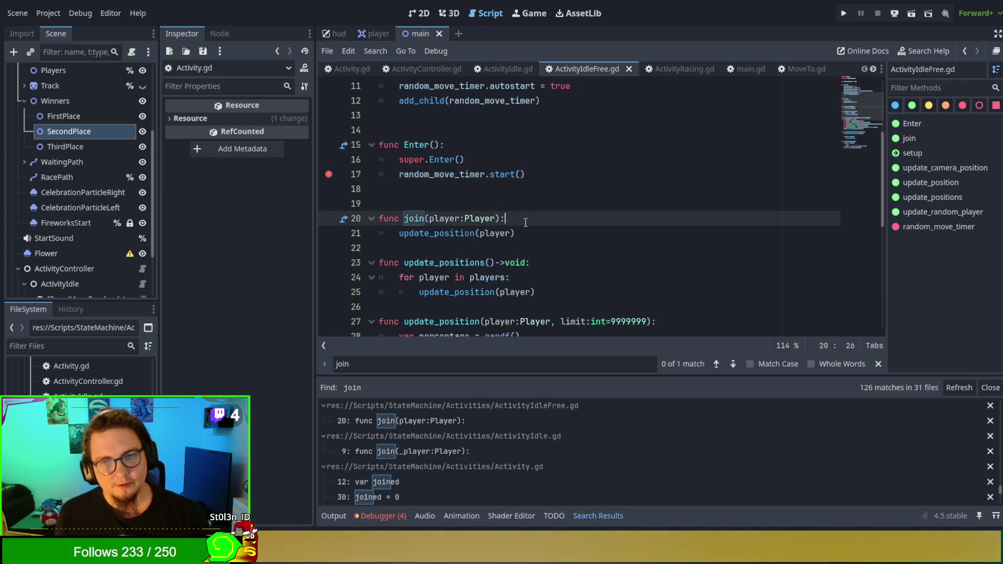
pyautogui.press('Return')
pyautogui.write('super.joi')
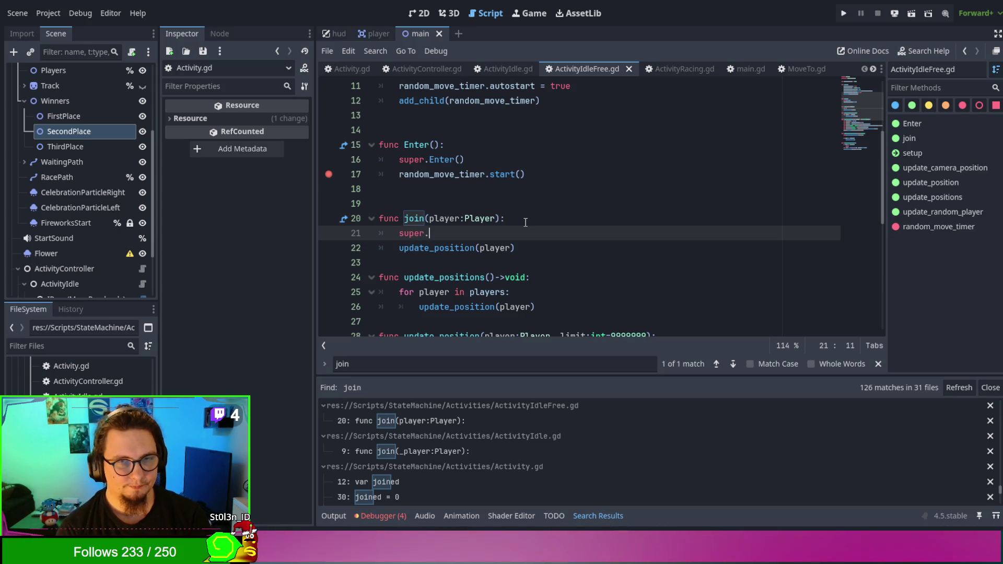
pyautogui.press('Return')
pyautogui.hotkey('ctrl', 's')
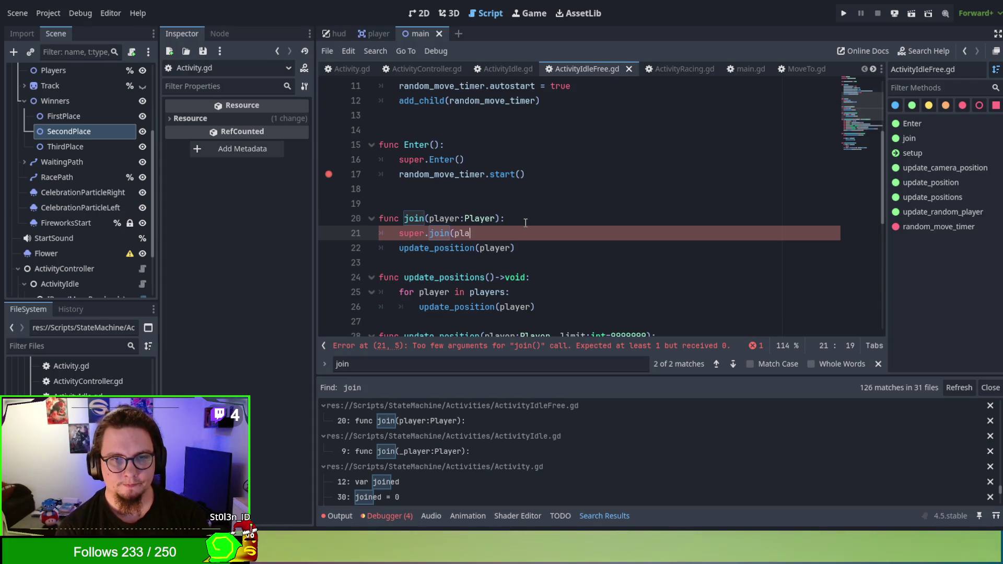
pyautogui.write(')')
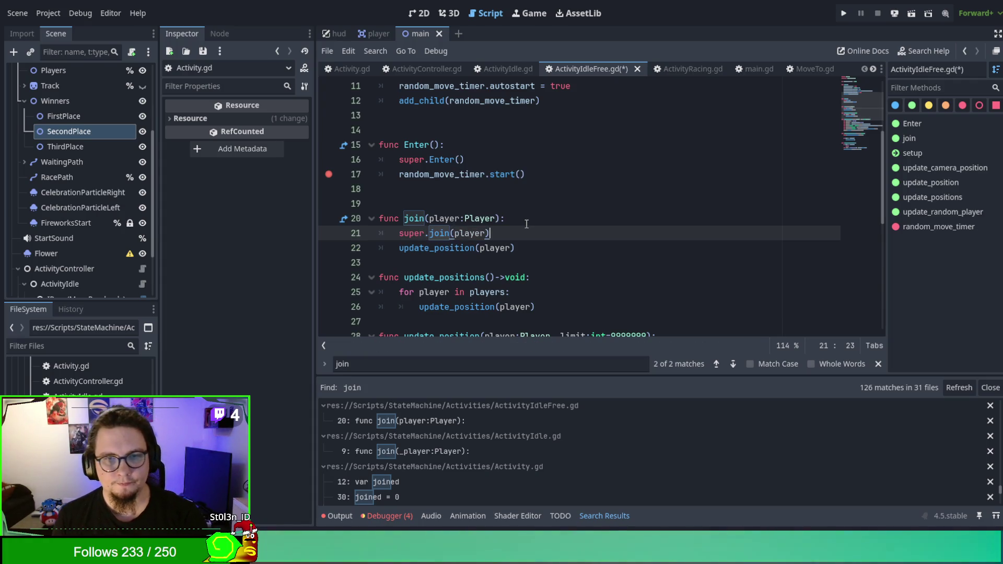
pyautogui.press('F5')
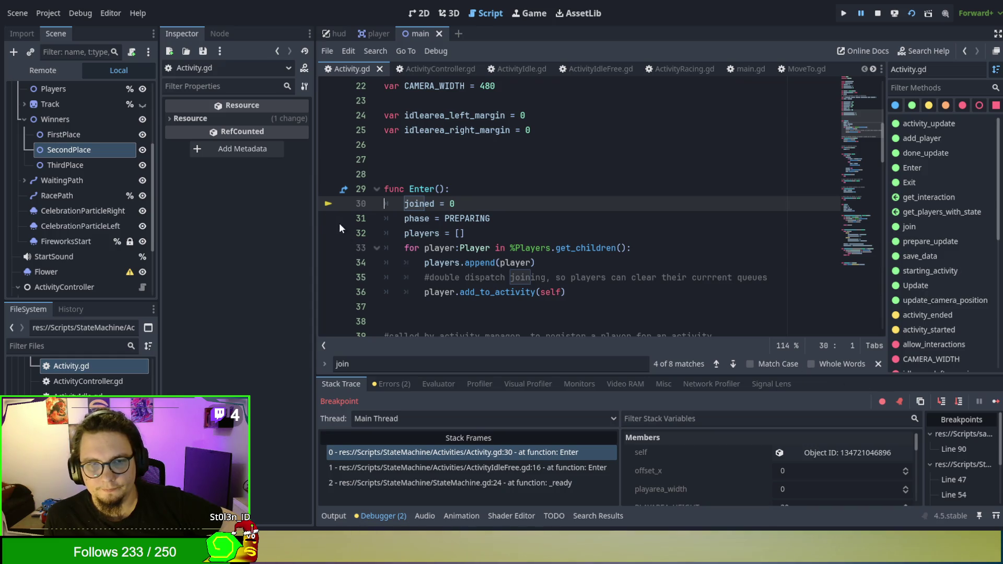
# Resume past the initial Enter and join breakpoints and add a player in the running game
pyautogui.click(328, 204)
pyautogui.click(994, 402)
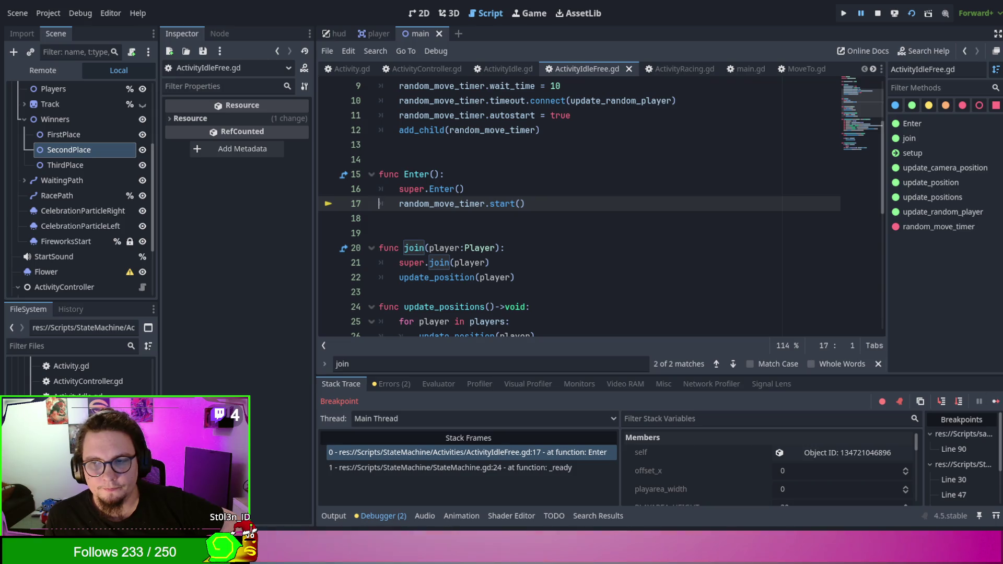
pyautogui.click(995, 402)
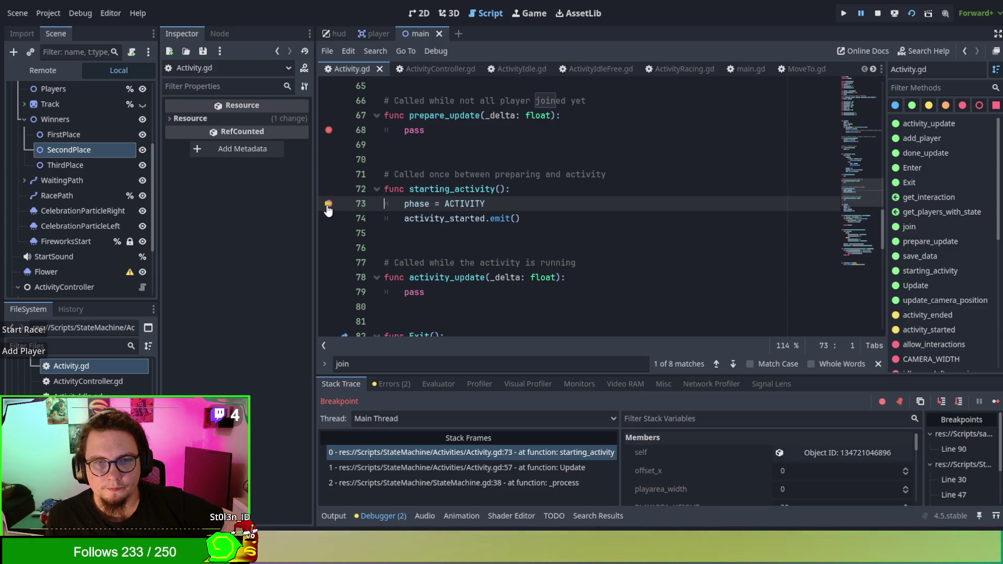
pyautogui.click(995, 402)
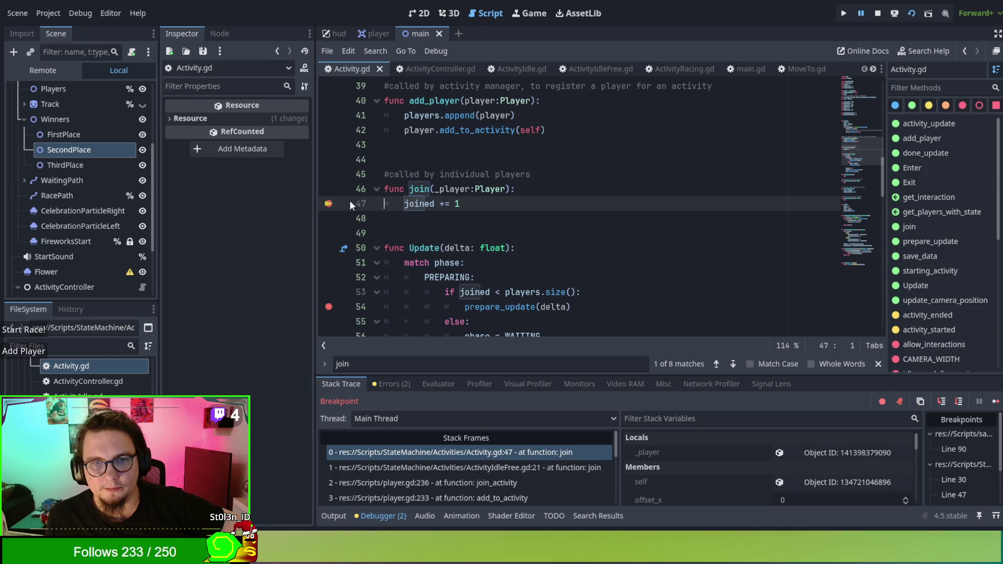
pyautogui.click(995, 402)
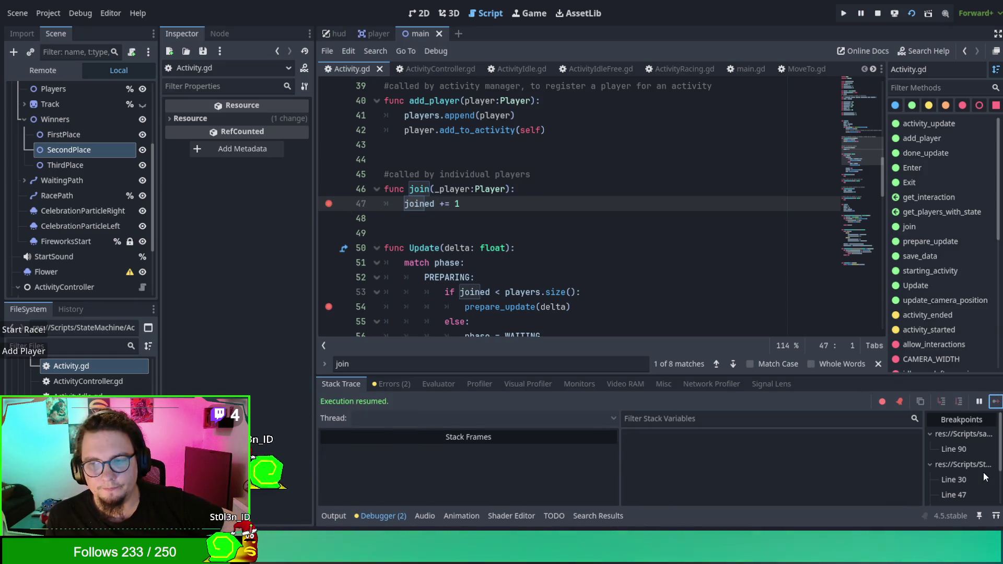
pyautogui.click(41, 349)
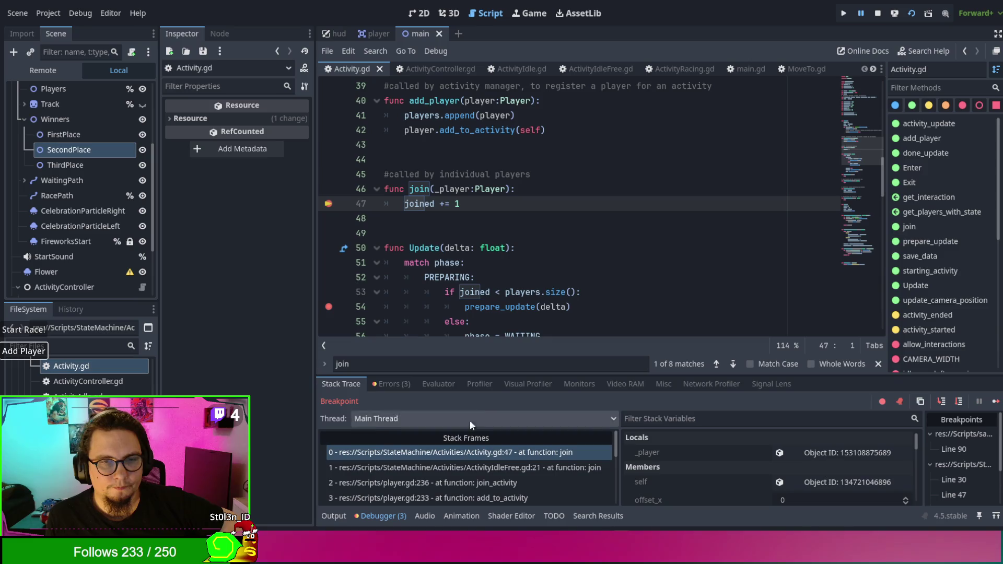
pyautogui.click(995, 401)
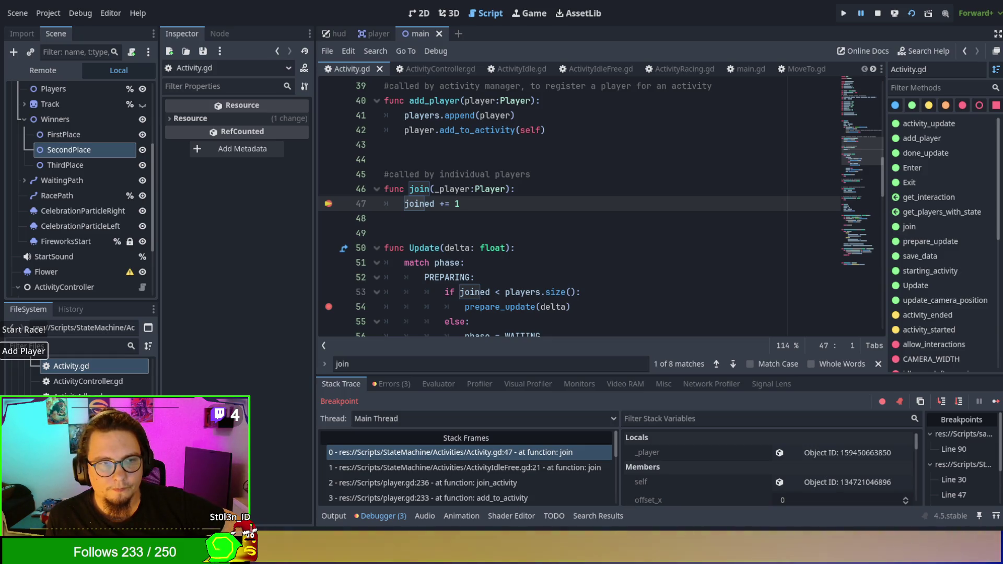
# Start the race and continue past the Enter, join and starting_activity breakpoints
pyautogui.click(995, 401)
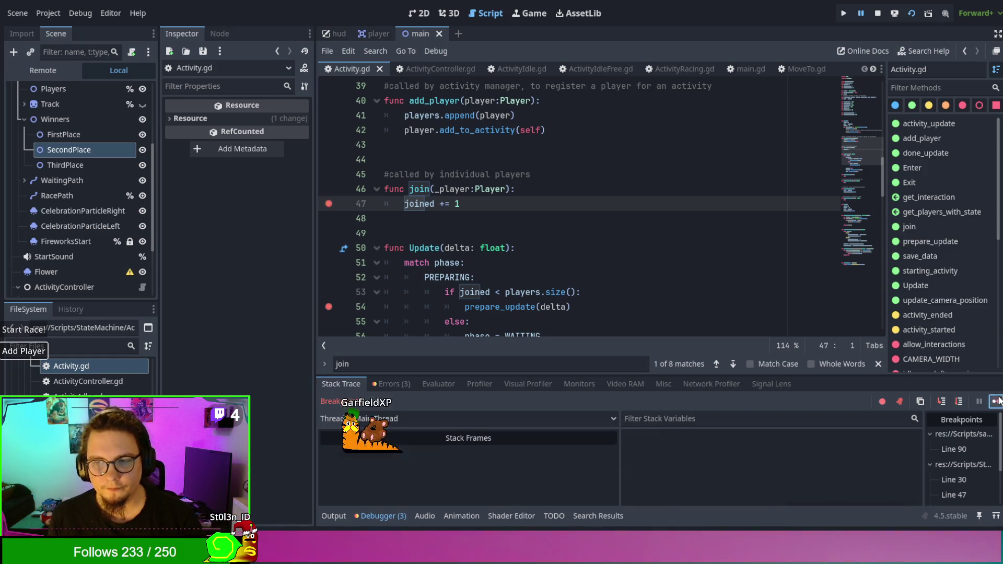
pyautogui.click(47, 330)
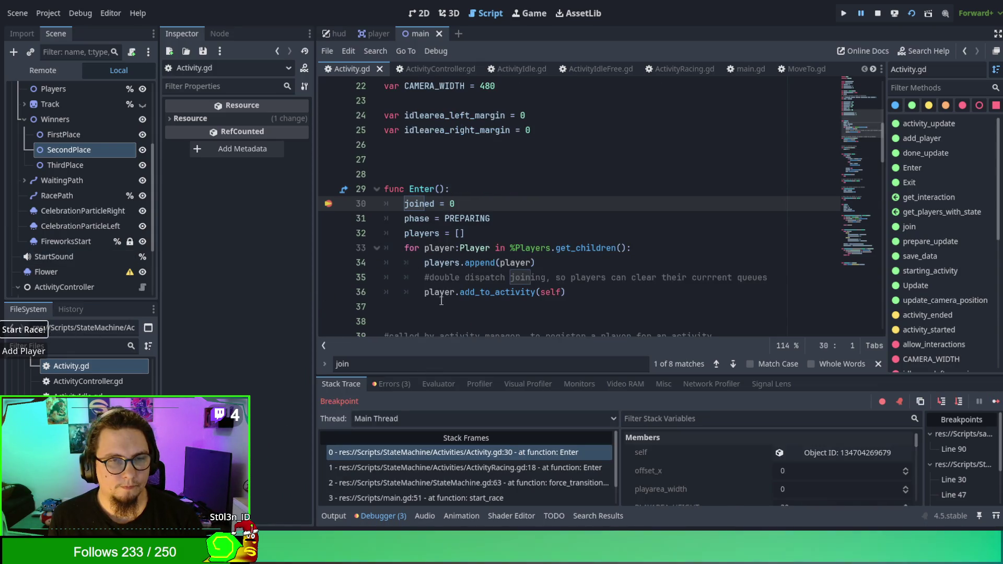
pyautogui.click(995, 401)
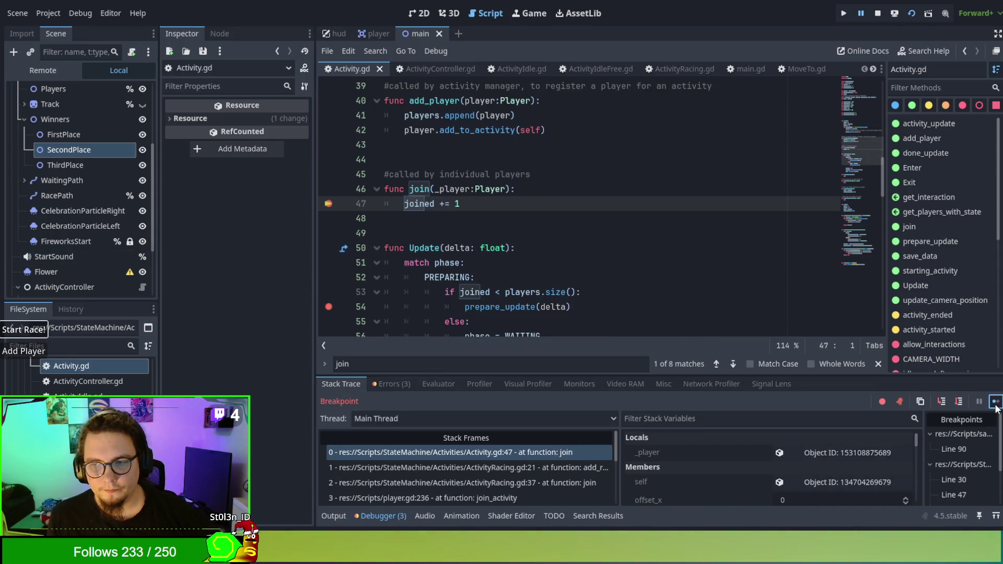
pyautogui.click(994, 401)
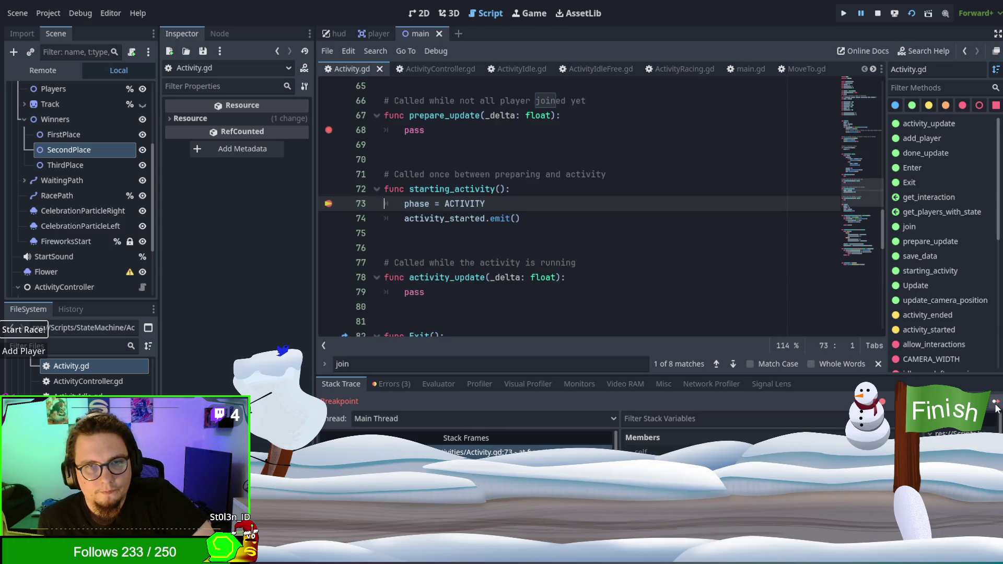
pyautogui.click(995, 401)
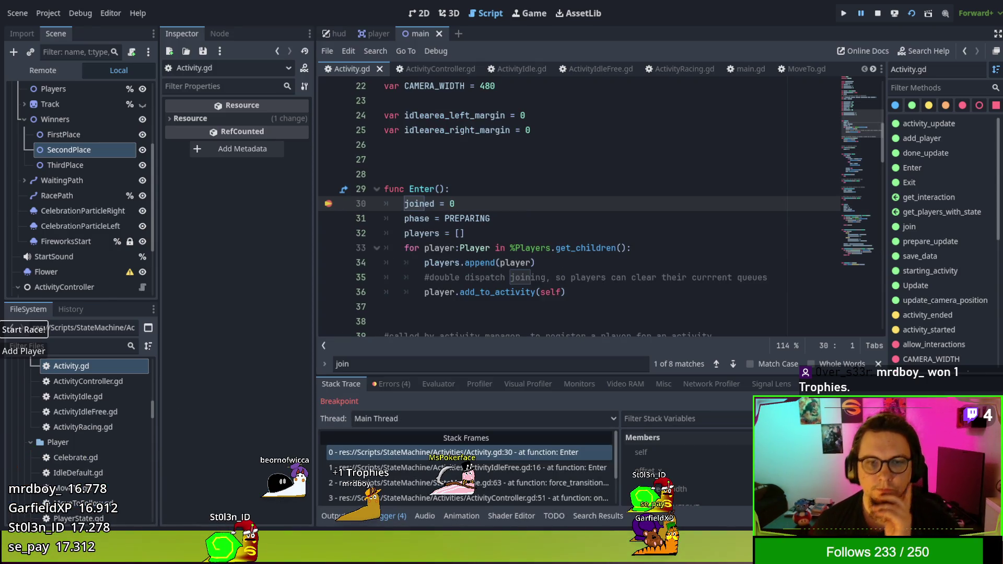
# Continue with F12 past the breakpoints at lines 30, 47 and 73
pyautogui.press('F12')
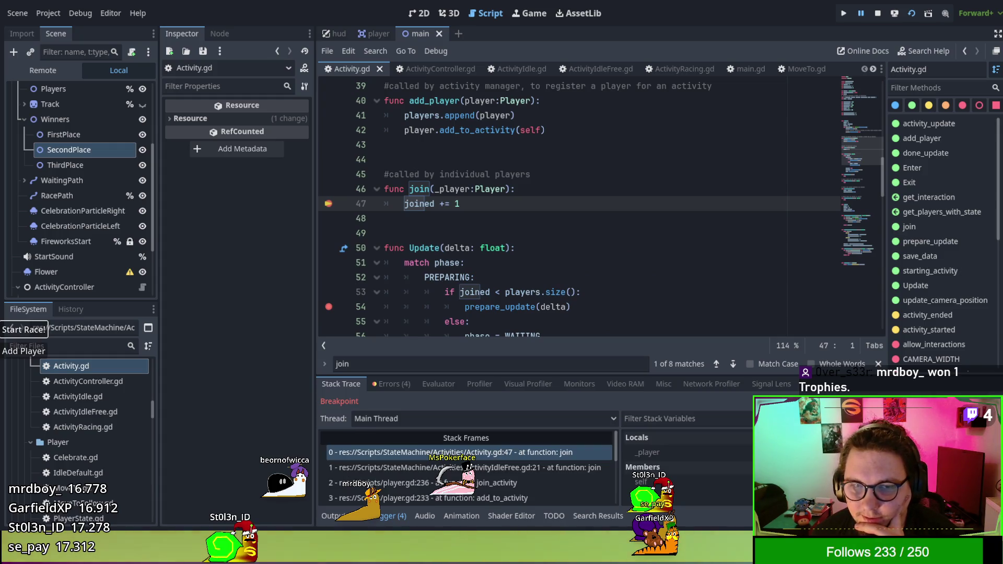
pyautogui.press('F12')
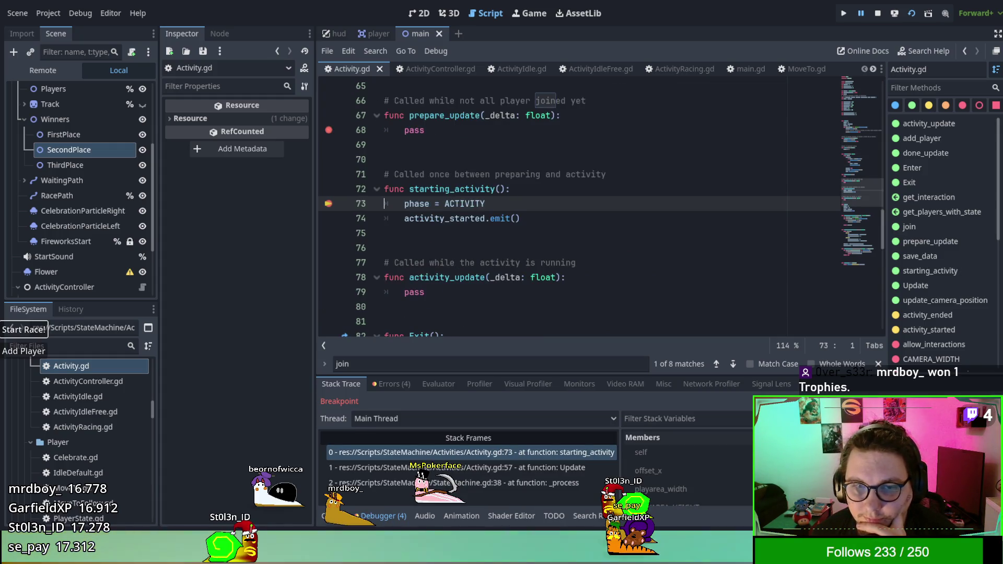
pyautogui.press('F12')
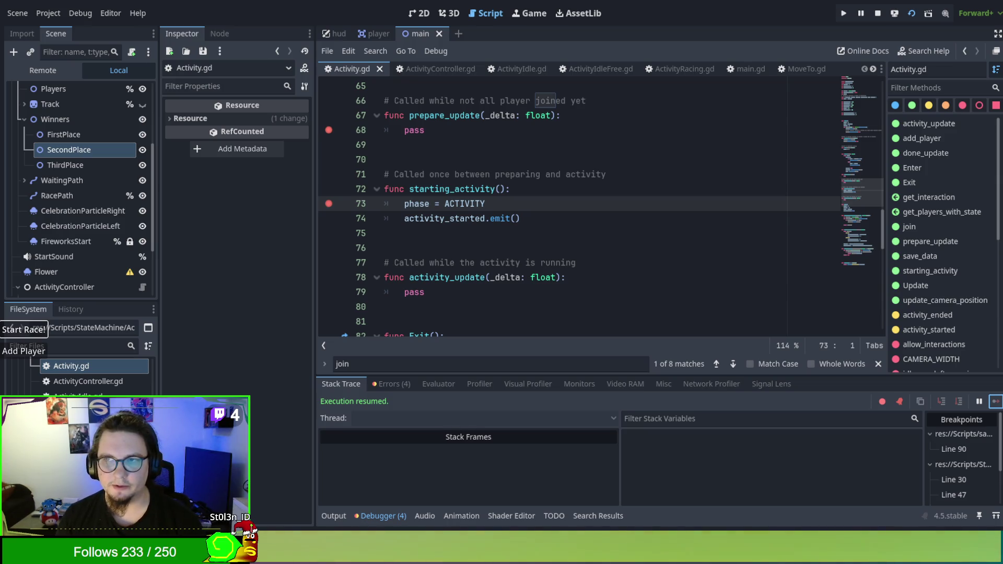
# Stop the game, remove the line 47 and 54 breakpoints, and relaunch with F5
pyautogui.click(999, 2)
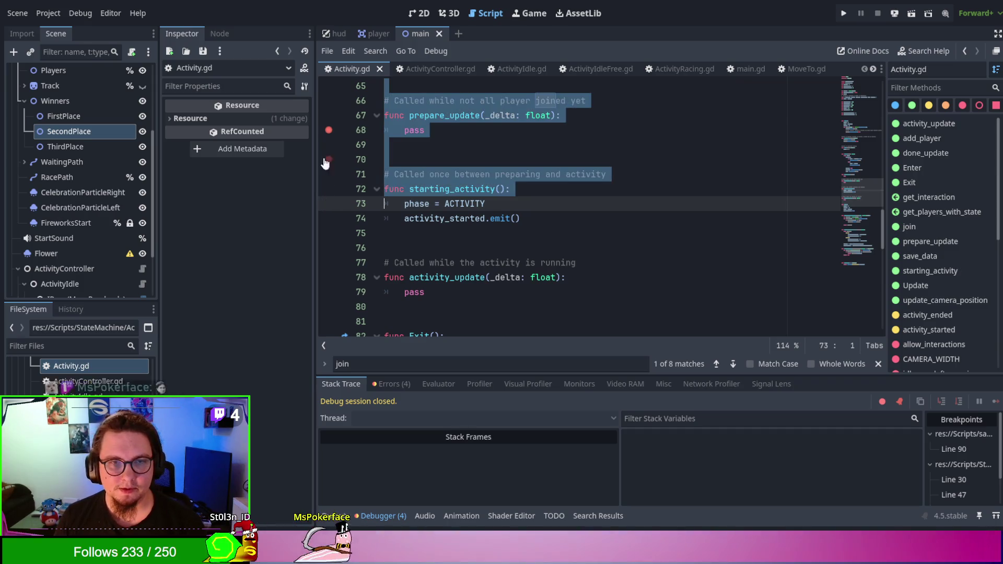
pyautogui.click(407, 160)
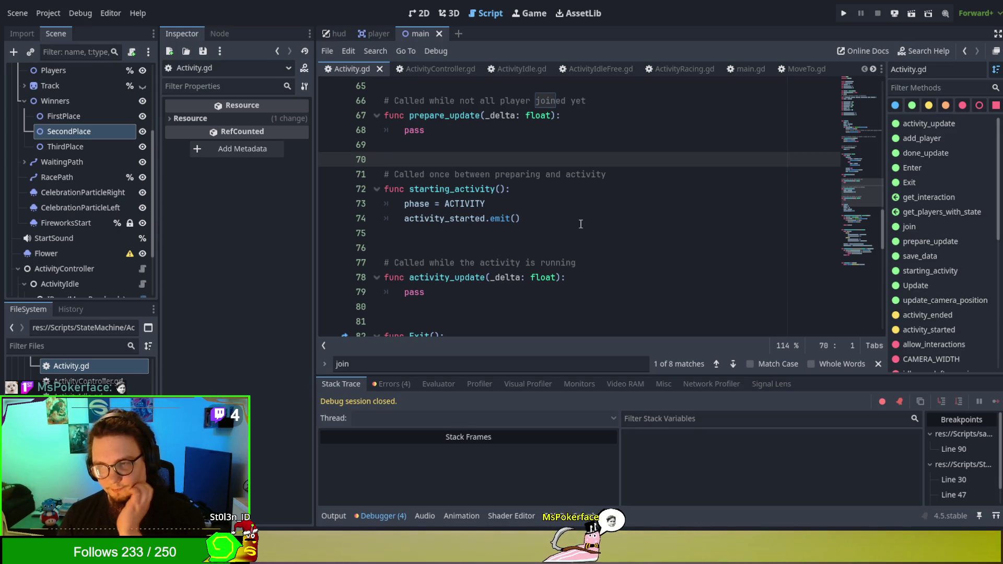
pyautogui.scroll(7, 580, 223)
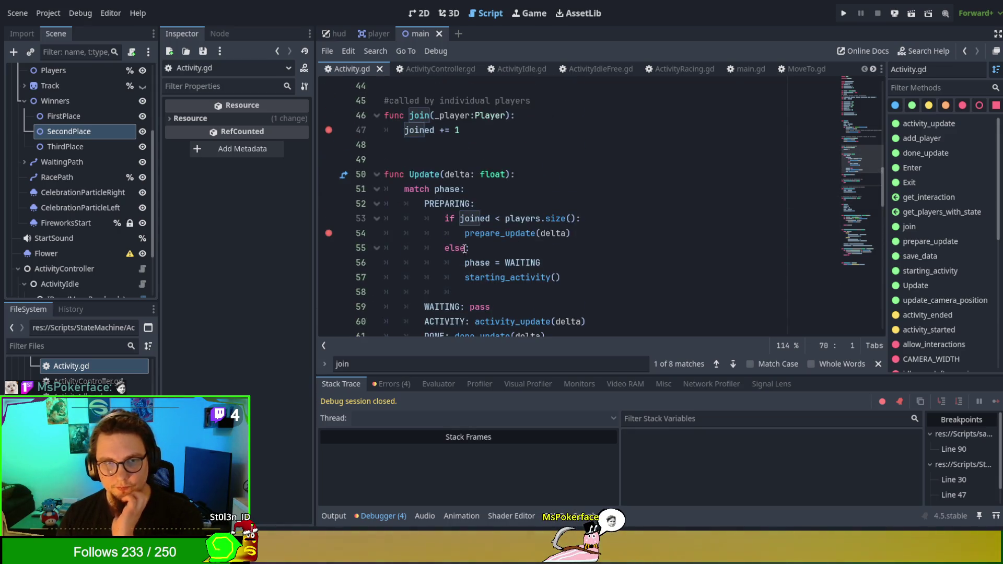
pyautogui.click(328, 130)
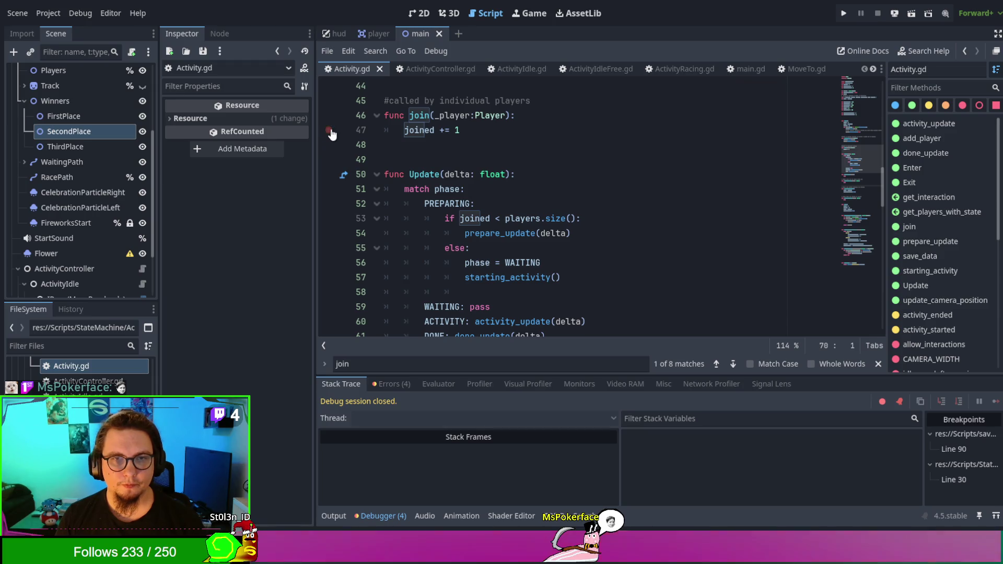
pyautogui.click(522, 165)
pyautogui.press('F5')
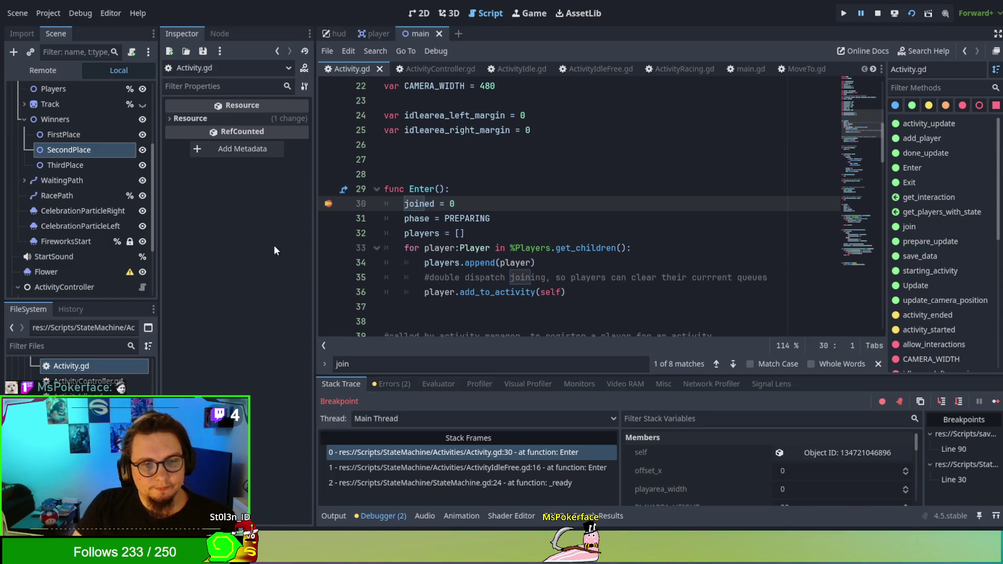
# Clear the line 30 breakpoint, resume the paused game, and start the snail race
pyautogui.click(327, 208)
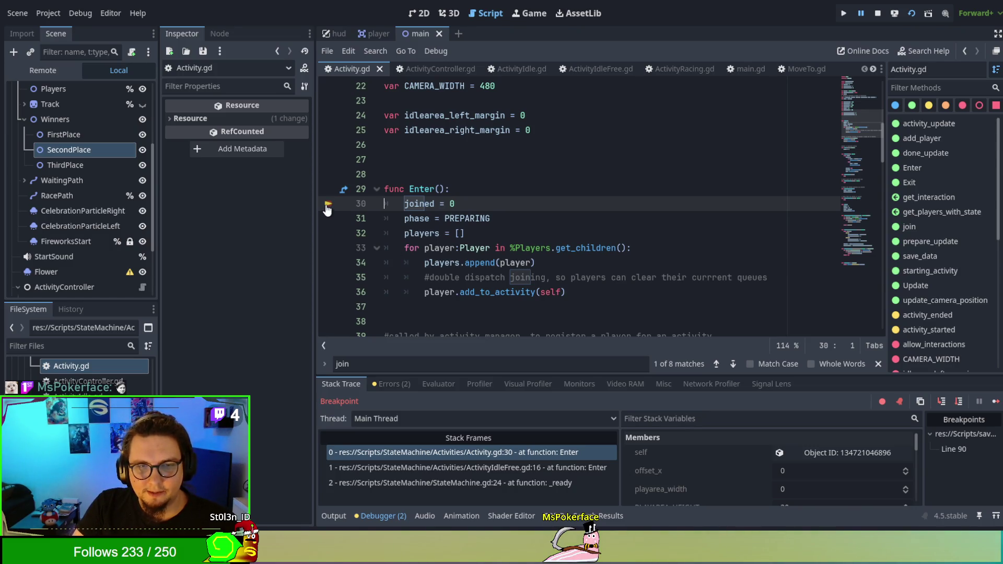
pyautogui.click(995, 401)
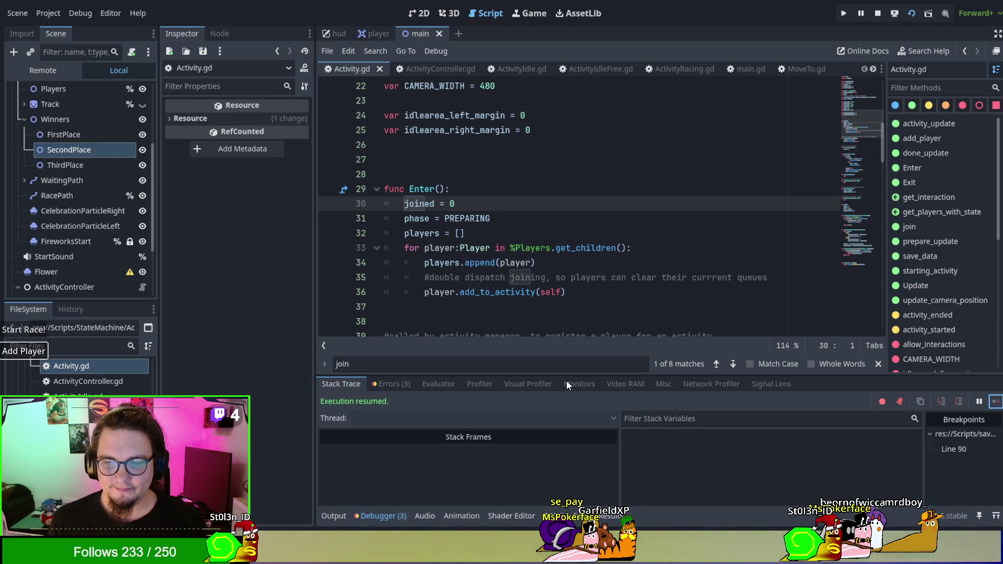
pyautogui.click(44, 324)
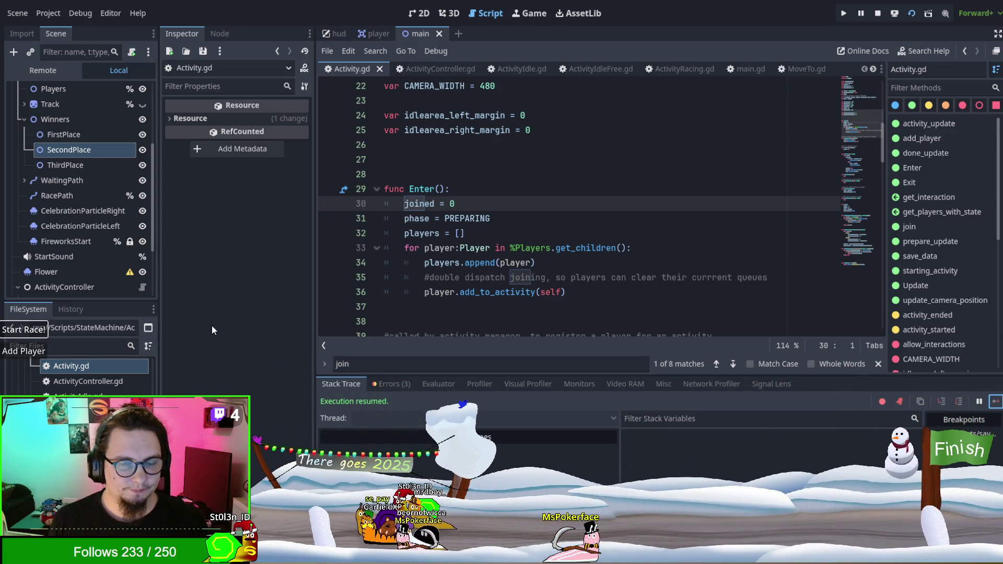
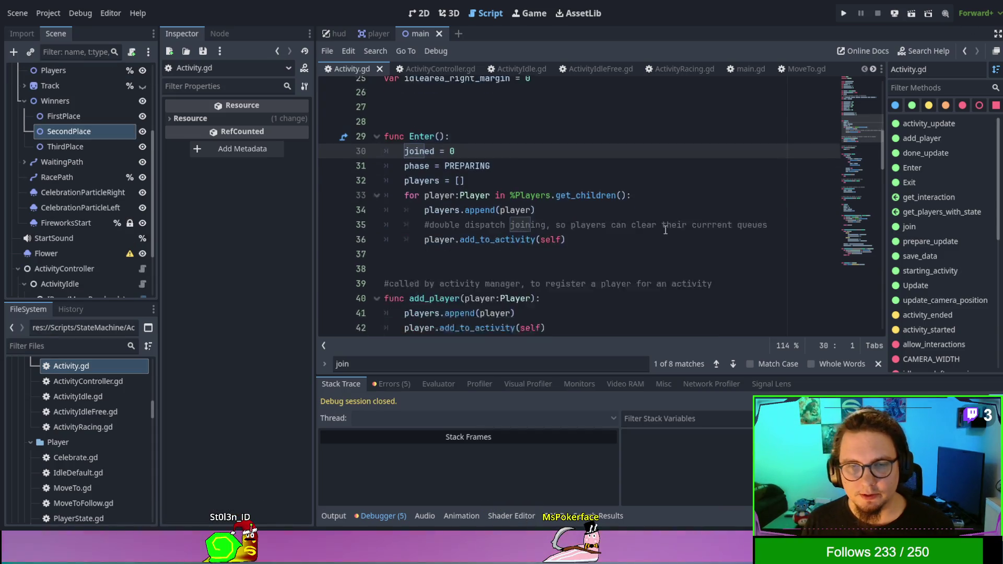
# Compare ActivityIdleFree.gd with Activity.gd's camera-position code
pyautogui.scroll(-2, 661, 215)
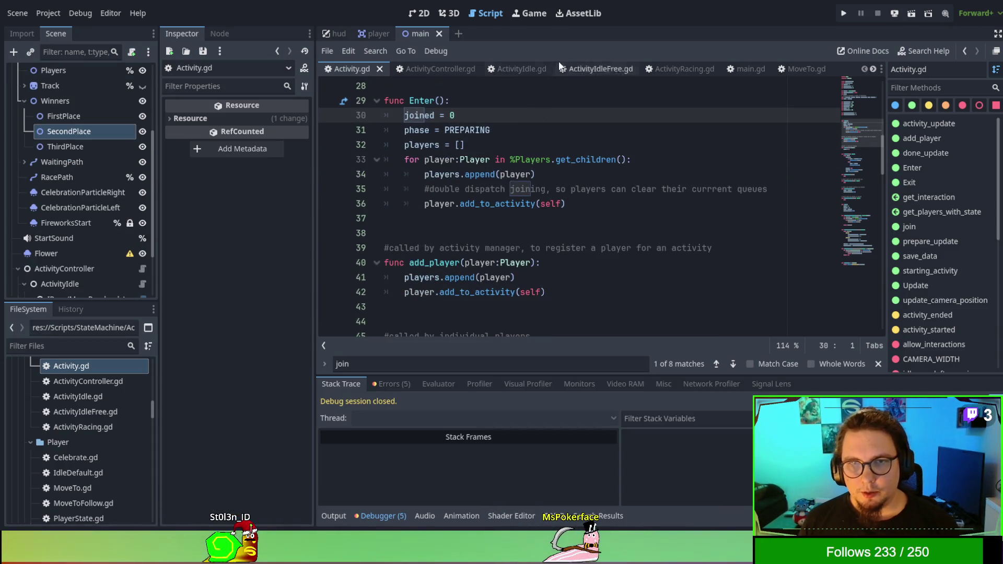
pyautogui.click(619, 71)
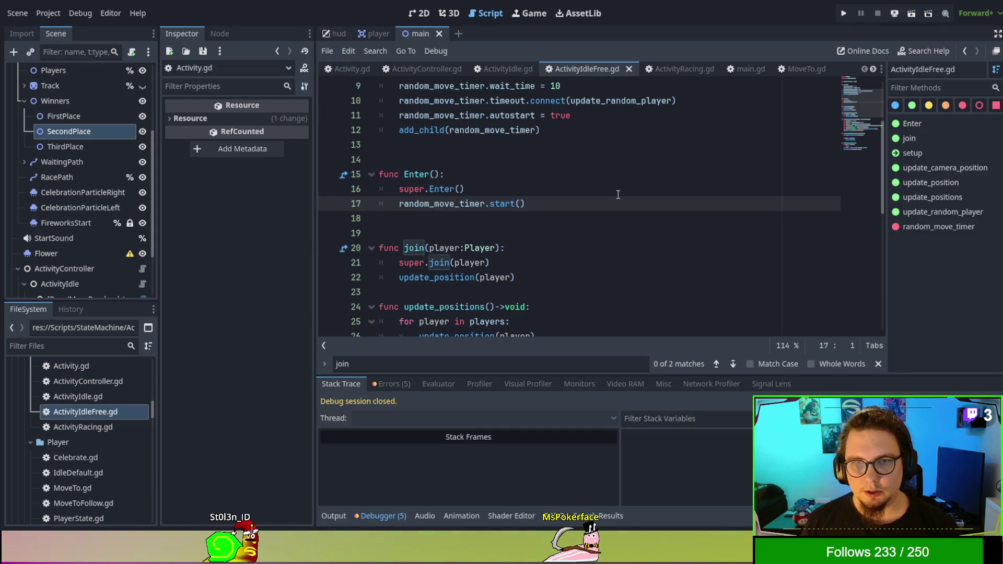
pyautogui.click(351, 69)
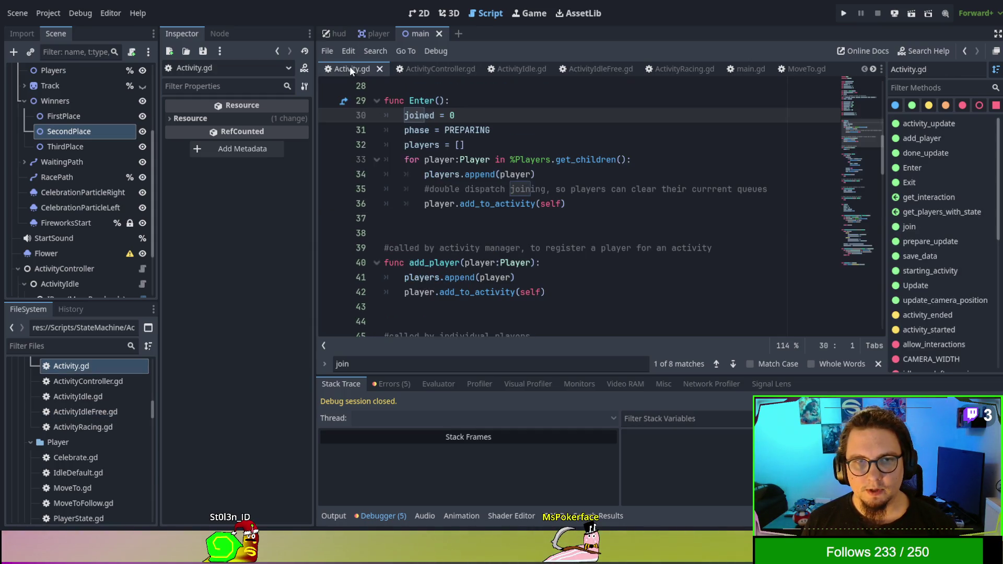
pyautogui.scroll(7, 504, 217)
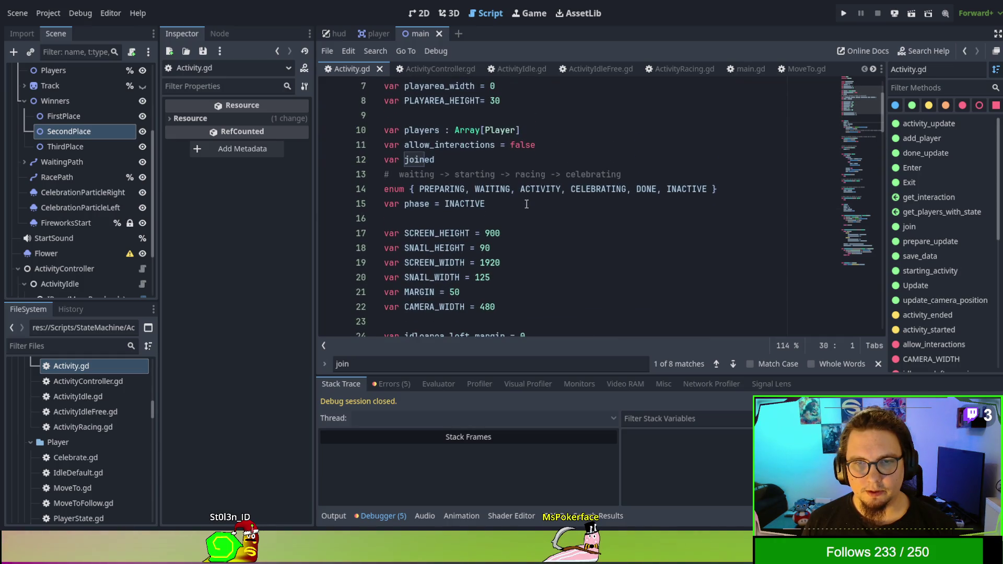
pyautogui.scroll(2, 467, 151)
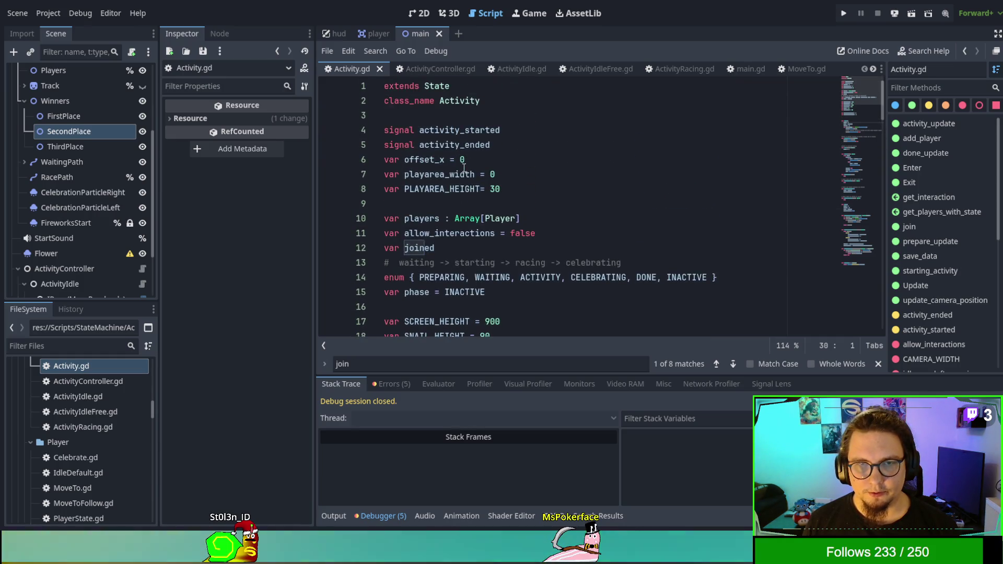
pyautogui.scroll(-15, 615, 183)
pyautogui.scroll(-12, 615, 182)
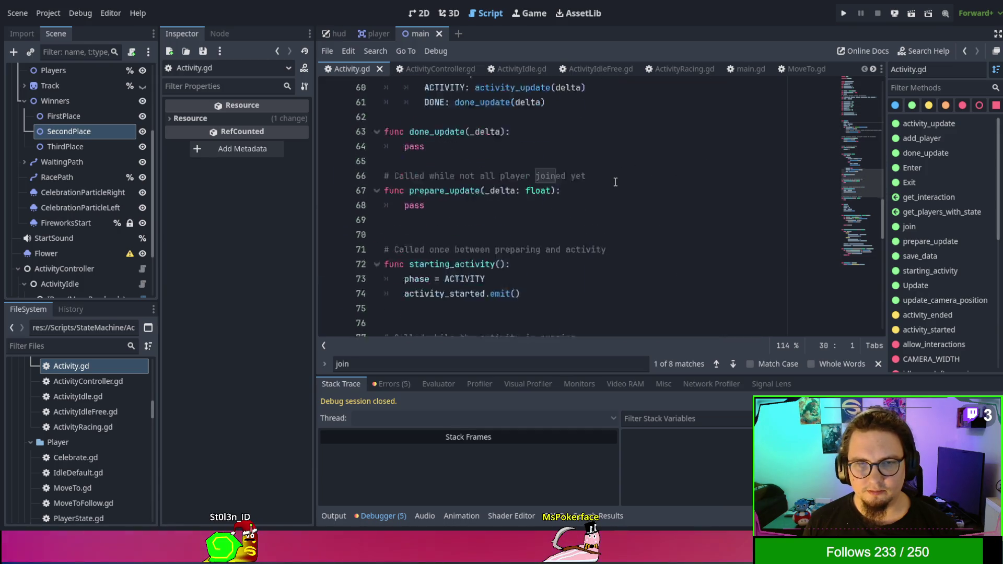
pyautogui.scroll(-7, 615, 182)
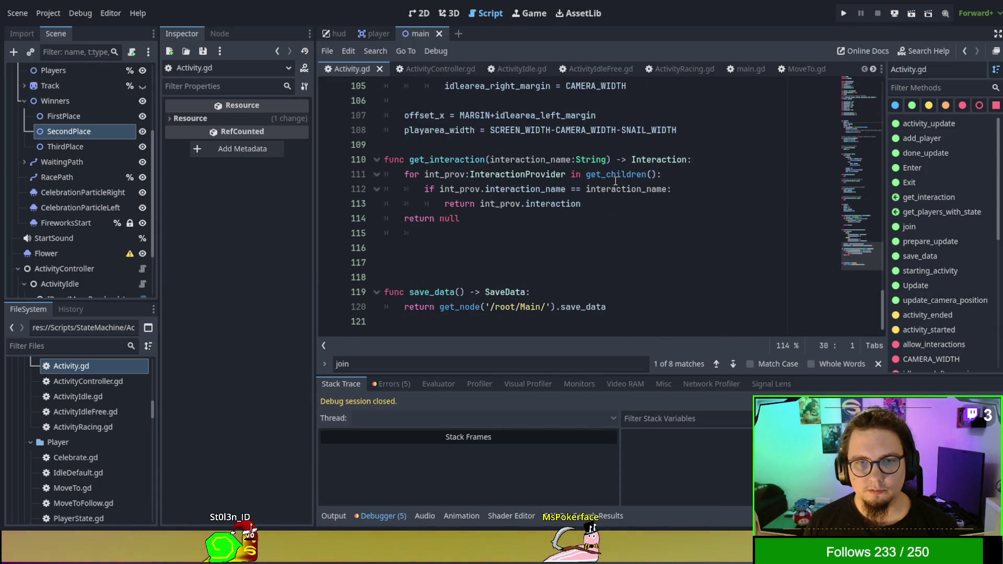
pyautogui.scroll(2, 615, 181)
pyautogui.click(615, 177)
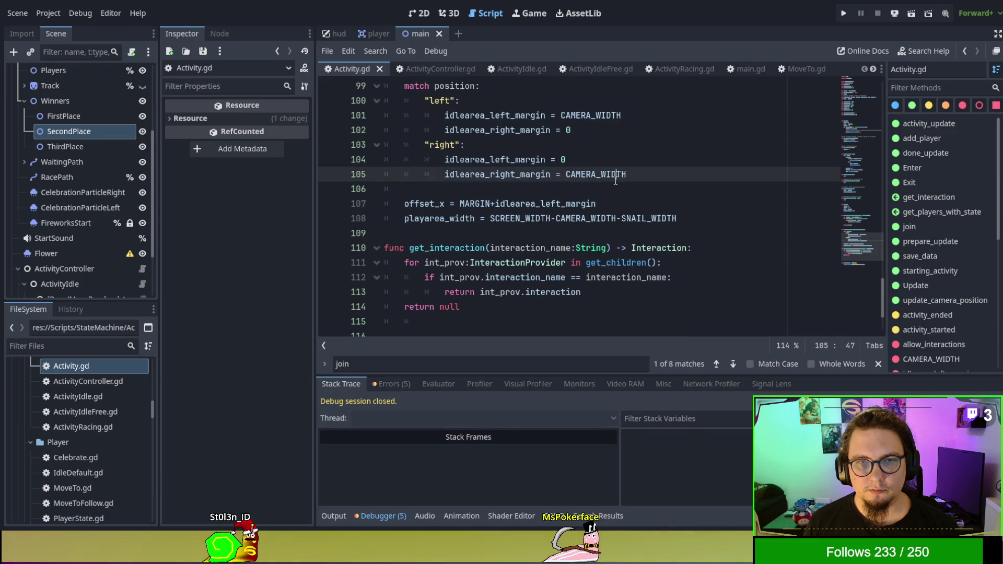
pyautogui.hotkey('ctrl', 'f')
pyautogui.press('Escape')
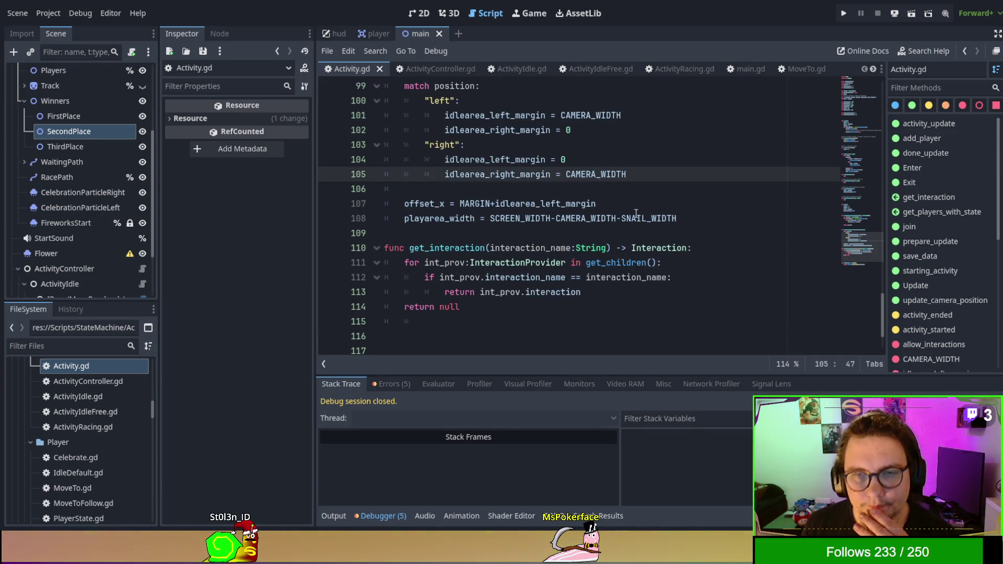
# Append -(2*MARGIN) after SNAIL_WIDTH on line 108 and save Activity.gd
pyautogui.doubleClick(636, 218)
pyautogui.doubleClick(521, 218)
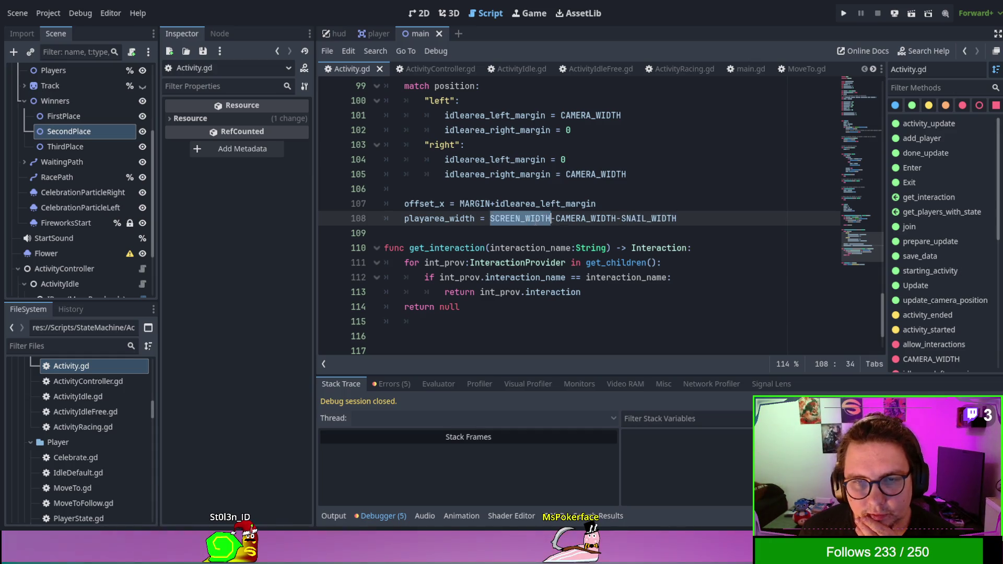
pyautogui.doubleClick(585, 218)
pyautogui.scroll(2, 611, 271)
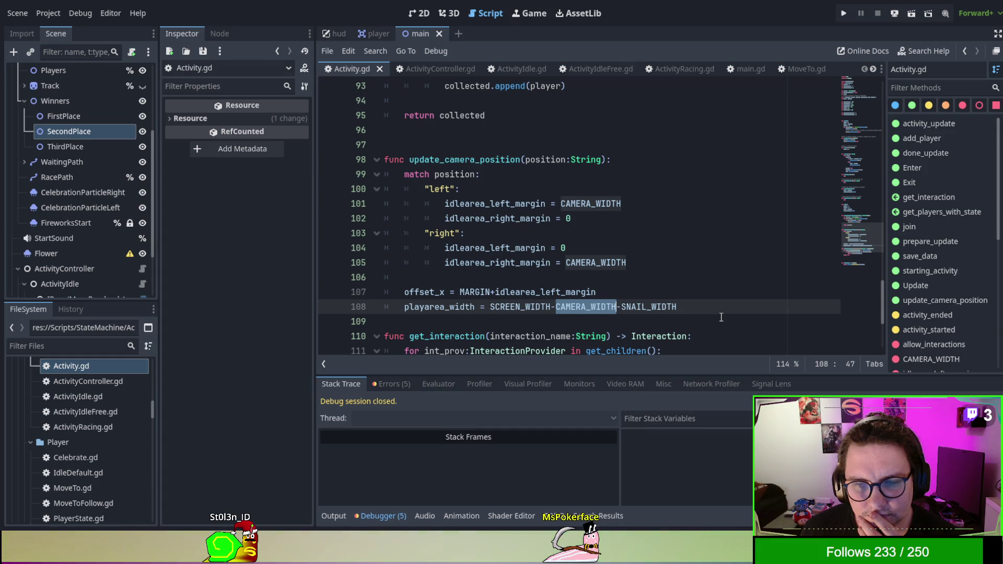
pyautogui.doubleClick(650, 306)
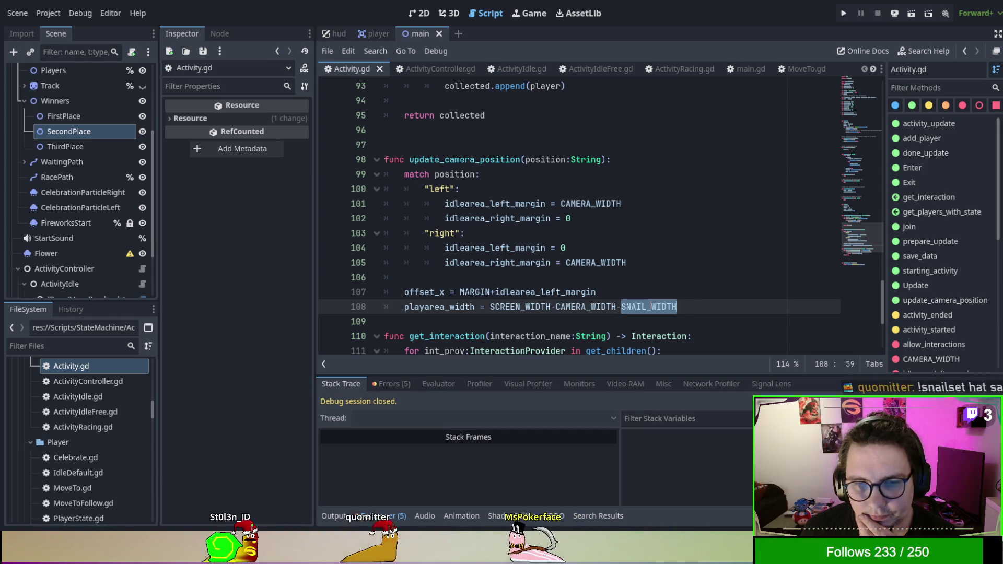
pyautogui.click(700, 305)
pyautogui.write('-')
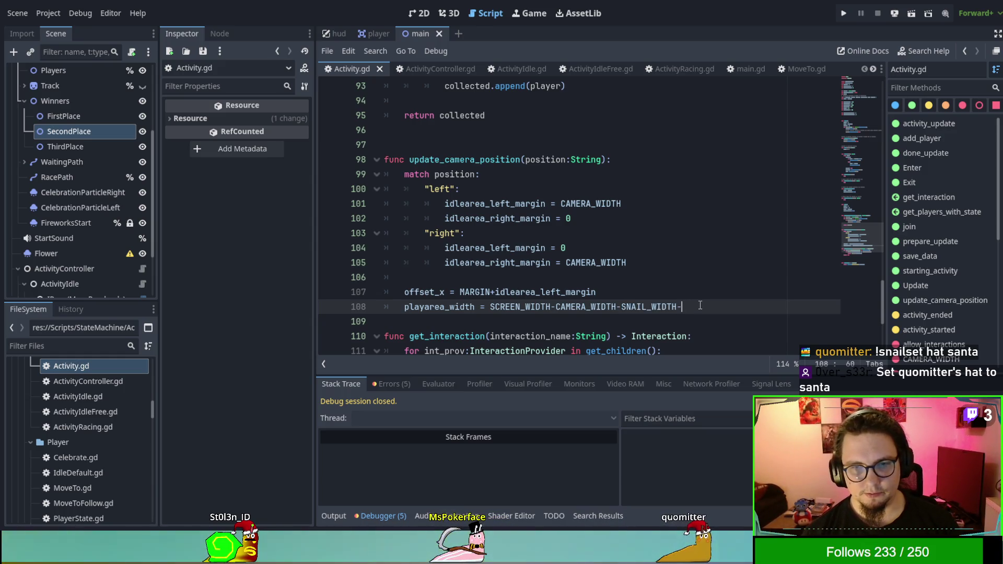
pyautogui.write('(@')
pyautogui.press('BackSpace')
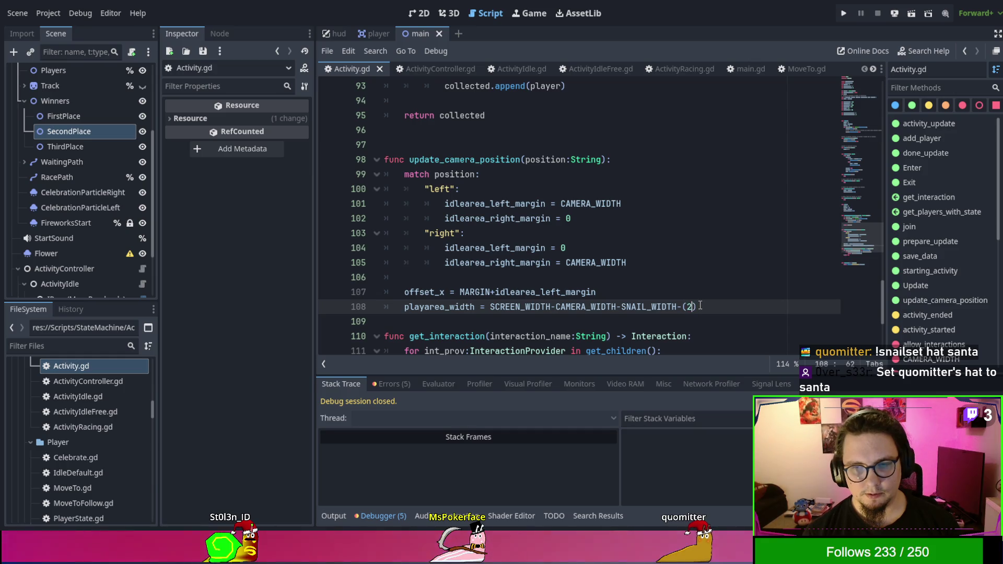
pyautogui.write('2*M')
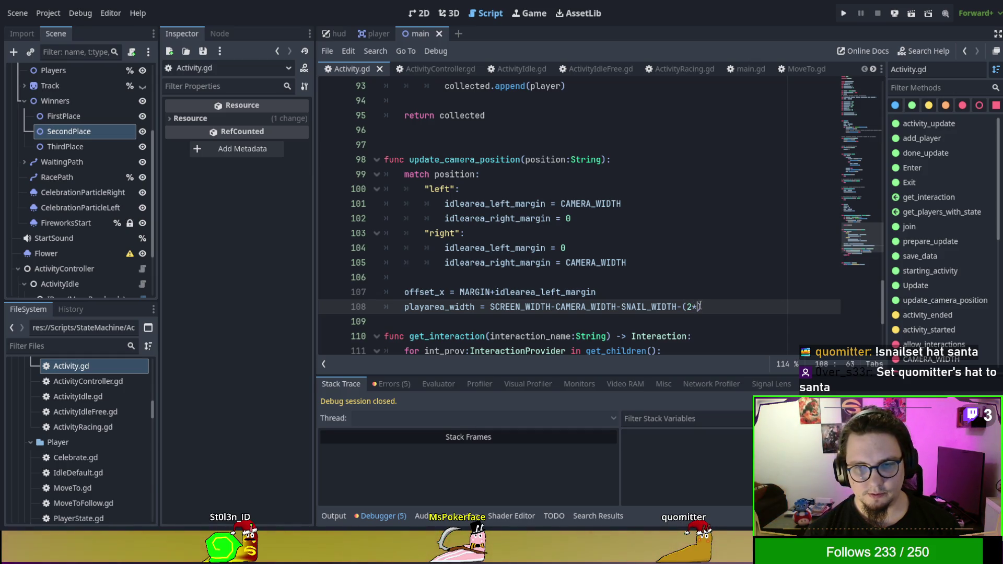
pyautogui.write('ARG')
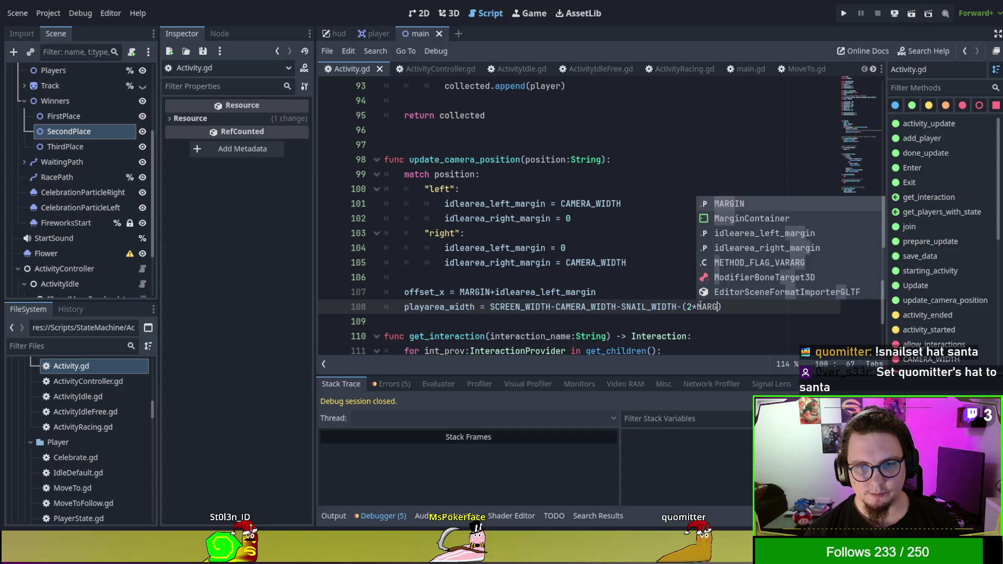
pyautogui.write('IN')
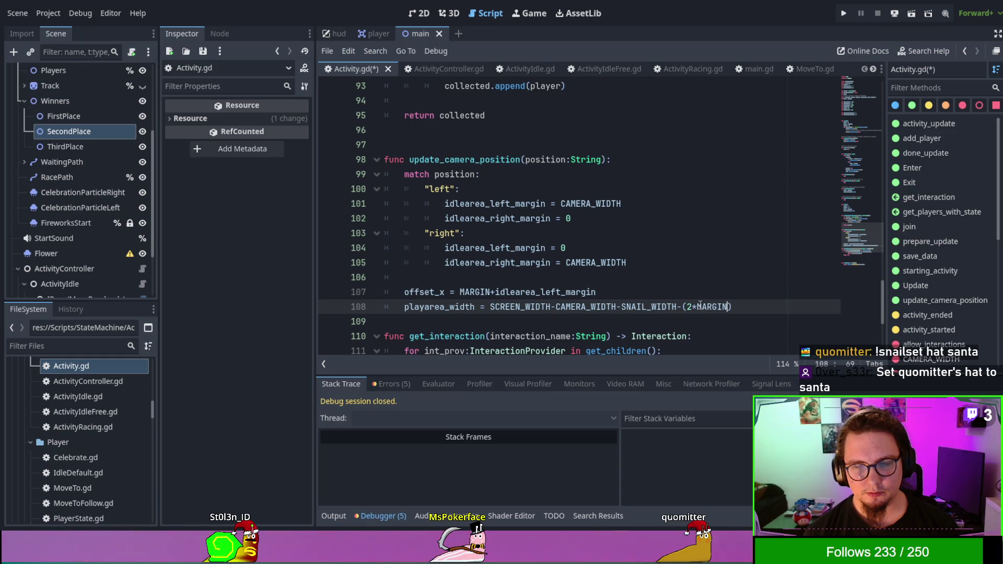
pyautogui.hotkey('ctrl', 's')
pyautogui.click(707, 261)
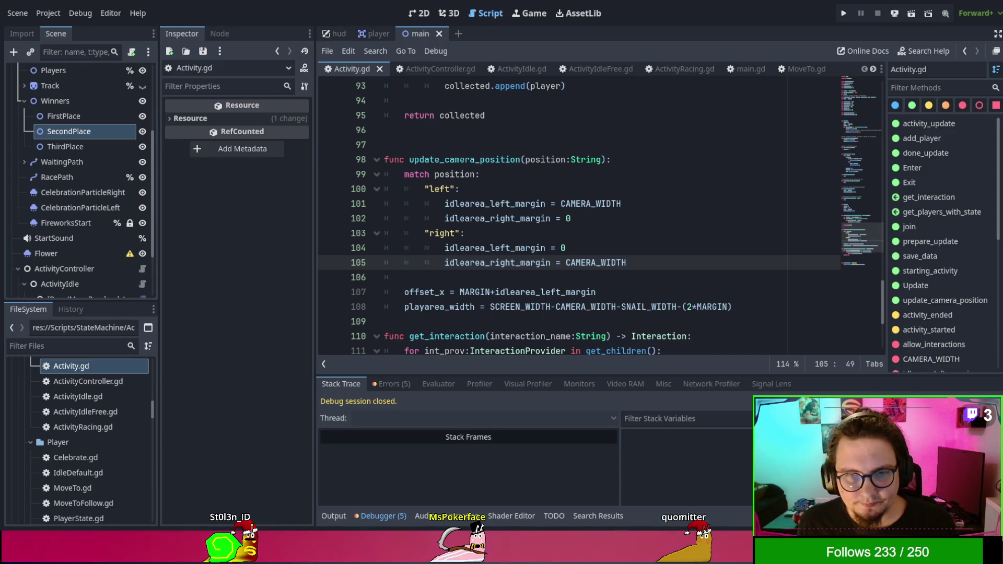
pyautogui.scroll(-2, 580, 219)
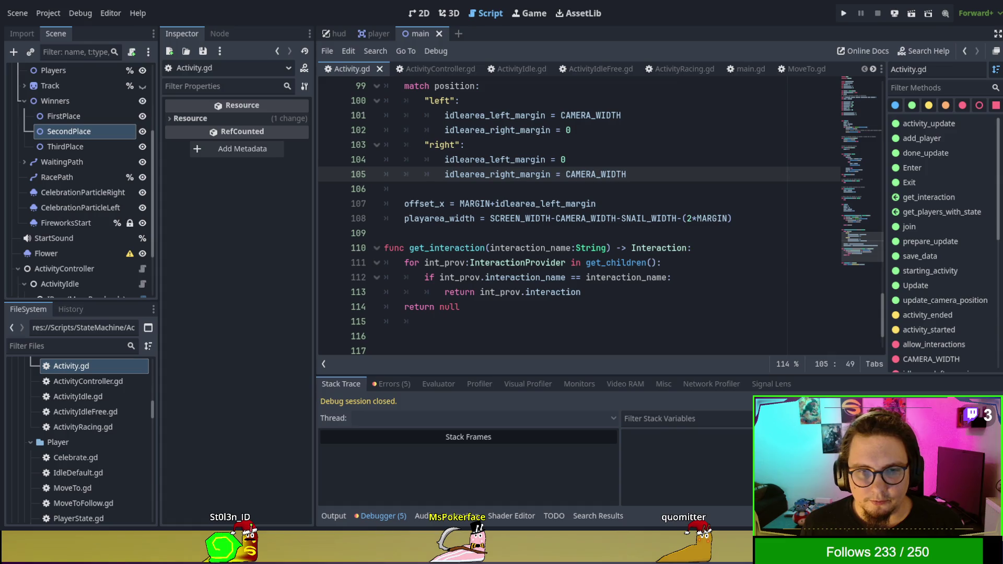
pyautogui.scroll(1, 579, 219)
pyautogui.scroll(9, 579, 219)
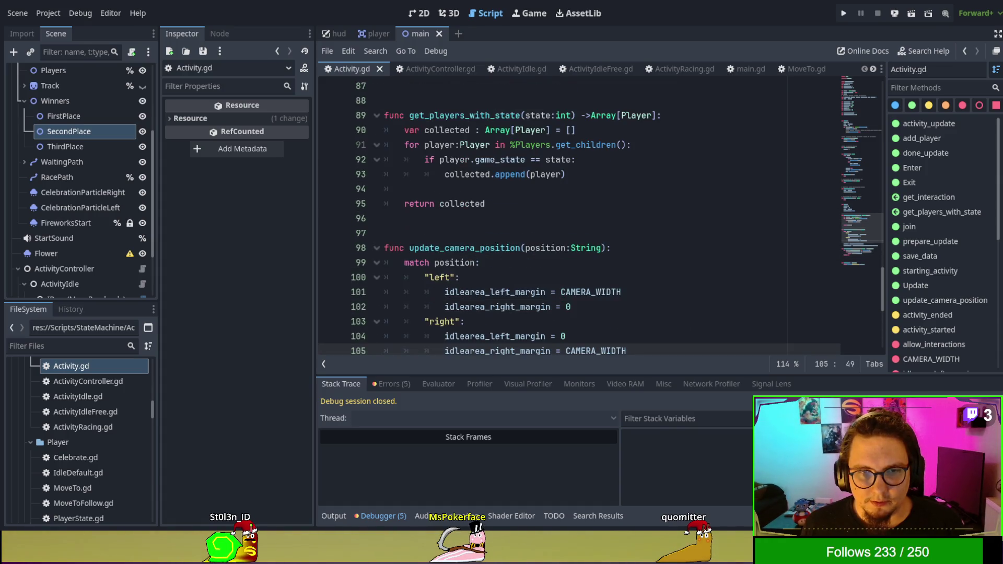
pyautogui.scroll(4, 580, 219)
pyautogui.scroll(-12, 579, 219)
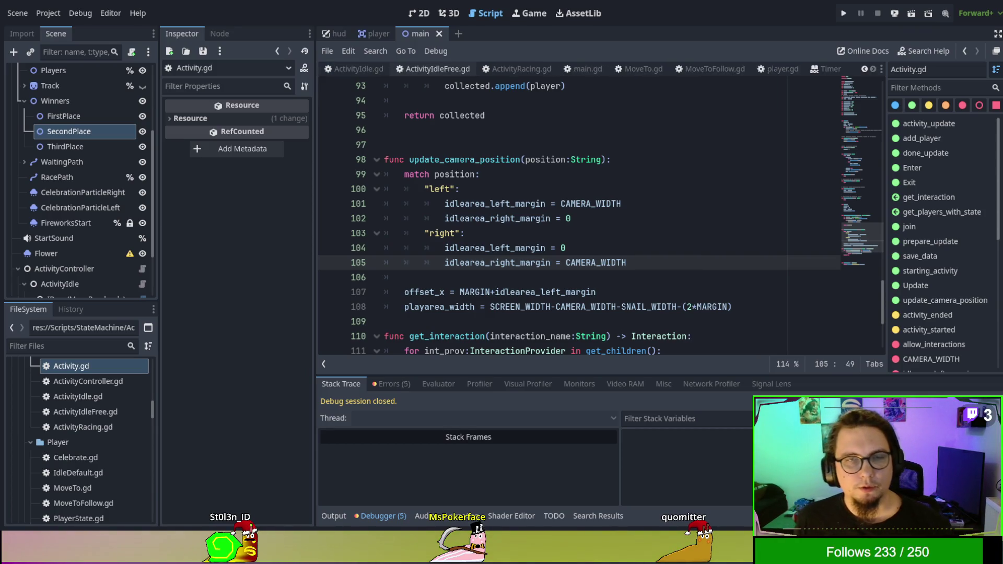
pyautogui.scroll(-4, 574, 219)
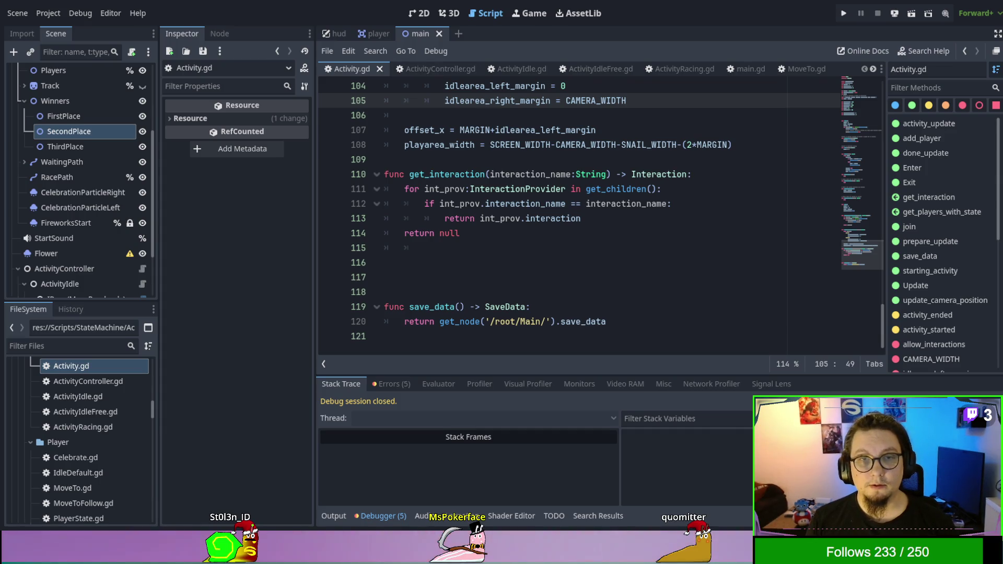
# Close the Timer help tab so player.gd shows in the script editor
pyautogui.scroll(-4, 362, 71)
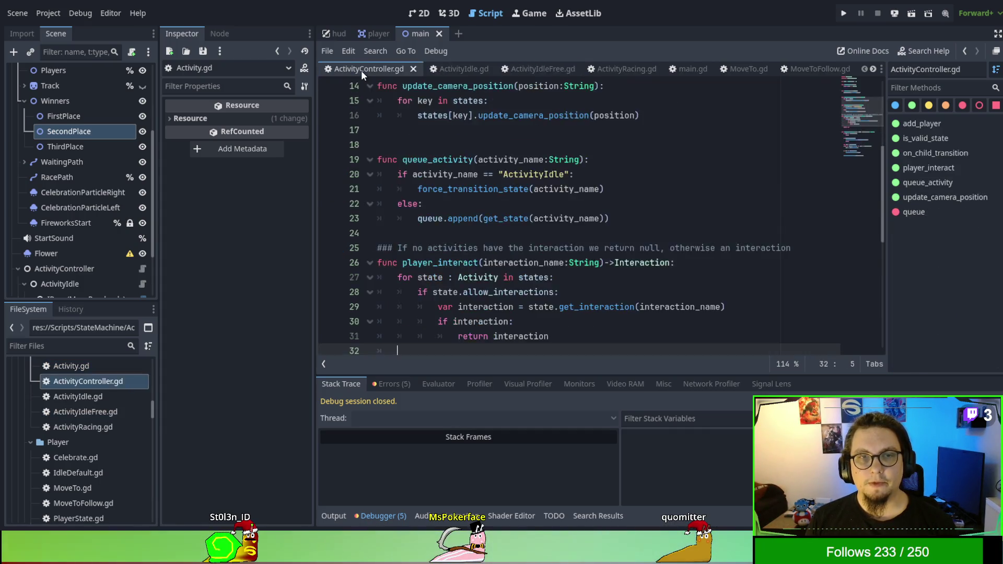
pyautogui.scroll(1, 365, 69)
pyautogui.scroll(-1, 365, 68)
pyautogui.scroll(1, 367, 68)
pyautogui.scroll(-1, 368, 68)
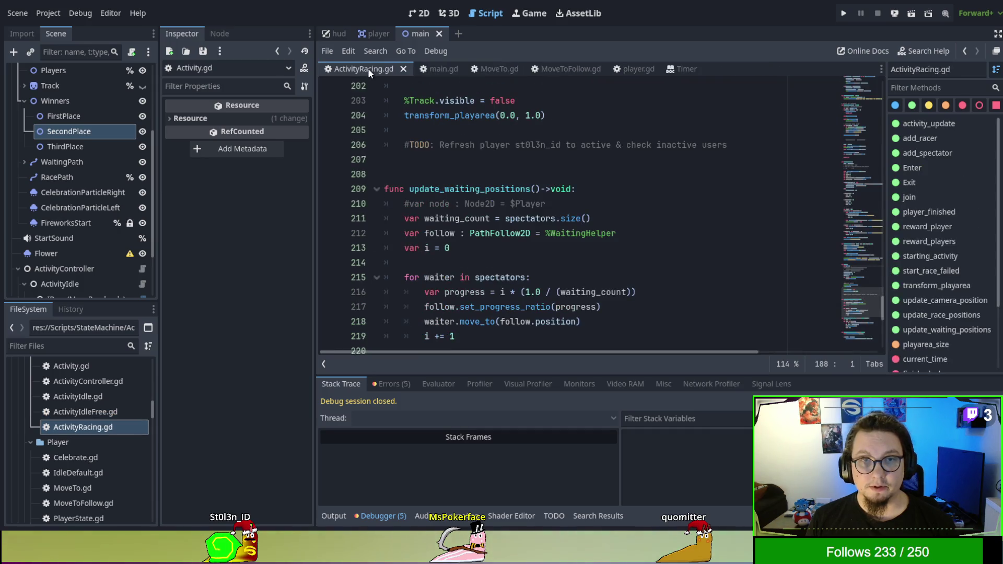
pyautogui.scroll(-4, 368, 68)
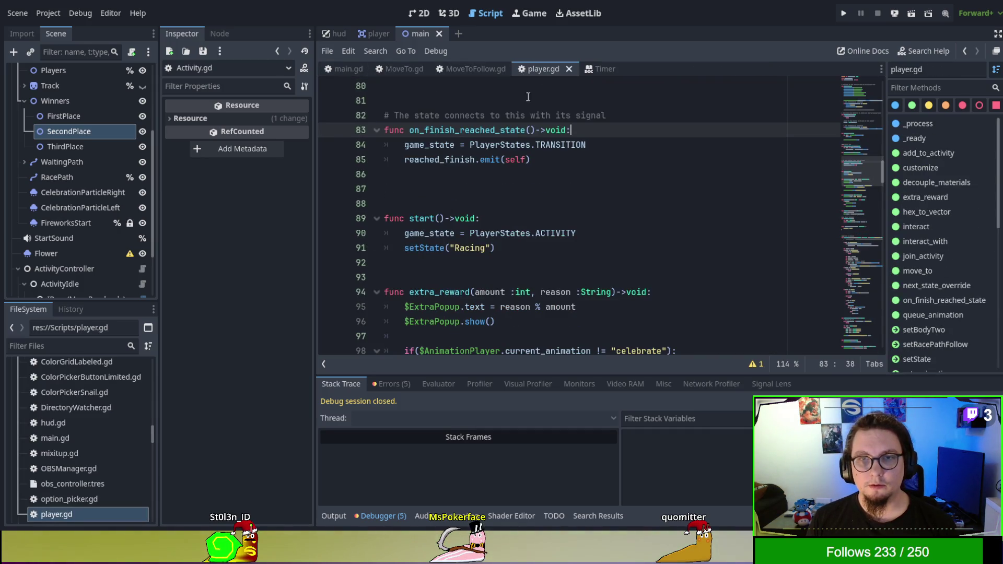
pyautogui.click(598, 70)
pyautogui.middleClick(599, 70)
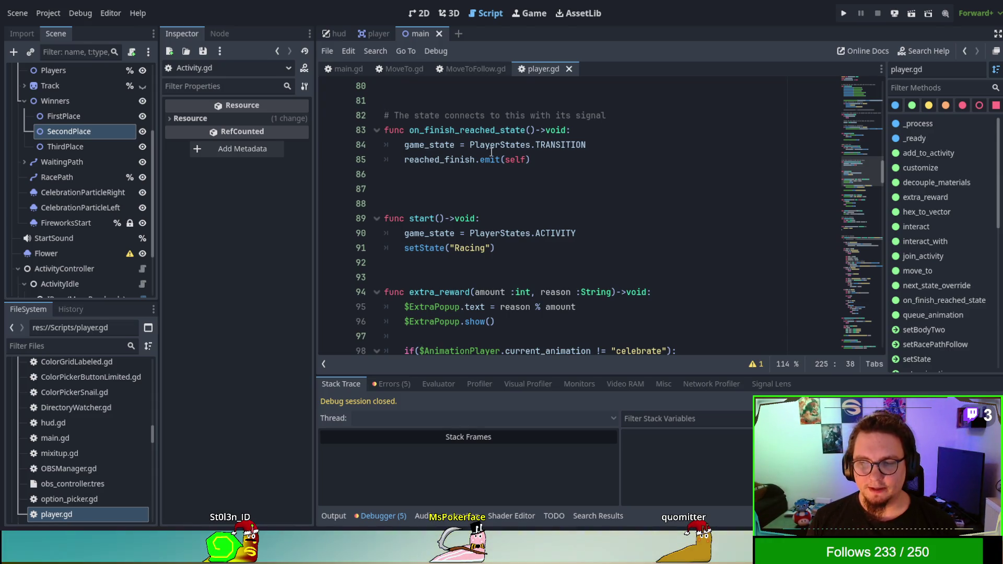
pyautogui.scroll(1, 491, 151)
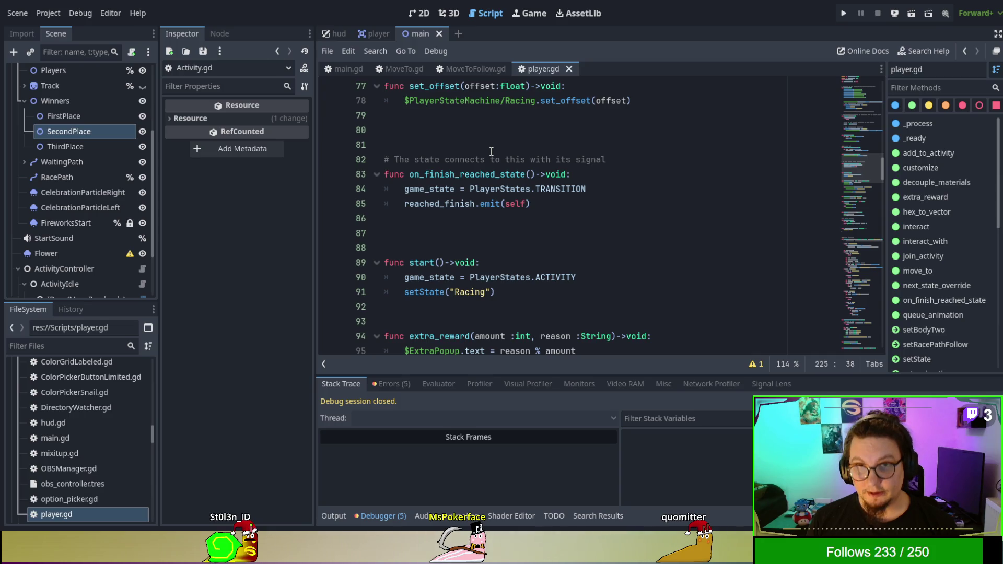
pyautogui.scroll(1, 491, 152)
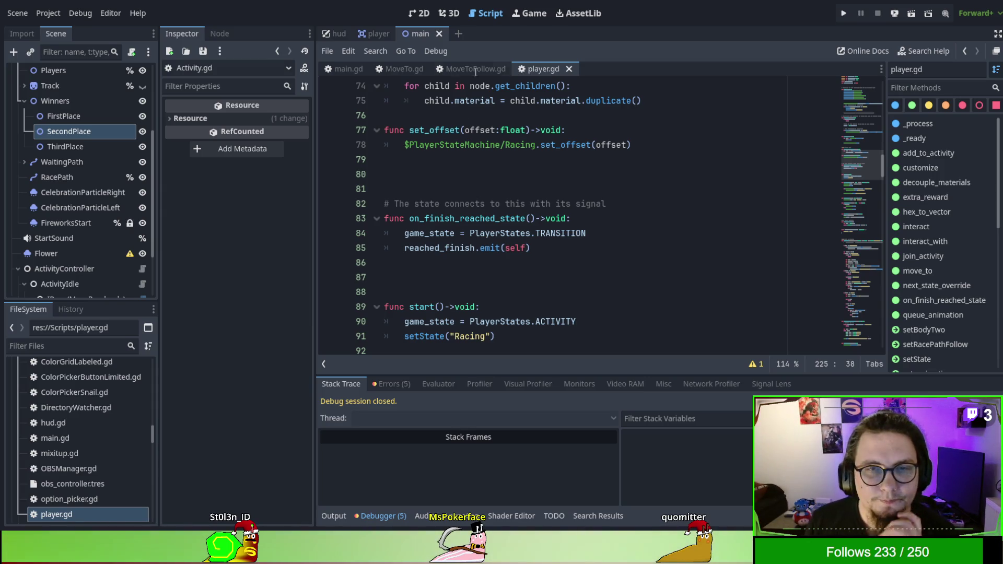
pyautogui.scroll(4, 71, 449)
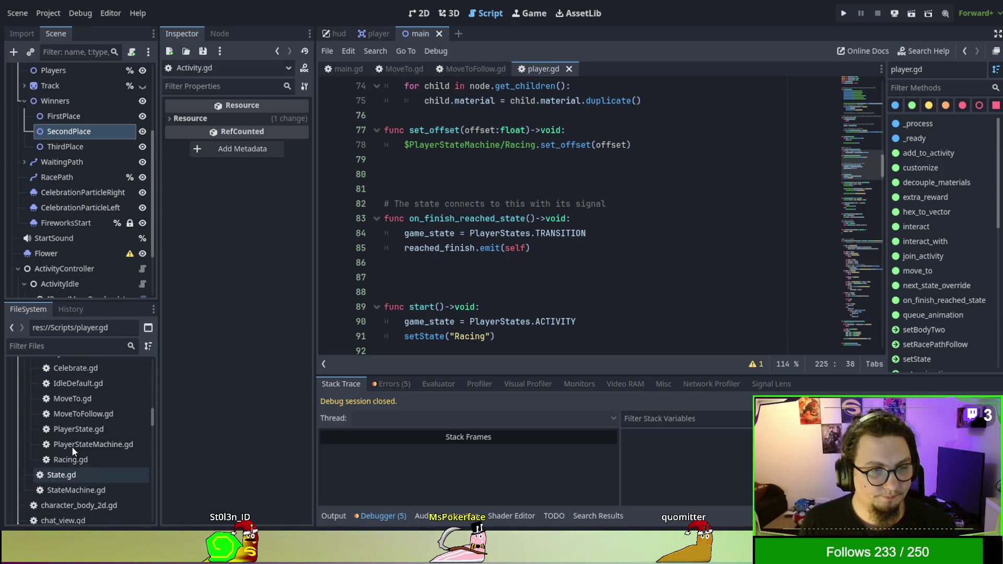
# Select Interaction.gd under Scripts/StateMachine/Activities/Interactions in the FileSystem dock
pyautogui.scroll(5, 72, 449)
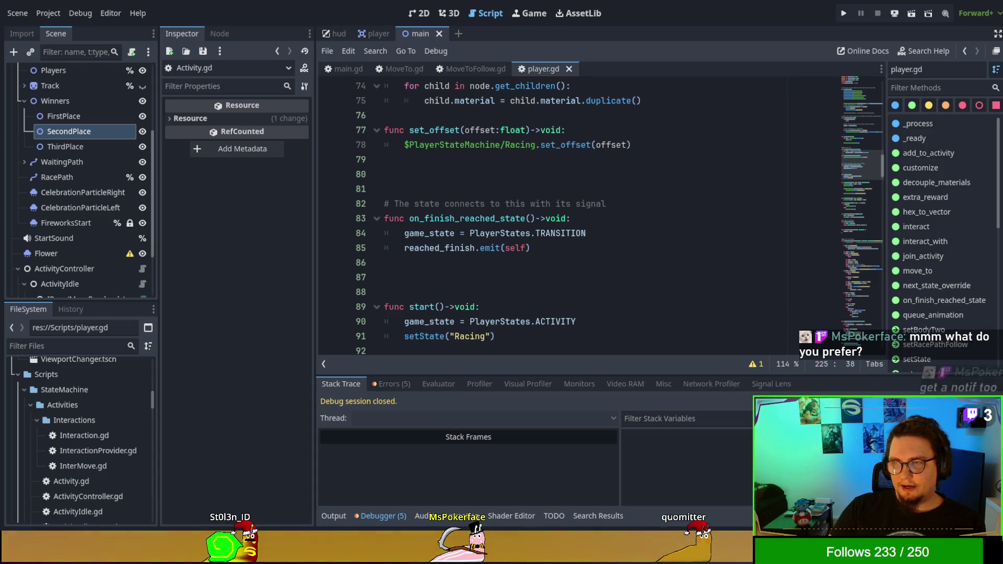
pyautogui.click(755, 297)
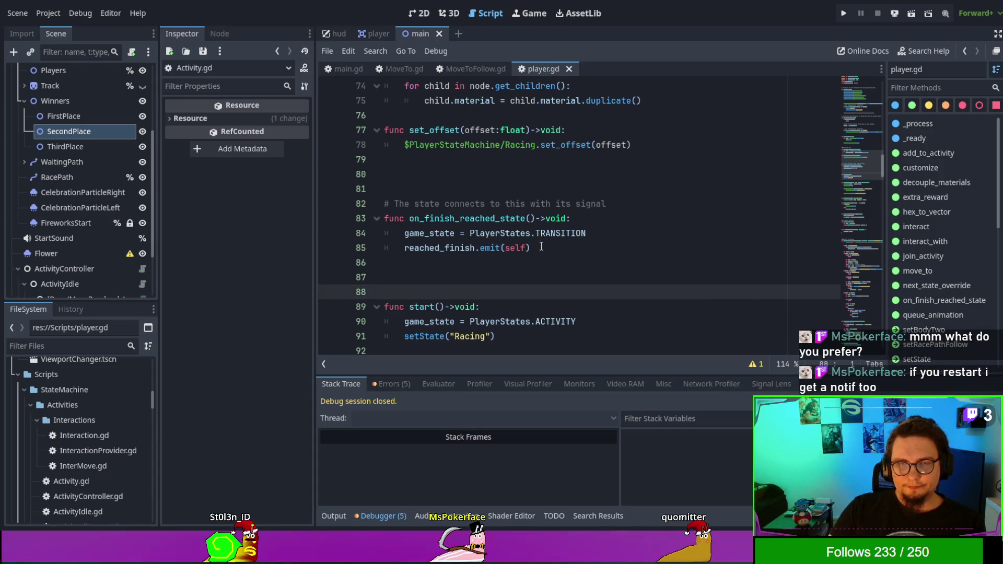
pyautogui.scroll(2, 551, 222)
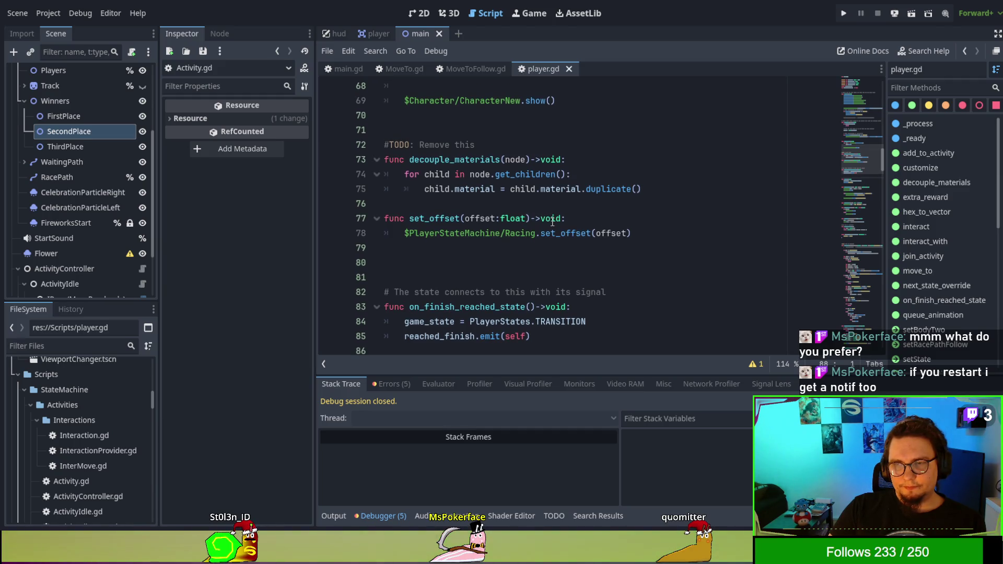
pyautogui.scroll(4, 552, 222)
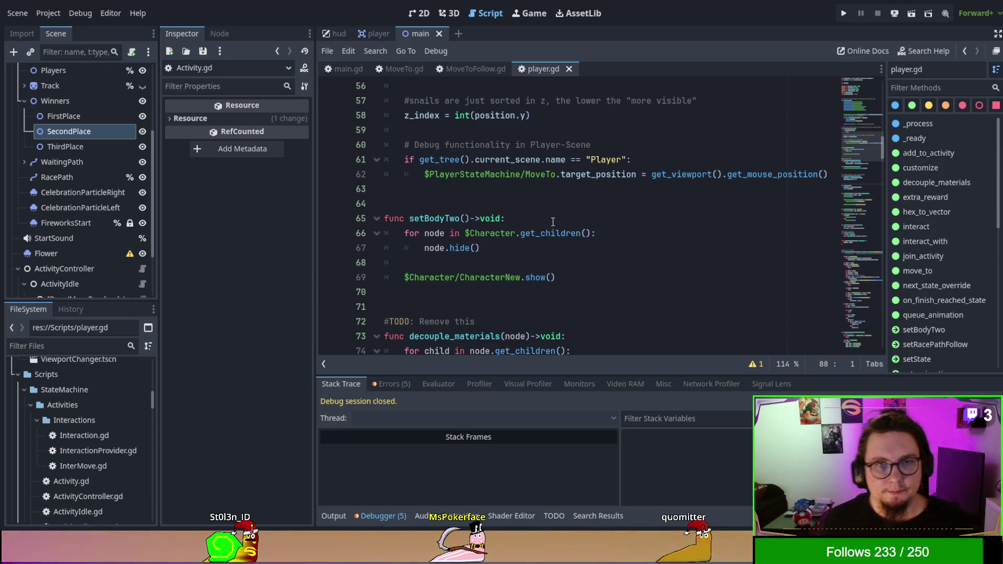
pyautogui.click(97, 437)
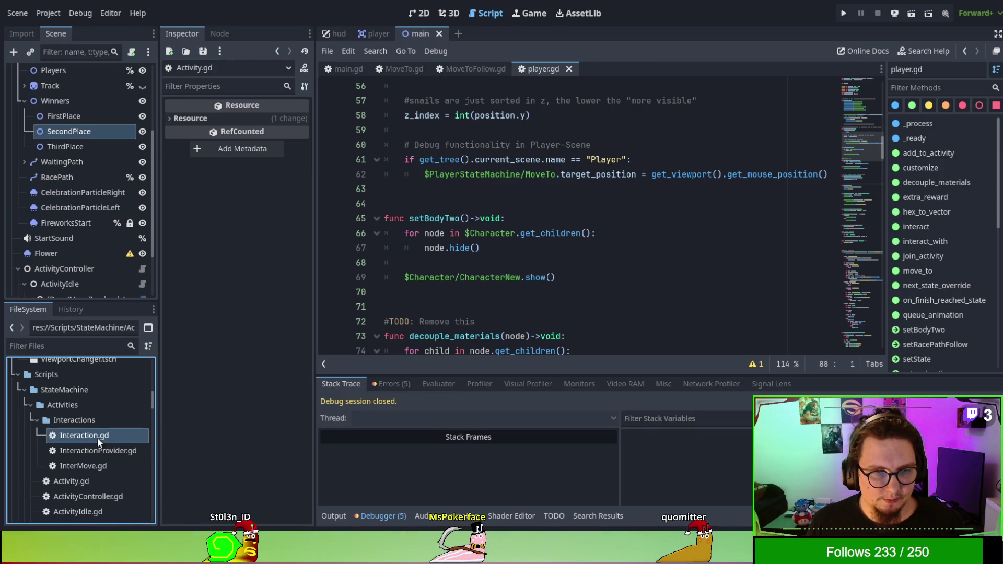
# Open Interaction.gd in the script editor and read through it
pyautogui.doubleClick(97, 437)
pyautogui.scroll(5, 558, 216)
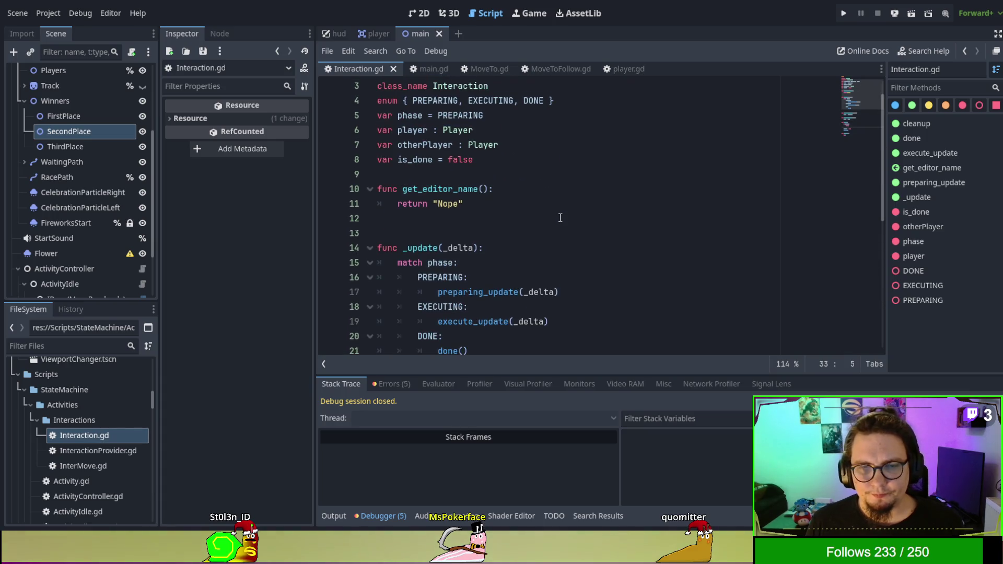
pyautogui.scroll(-3, 560, 219)
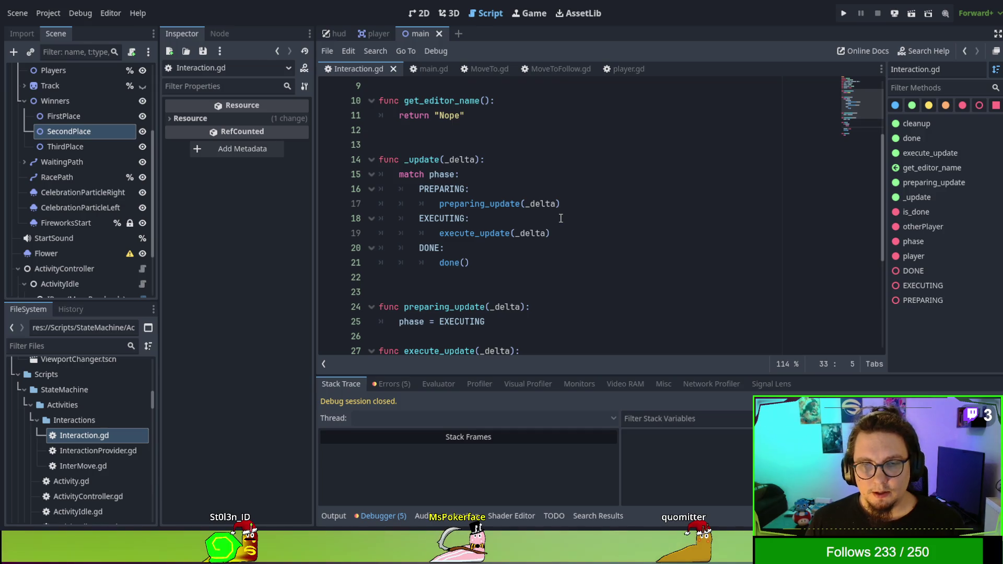
pyautogui.scroll(-4, 560, 218)
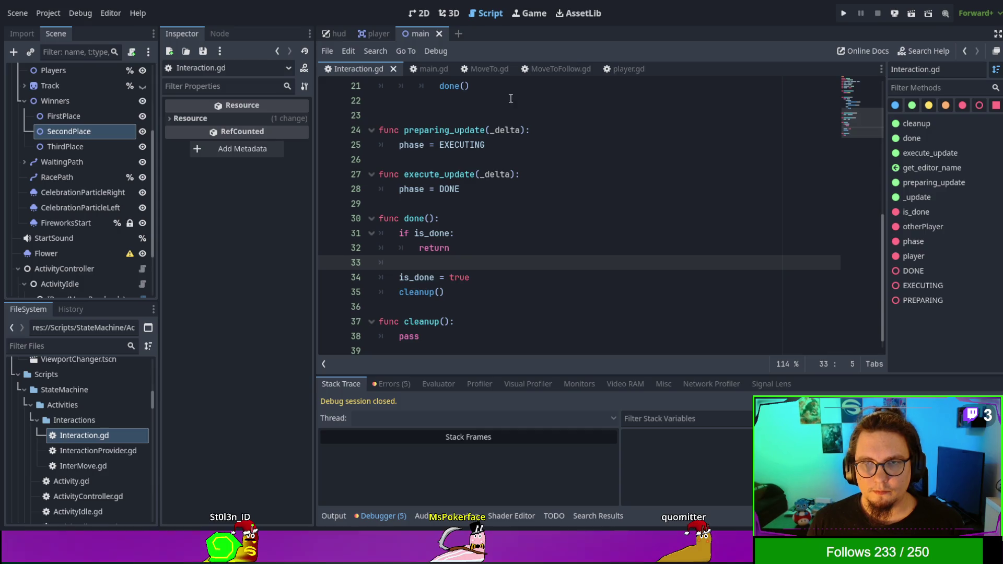
# Return to player.gd and scroll it back to the top
pyautogui.click(627, 69)
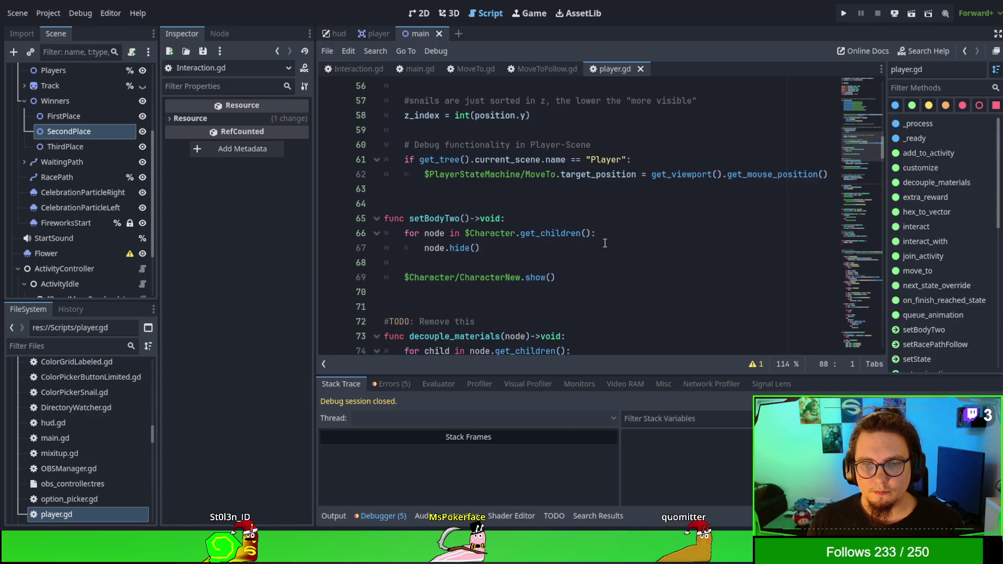
pyautogui.scroll(3, 605, 243)
pyautogui.scroll(-8, 606, 235)
pyautogui.scroll(4, 609, 219)
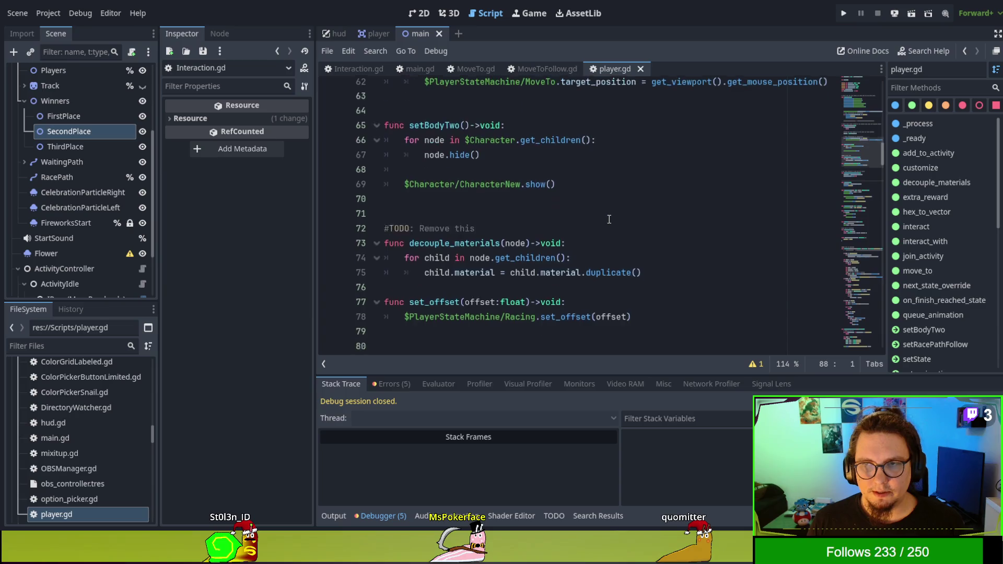
pyautogui.scroll(20, 609, 220)
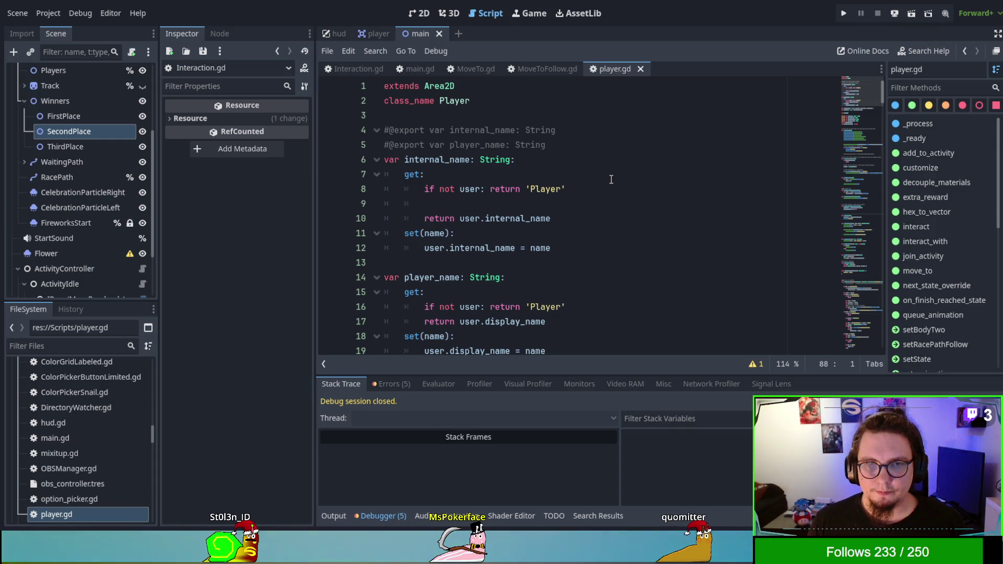
# Filter player.gd's methods for 'inter' and review the interact and interact_with functions
pyautogui.scroll(-1, 611, 179)
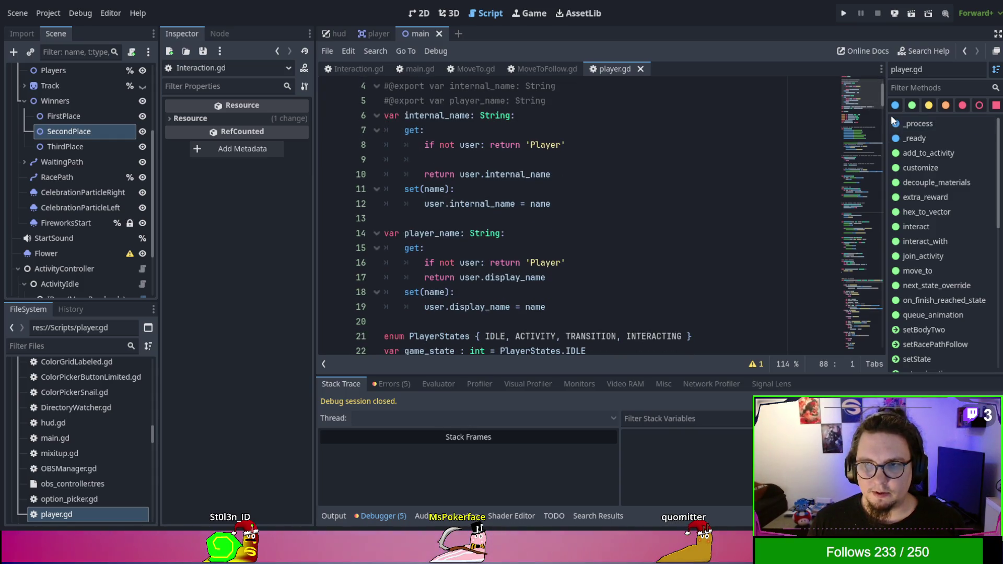
pyautogui.click(925, 86)
pyautogui.write('inter')
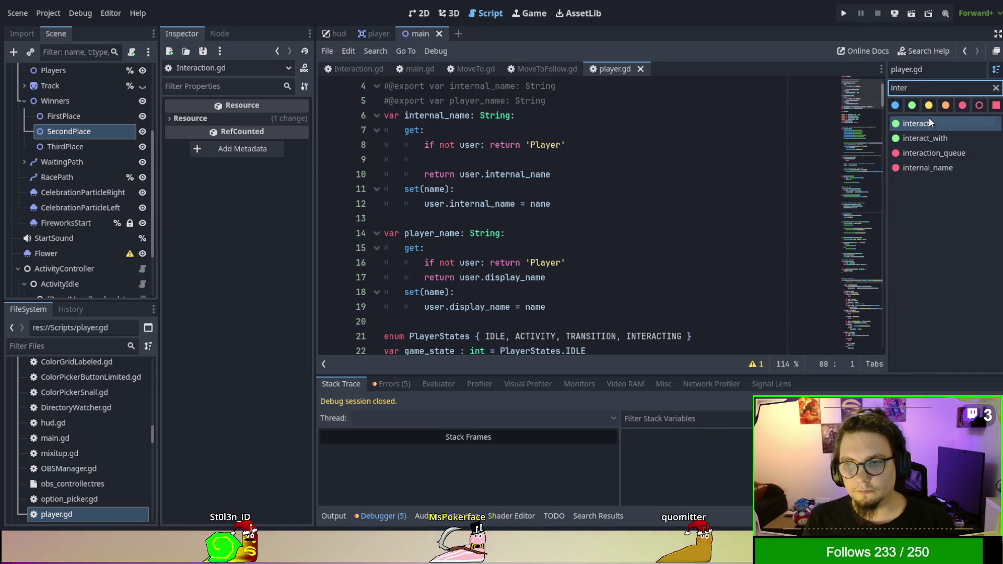
pyautogui.click(929, 120)
pyautogui.click(619, 296)
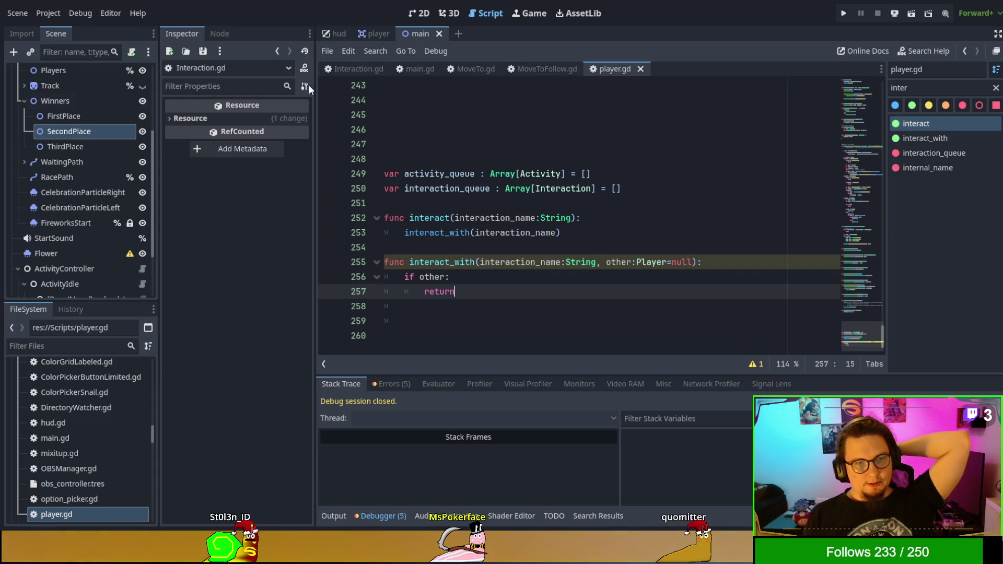
pyautogui.scroll(-3, 97, 159)
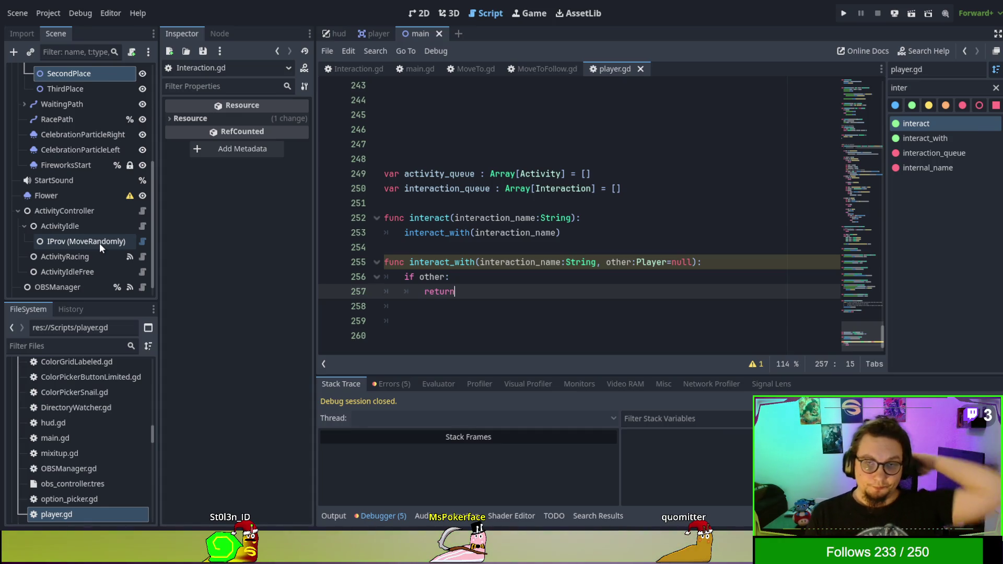
pyautogui.click(99, 243)
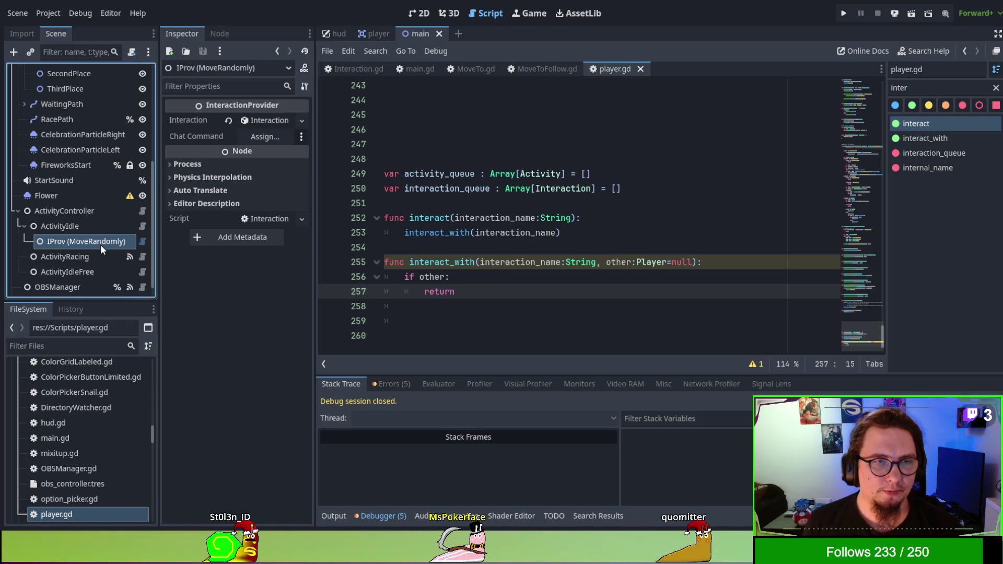
# Expand TwitchService and duplicate its TwitchCommand node as TwitchCommand2
pyautogui.scroll(5, 100, 244)
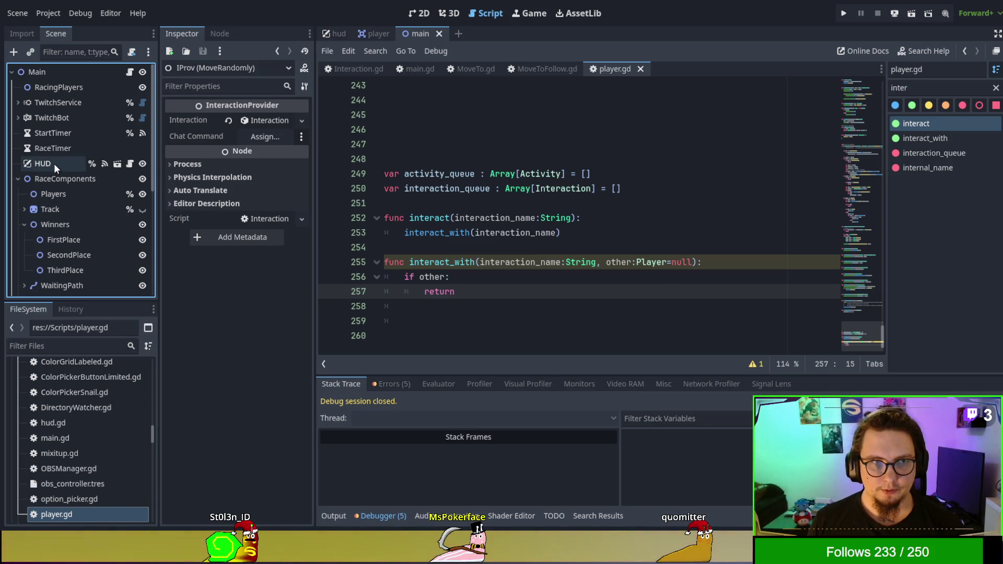
pyautogui.click(17, 101)
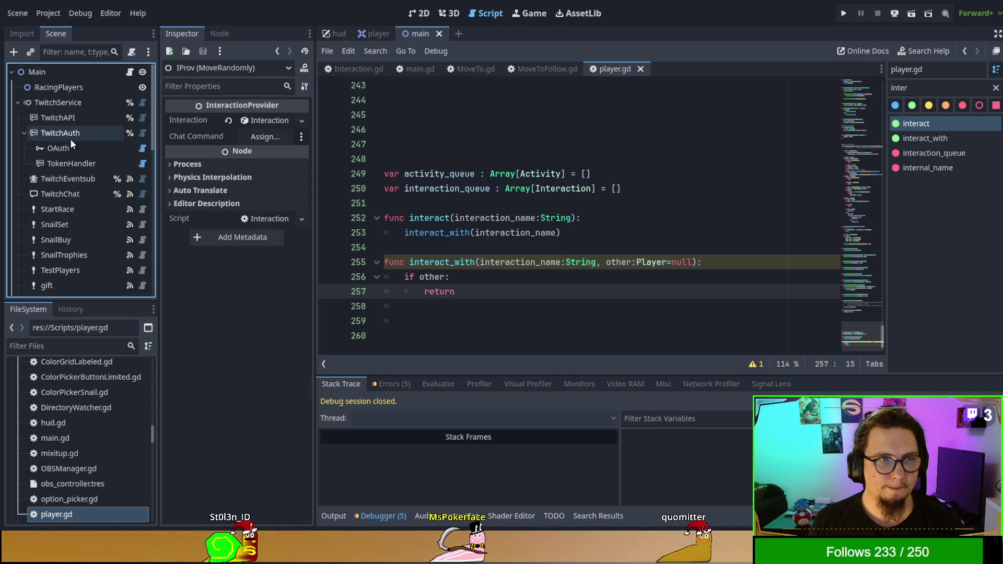
pyautogui.click(58, 103)
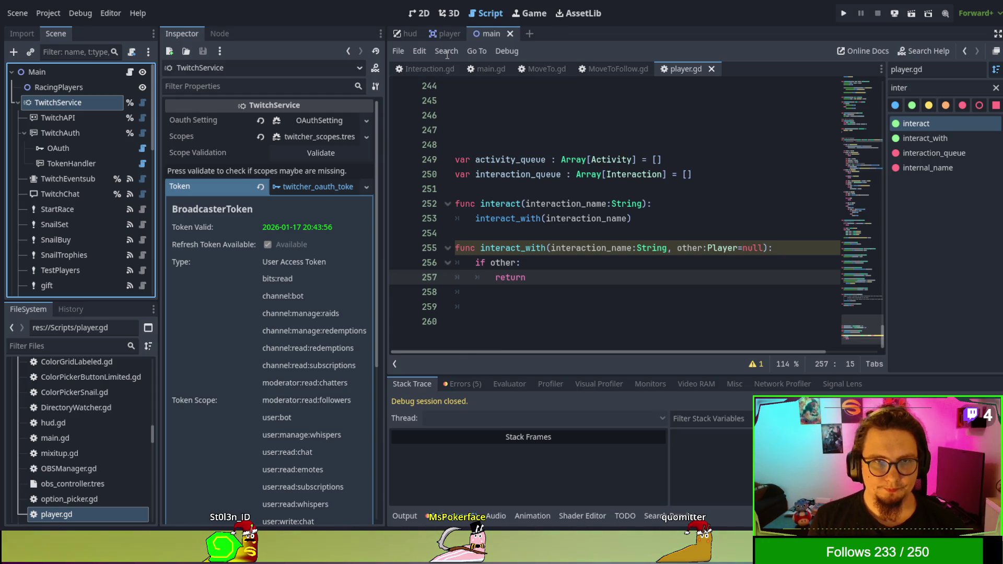
pyautogui.hotkey('ctrl', 'v')
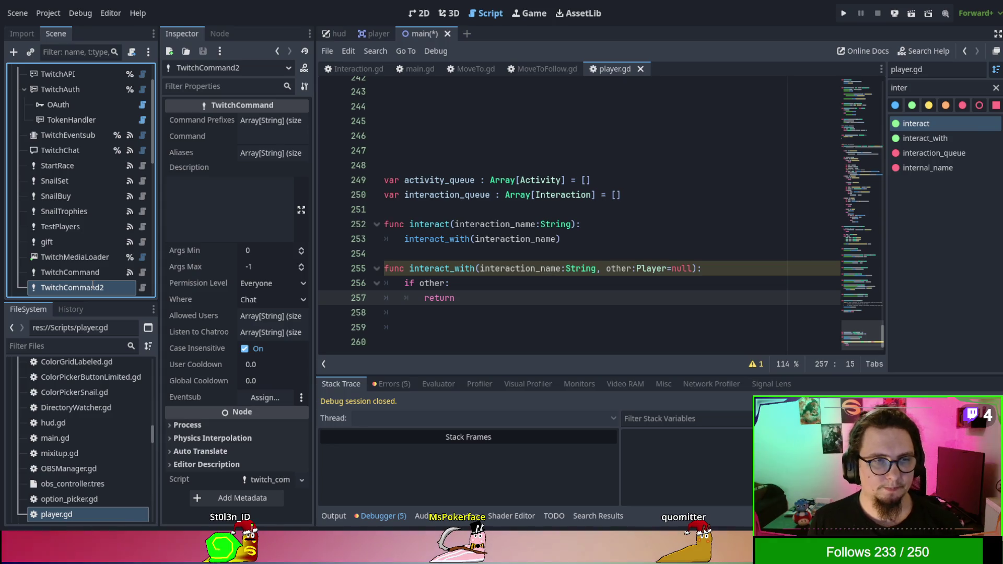
# Rename the new node MoveToPlayer, with command 'moveto' and alias 'follow'
pyautogui.write('MoveToPlayer')
pyautogui.press('Return')
pyautogui.click(242, 138)
pyautogui.write('moveo')
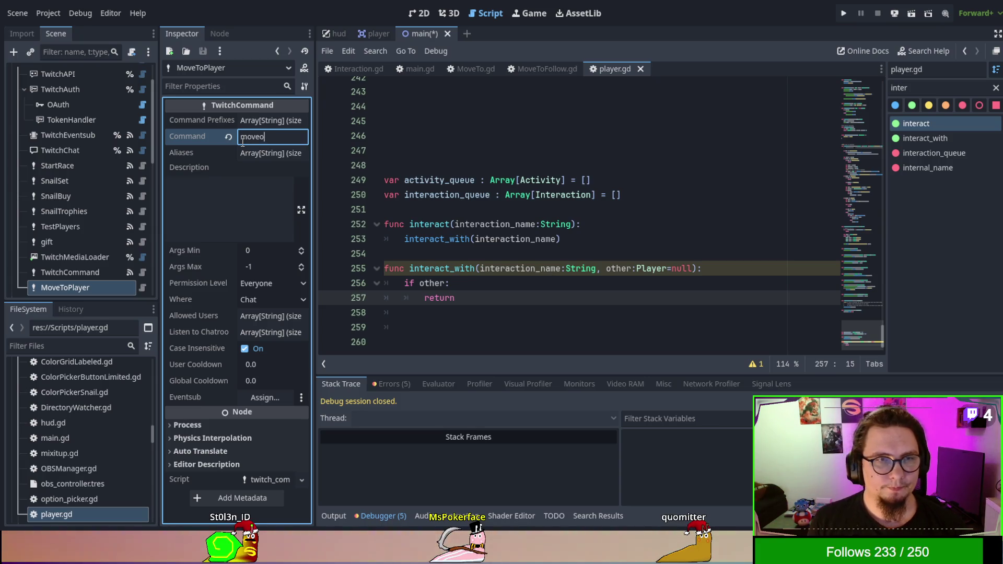
pyautogui.click(267, 121)
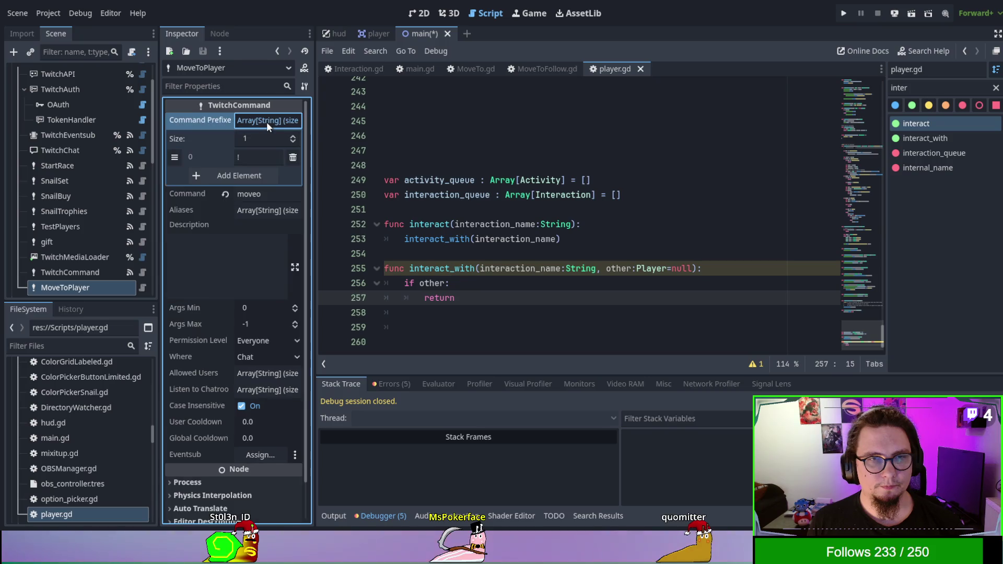
pyautogui.click(266, 121)
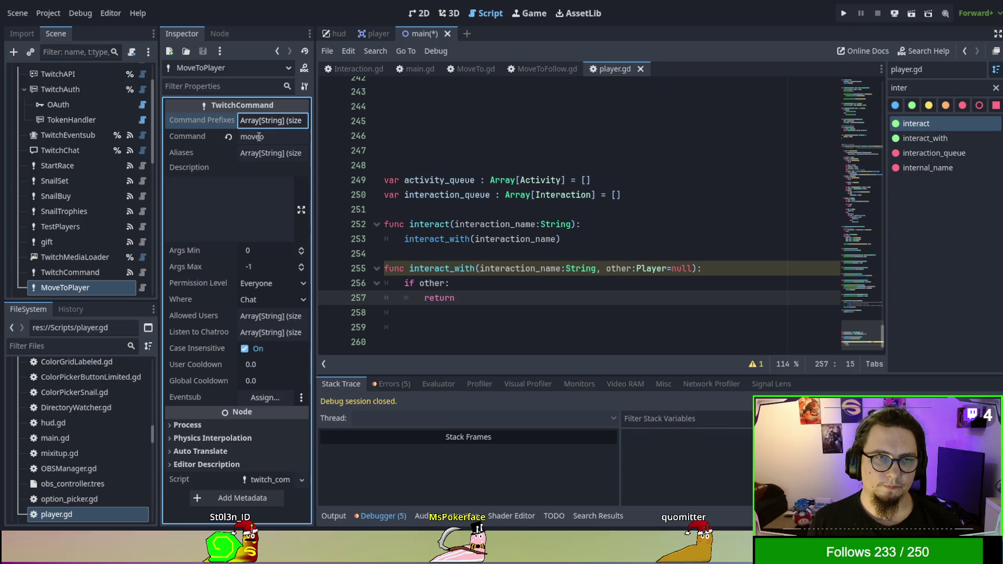
pyautogui.click(256, 136)
pyautogui.write('moveto')
pyautogui.click(271, 152)
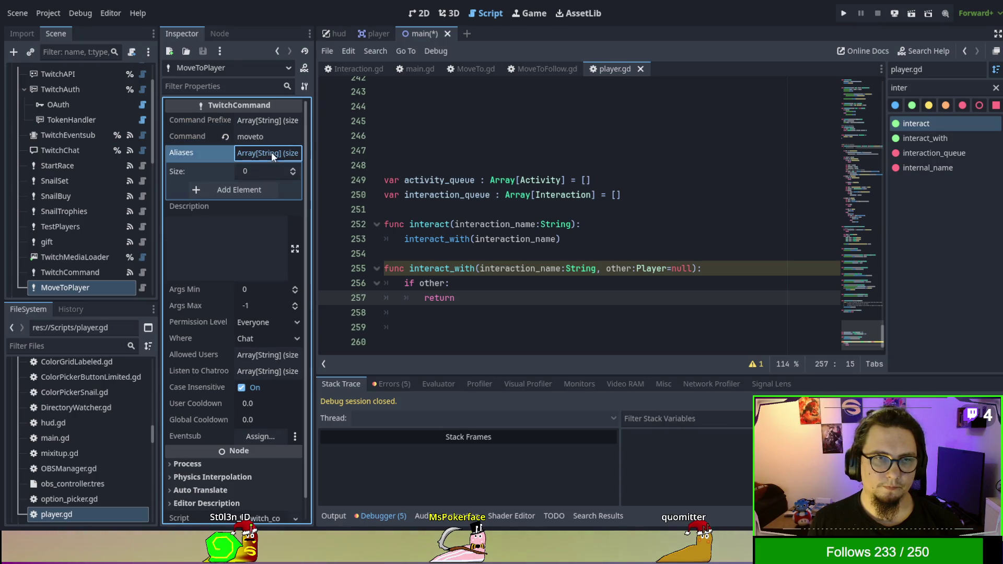
pyautogui.click(250, 189)
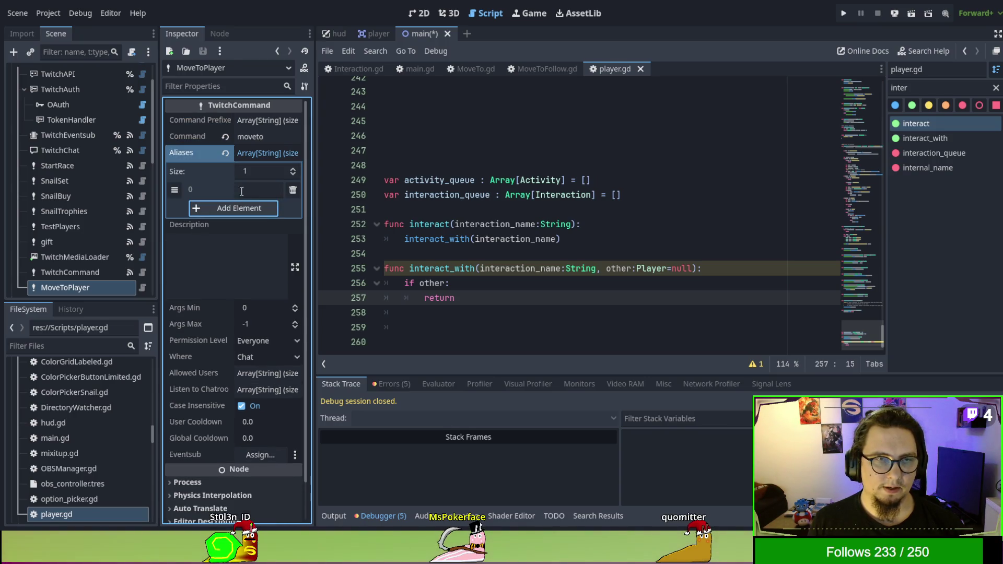
pyautogui.write('flo')
pyautogui.press('BackSpace')
pyautogui.press('BackSpace')
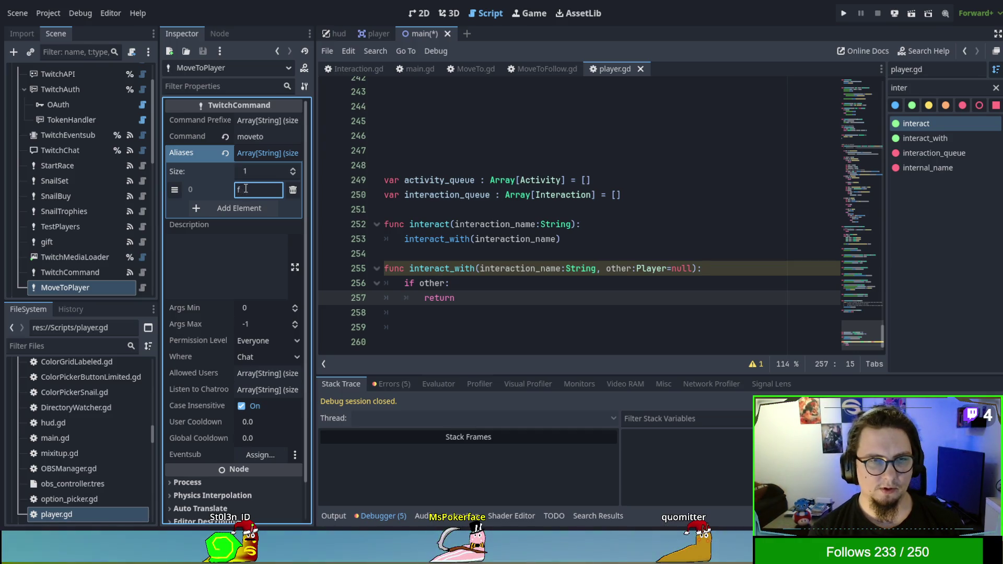
pyautogui.write('ollow')
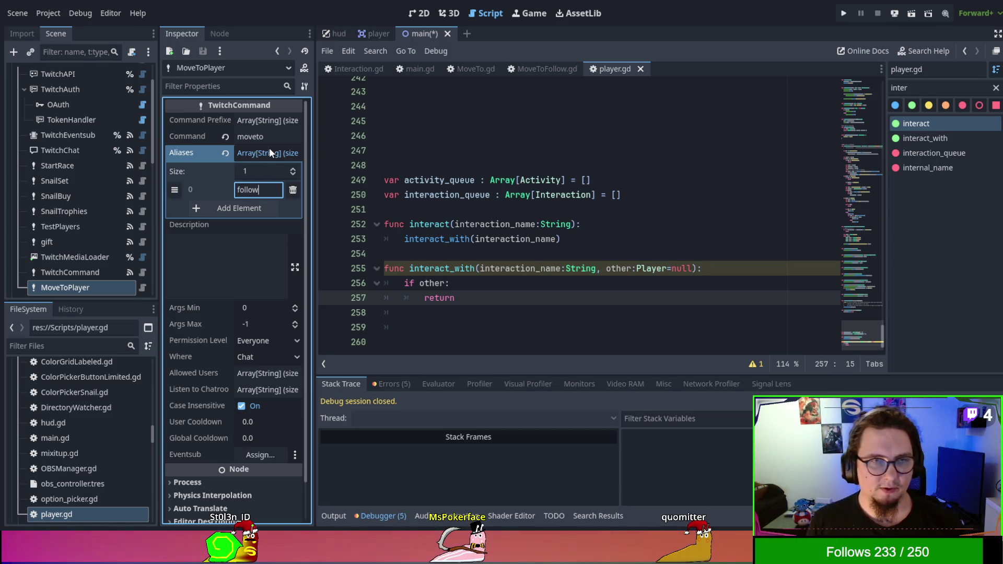
pyautogui.click(266, 150)
# Set Args Min and Args Max to 1 and move MoveToPlayer just below gift
pyautogui.click(240, 203)
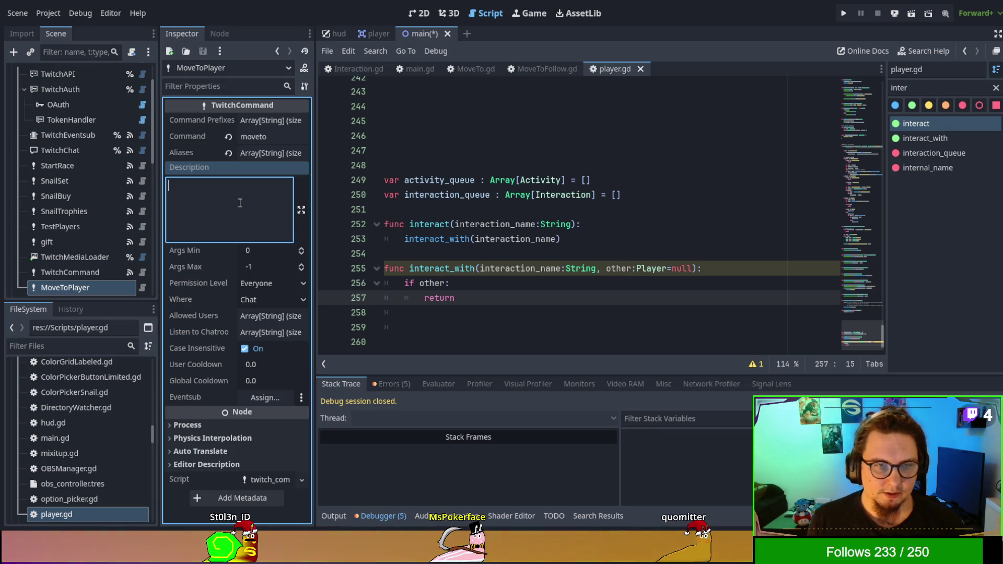
pyautogui.click(301, 249)
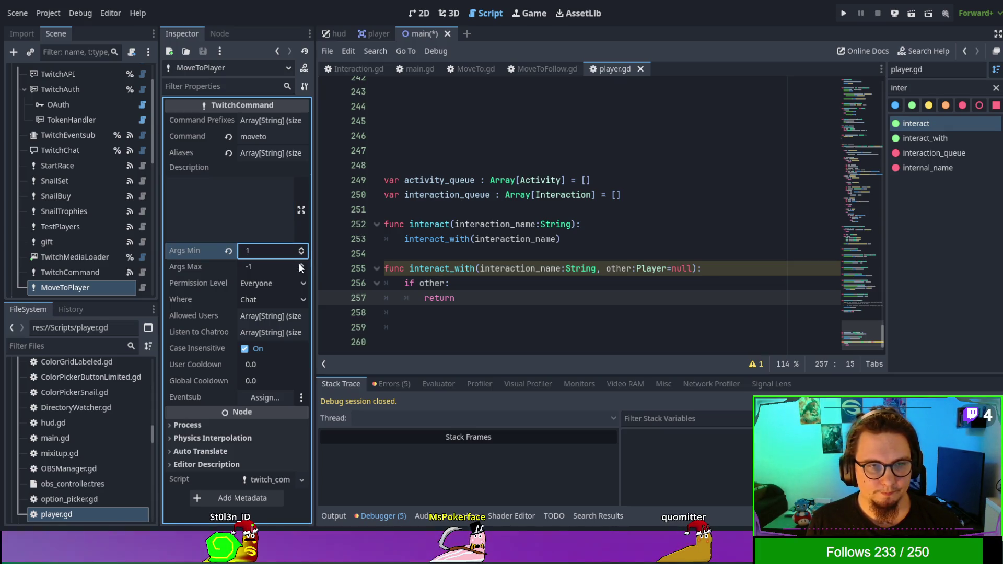
pyautogui.click(301, 263)
pyautogui.click(301, 263)
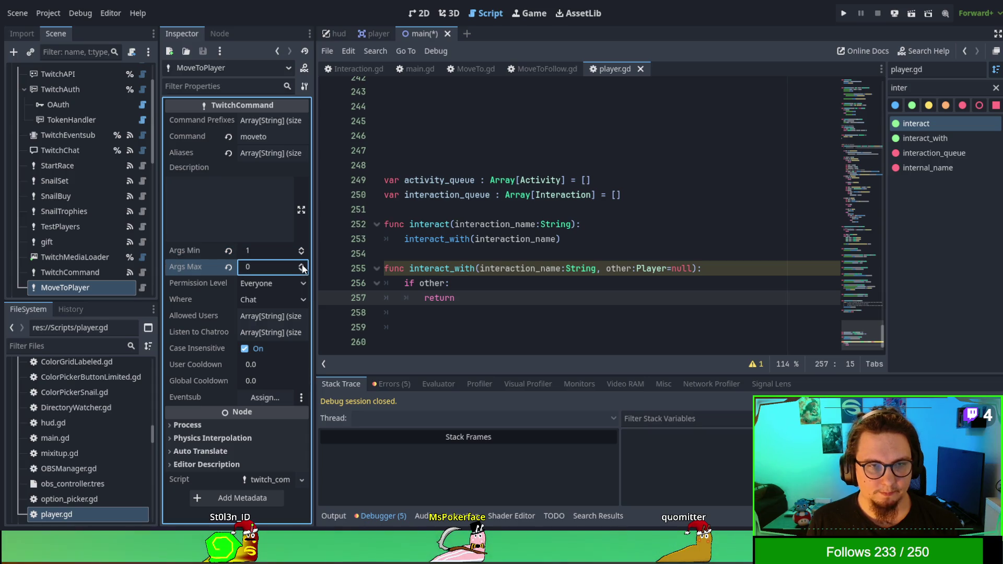
pyautogui.click(253, 216)
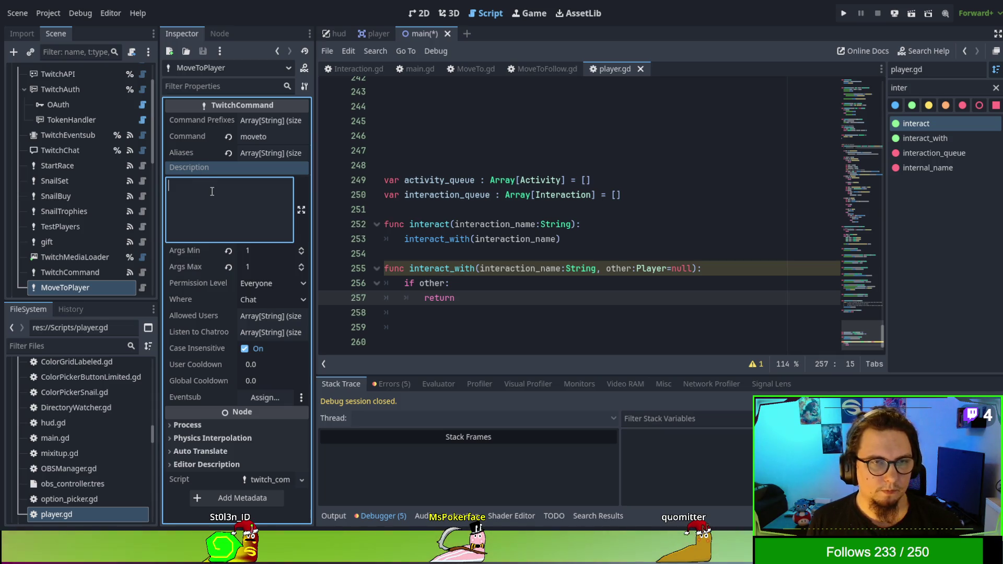
pyautogui.scroll(-2, 84, 243)
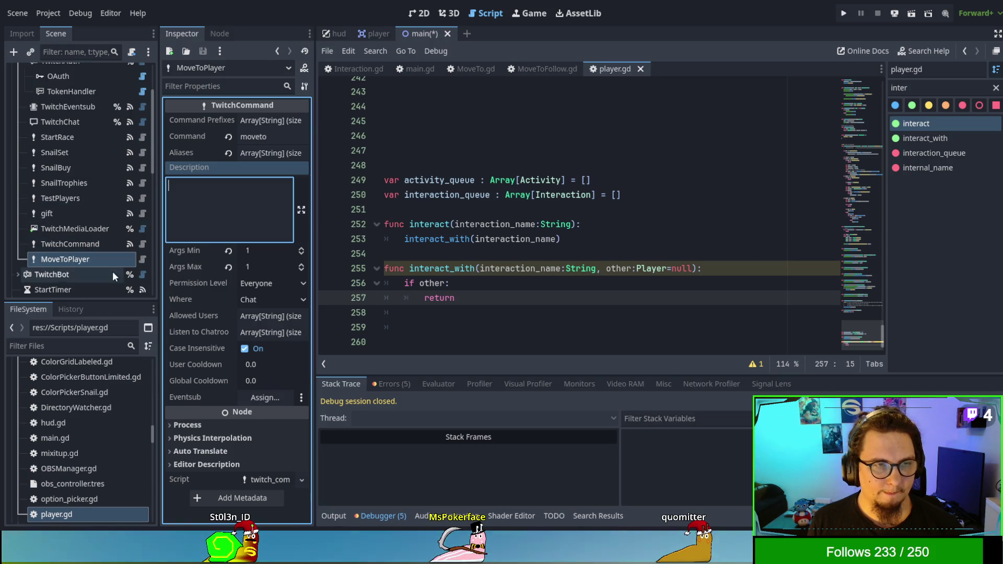
pyautogui.moveTo(82, 261); pyautogui.dragTo(71, 216)
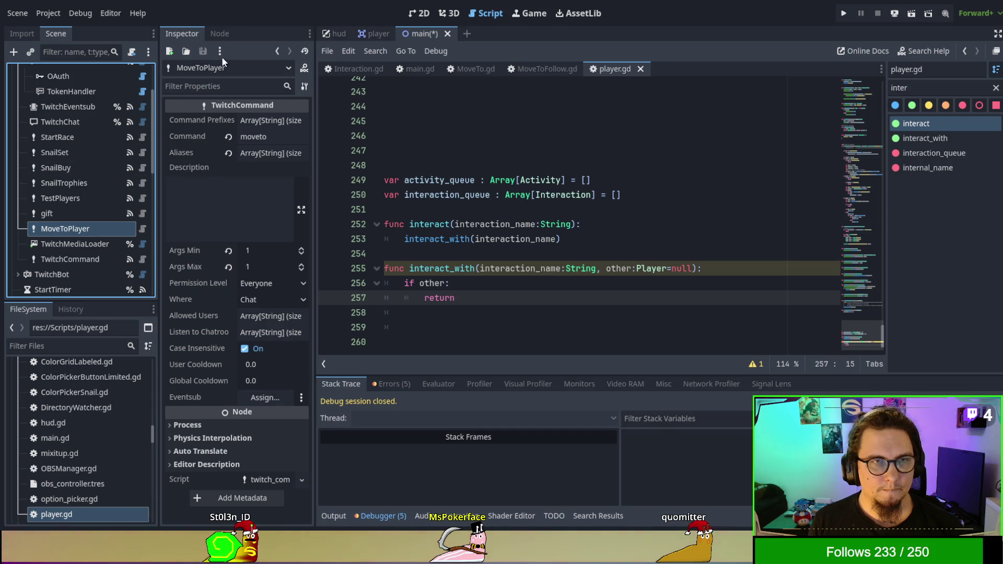
pyautogui.click(219, 35)
pyautogui.click(251, 106)
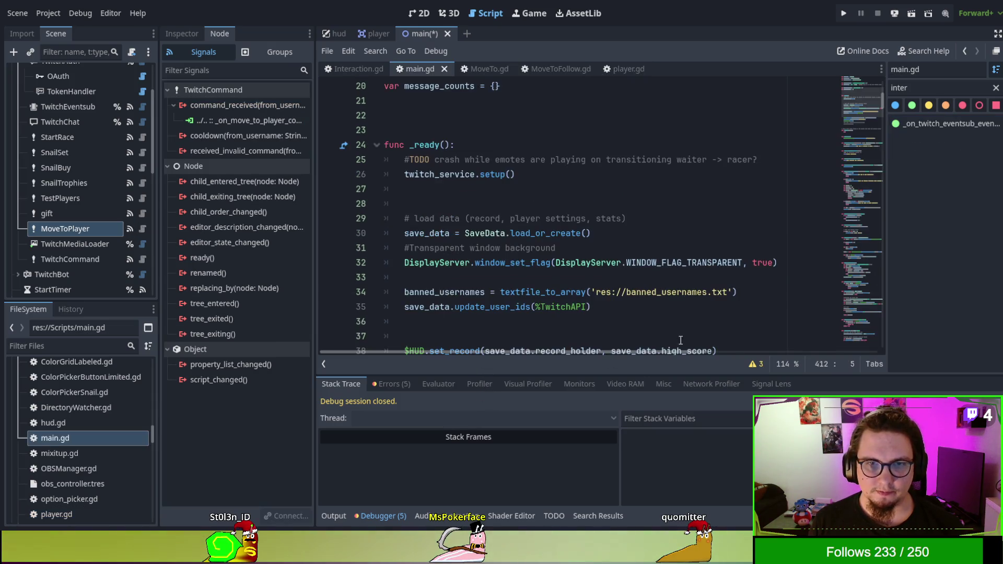
# Go to the end of main.gd and select the placeholder pass line
pyautogui.scroll(-15, 605, 233)
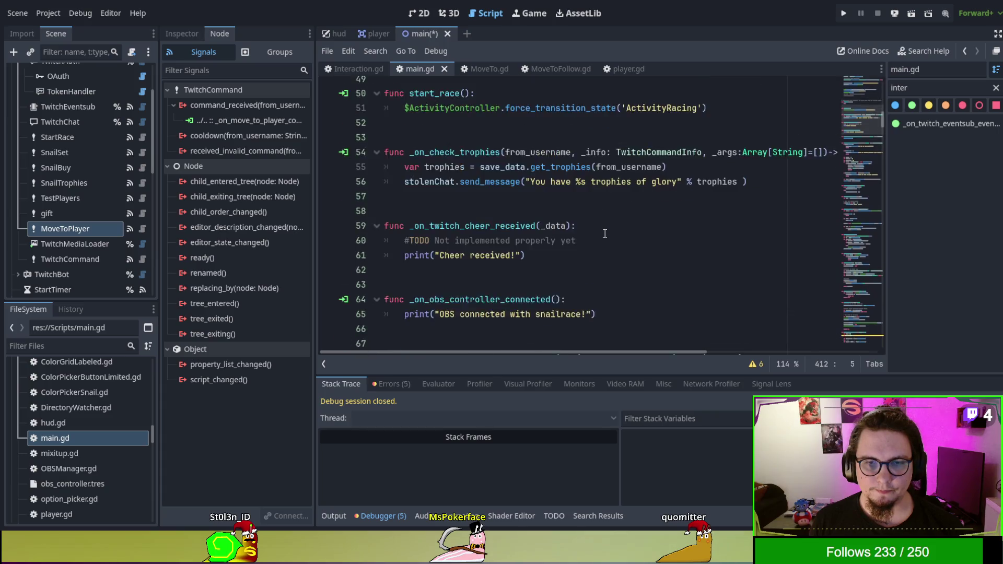
pyautogui.scroll(-6, 617, 228)
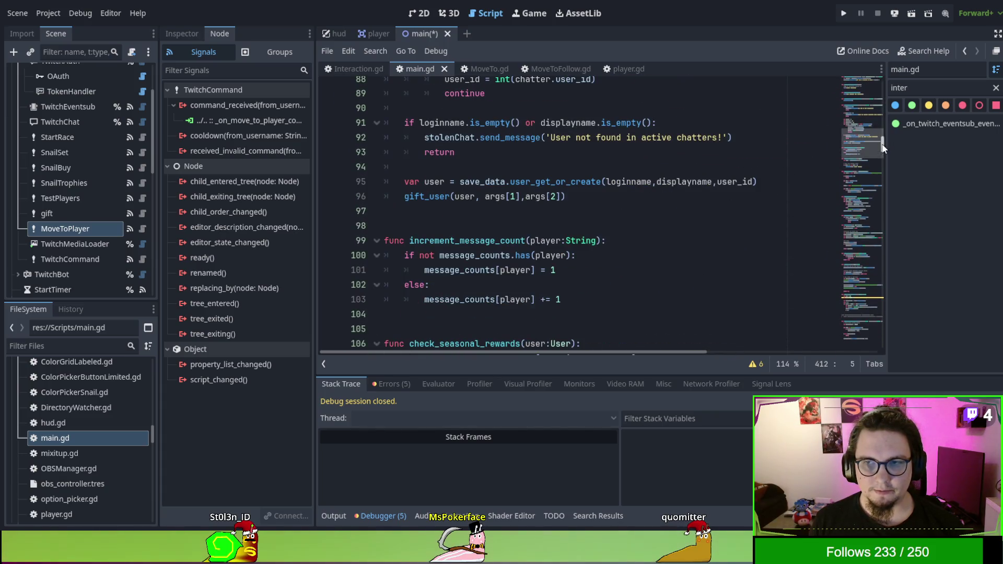
pyautogui.moveTo(882, 148); pyautogui.dragTo(885, 92)
pyautogui.hotkey('ctrl', 'End')
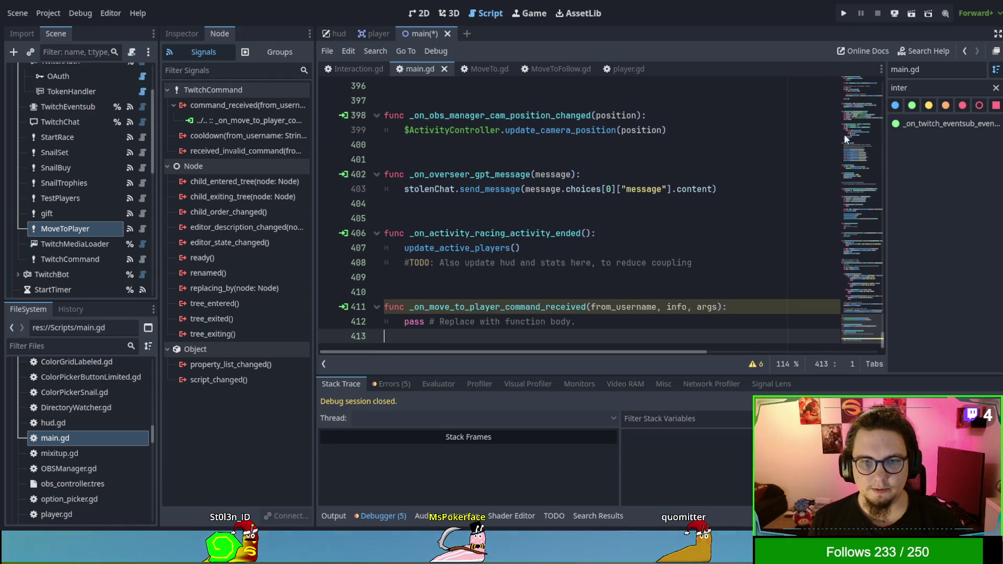
pyautogui.press('Up')
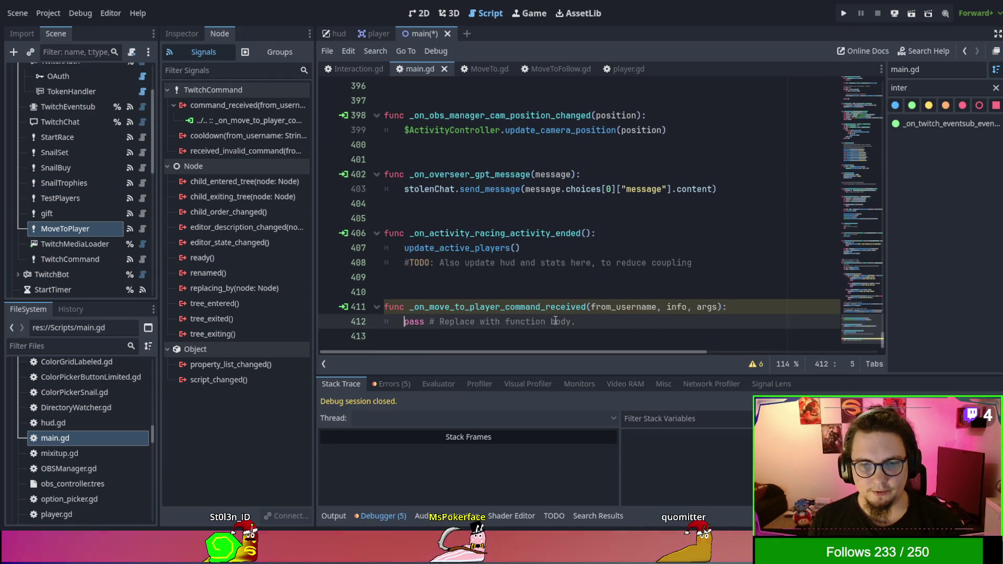
pyautogui.hotkey('shift', 'End')
# Replace it with a $ActivityController.player_interact("MoveToPlayer") call
pyautogui.write('A')
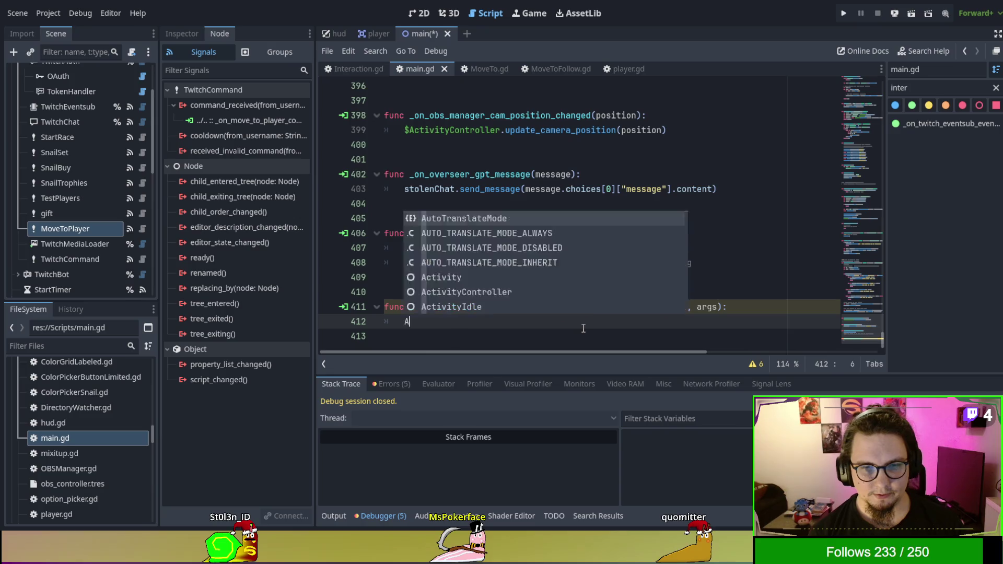
pyautogui.press('BackSpace')
pyautogui.write('%')
pyautogui.press('BackSpace')
pyautogui.press('BackSpace')
pyautogui.press('BackSpace')
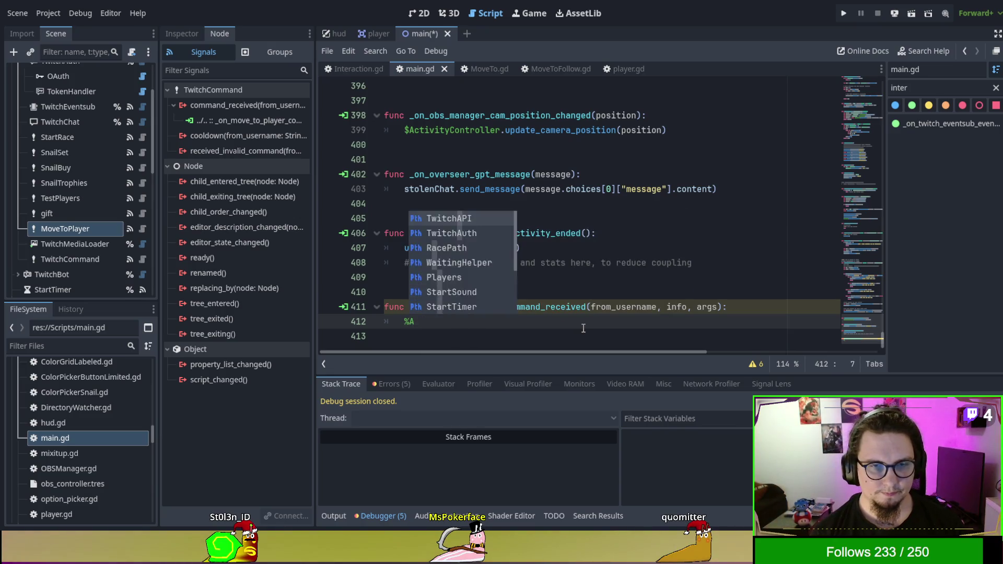
pyautogui.write('$D')
pyautogui.press('BackSpace')
pyautogui.write('Acti')
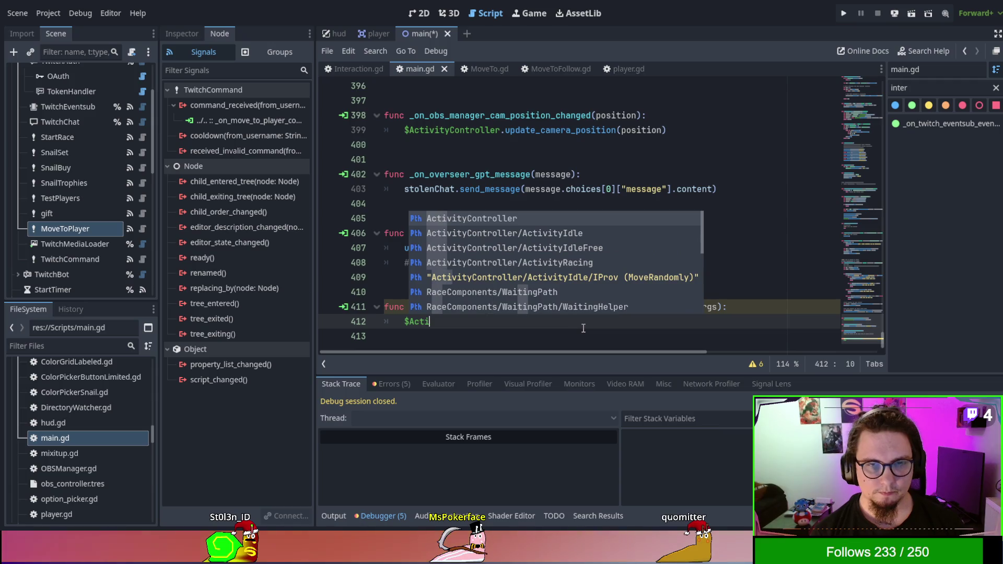
pyautogui.press('Return')
pyautogui.write('.')
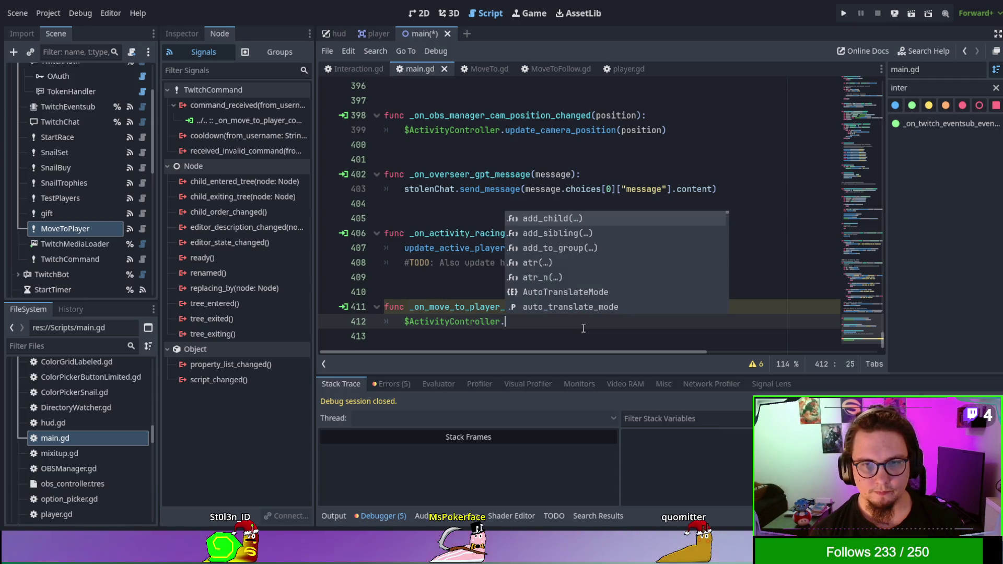
pyautogui.write('in')
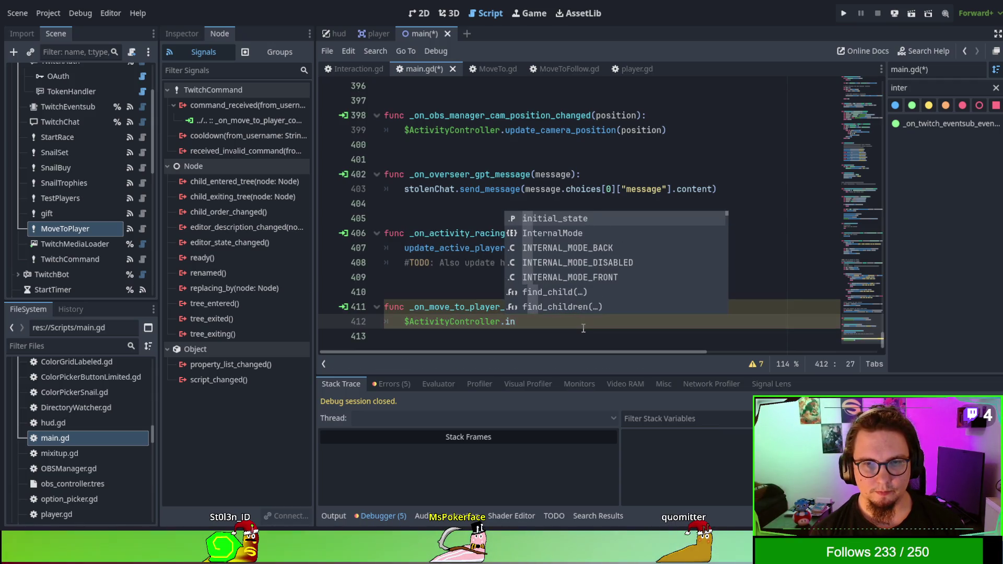
pyautogui.press('BackSpace')
pyautogui.press('BackSpace')
pyautogui.write('add')
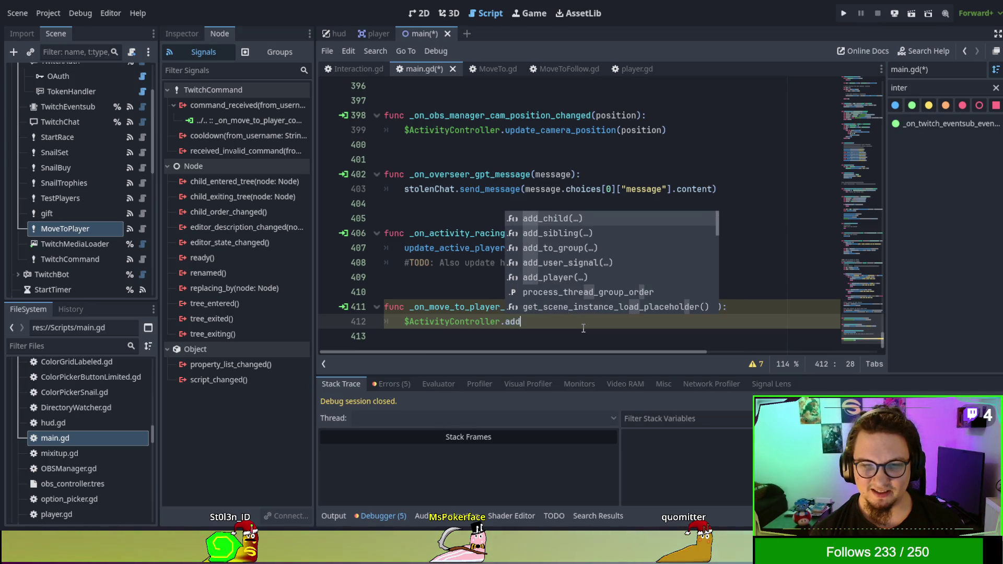
pyautogui.press('BackSpace')
pyautogui.press('BackSpace')
pyautogui.press('BackSpace')
pyautogui.write('intera')
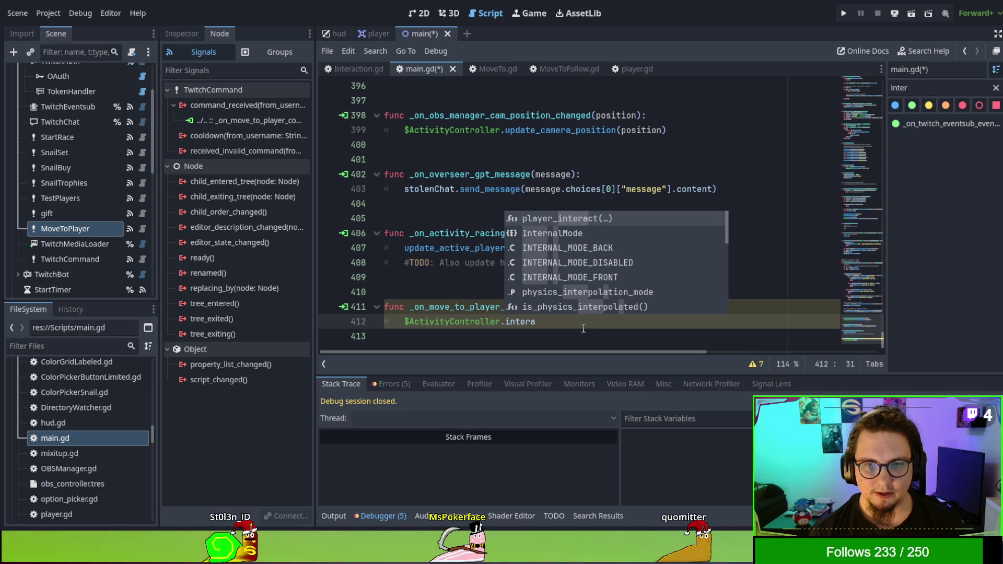
pyautogui.press('Return')
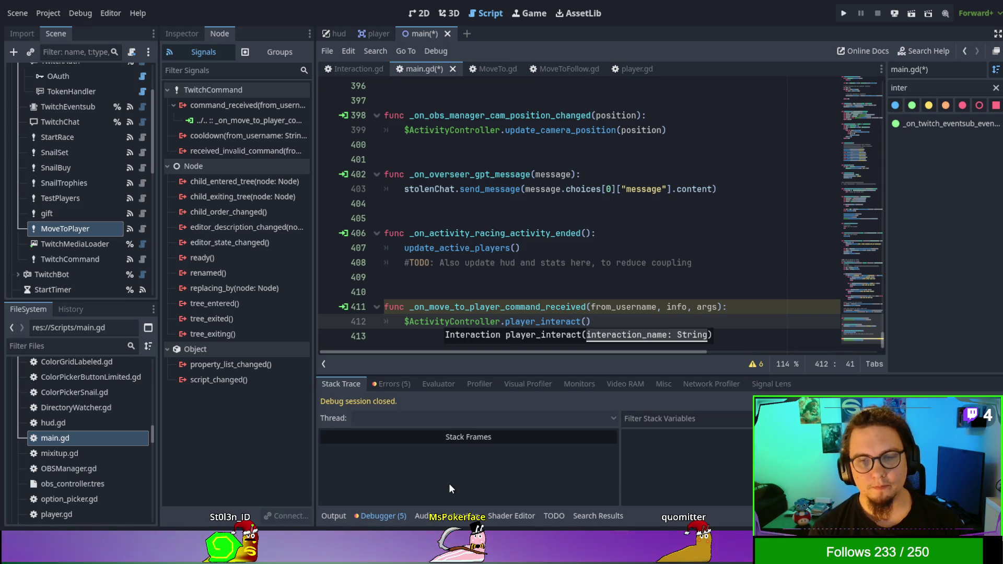
pyautogui.write('"MoveTo')
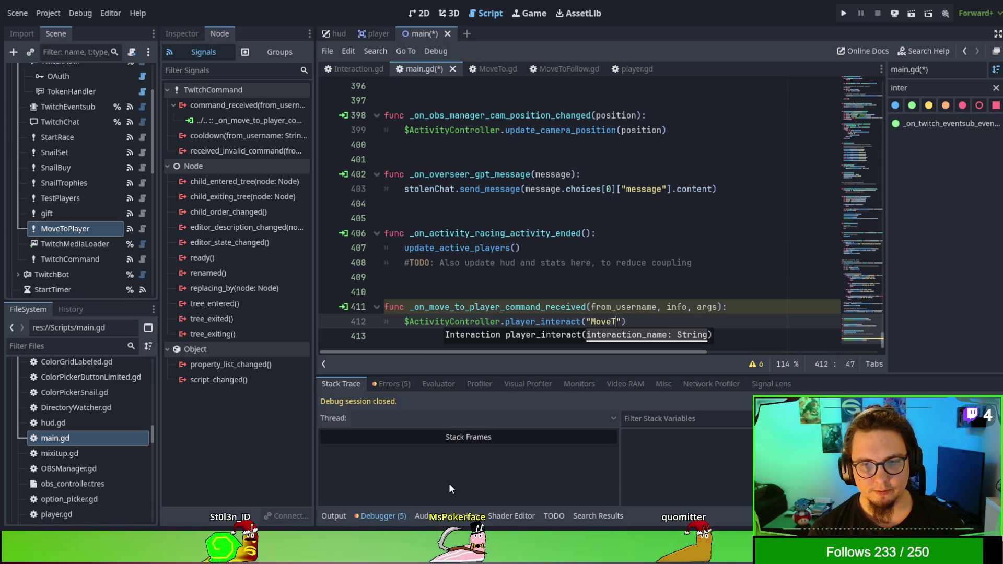
pyautogui.write('Player')
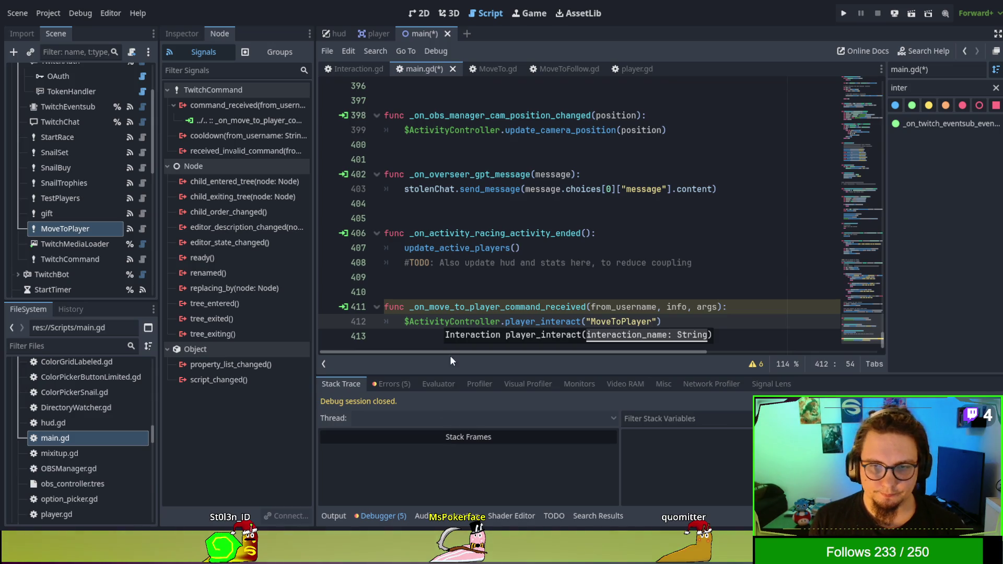
pyautogui.click(506, 262)
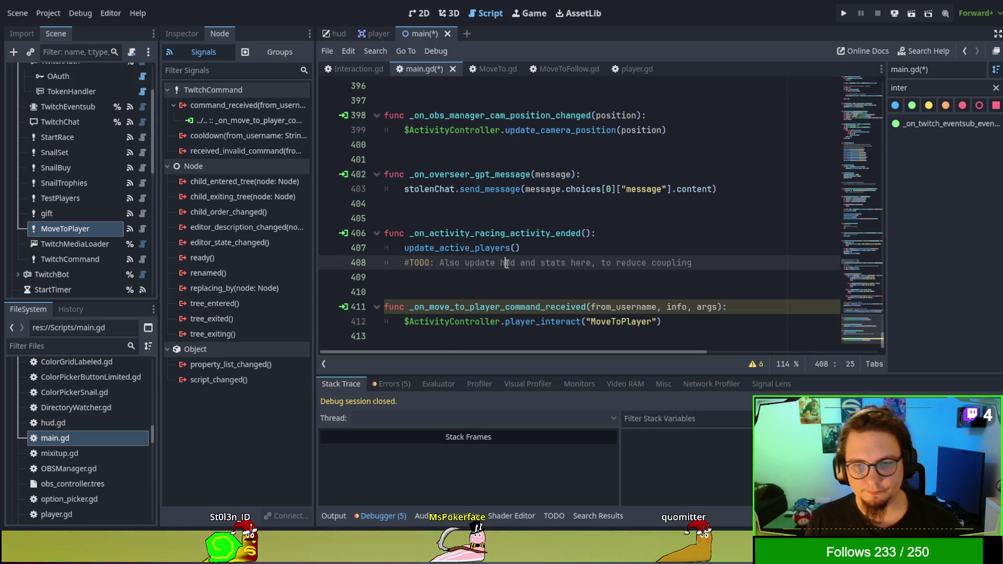
# Store the result in 'var inter:Interaction' and add an 'if not inter: return' guard
pyautogui.click(405, 322)
pyautogui.write('va')
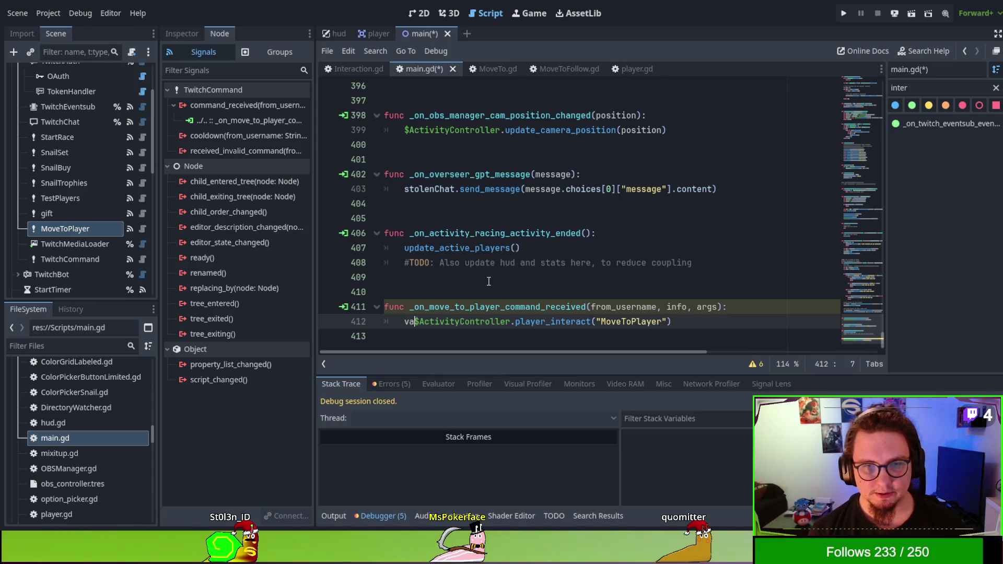
pyautogui.write('r int')
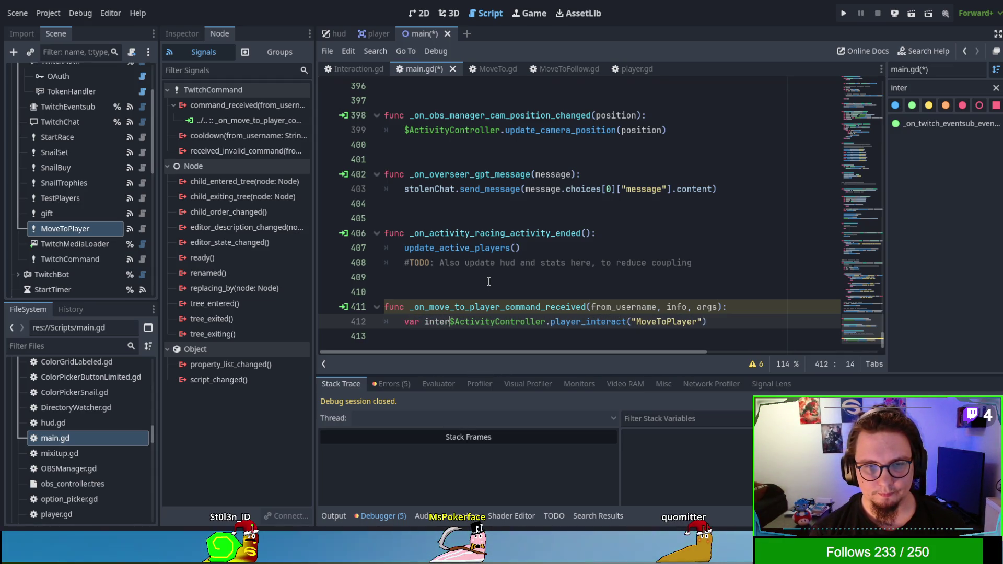
pyautogui.write('er:Interaction =')
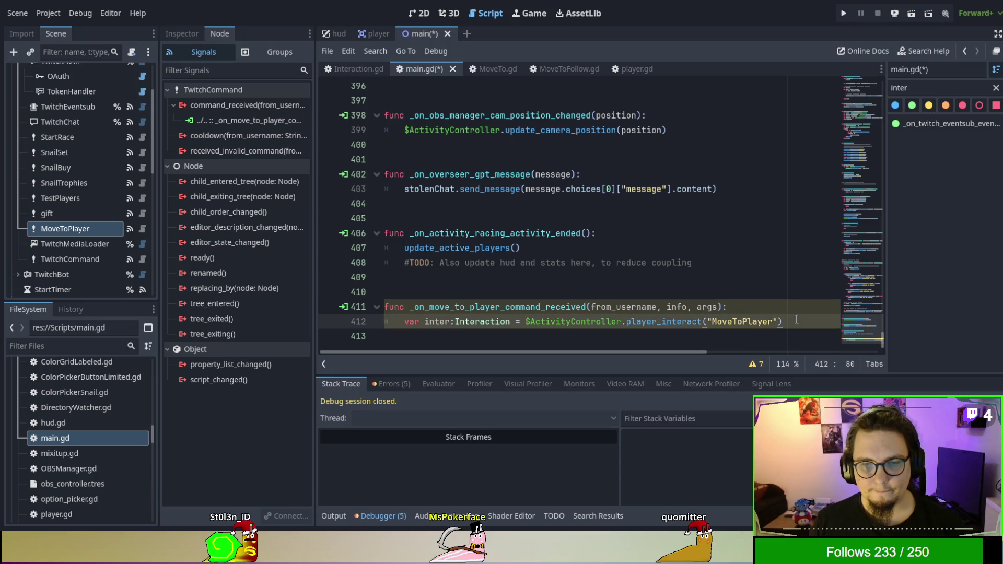
pyautogui.press('Return')
pyautogui.write('if')
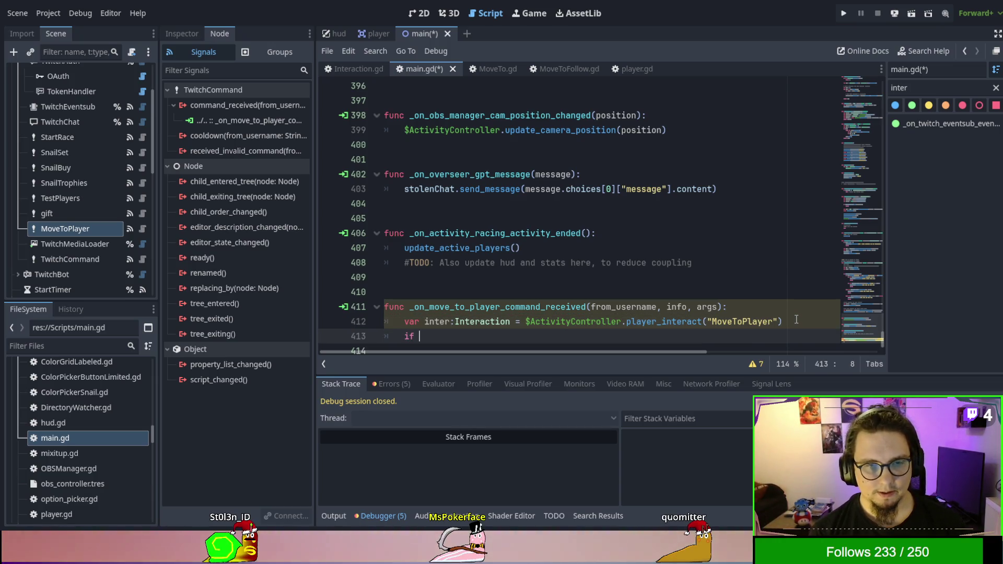
pyautogui.write('inter:"')
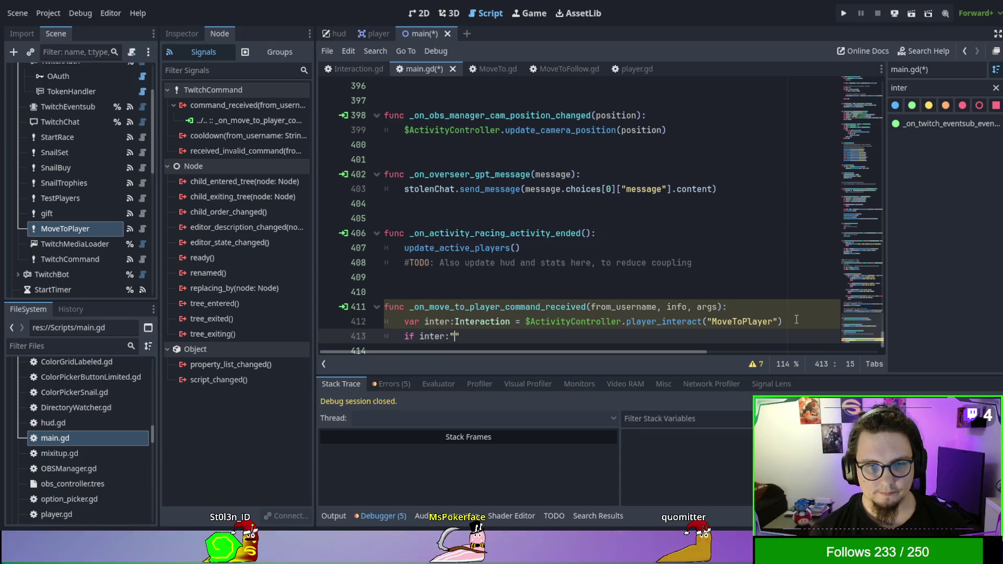
pyautogui.press('BackSpace')
pyautogui.press('BackSpace')
pyautogui.press('BackSpace')
pyautogui.write('no')
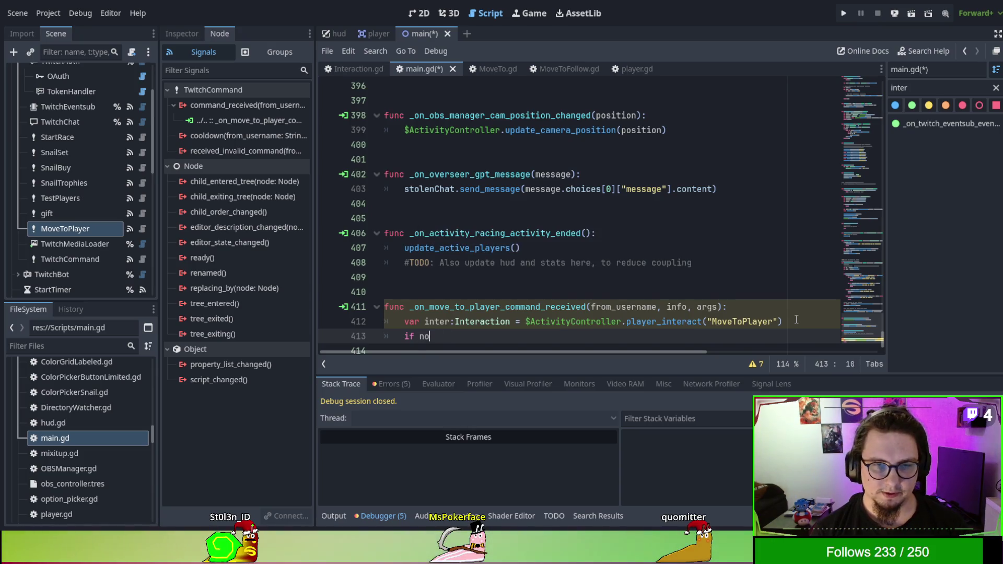
pyautogui.write('t inter:"')
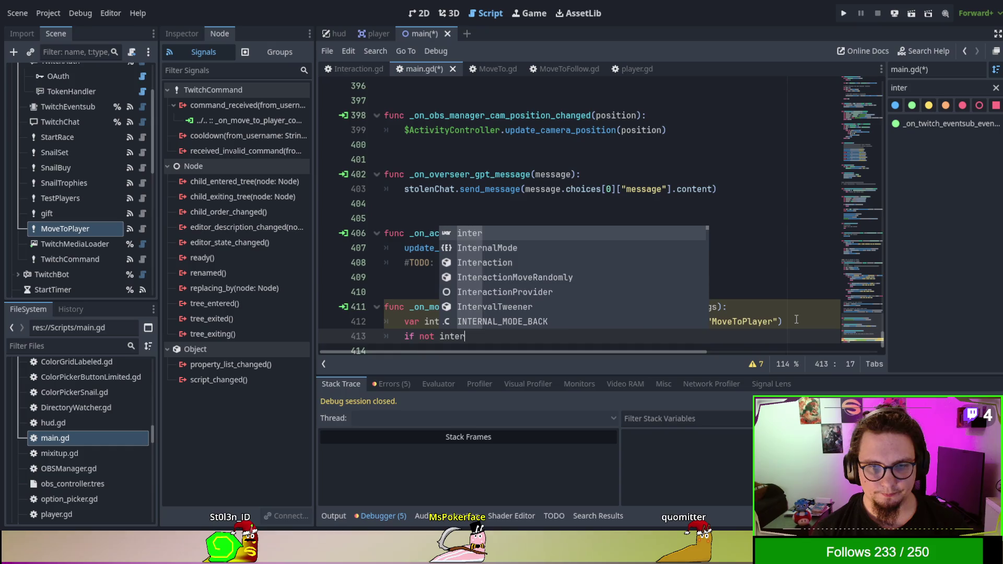
pyautogui.press('Return')
pyautogui.write('re')
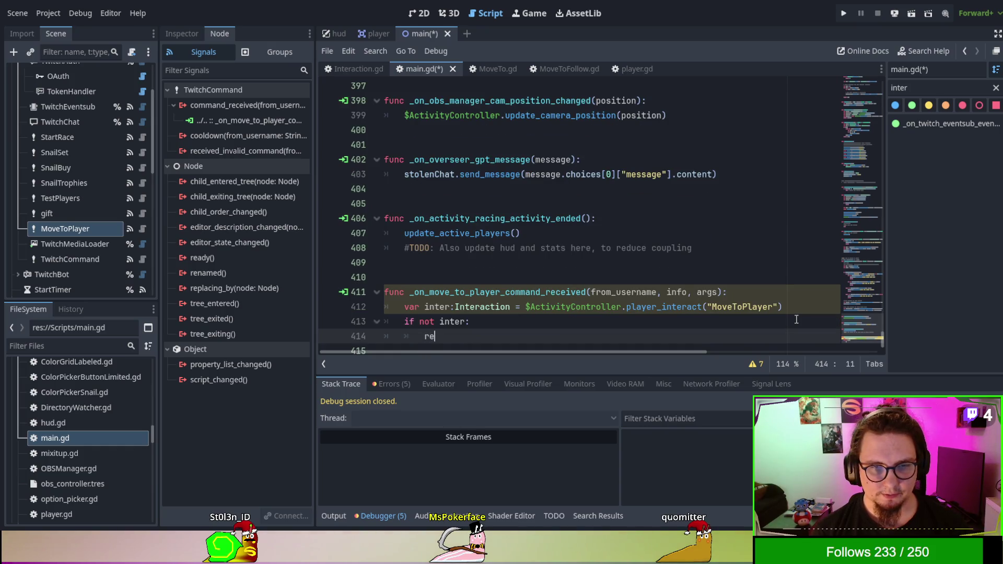
pyautogui.write('turn')
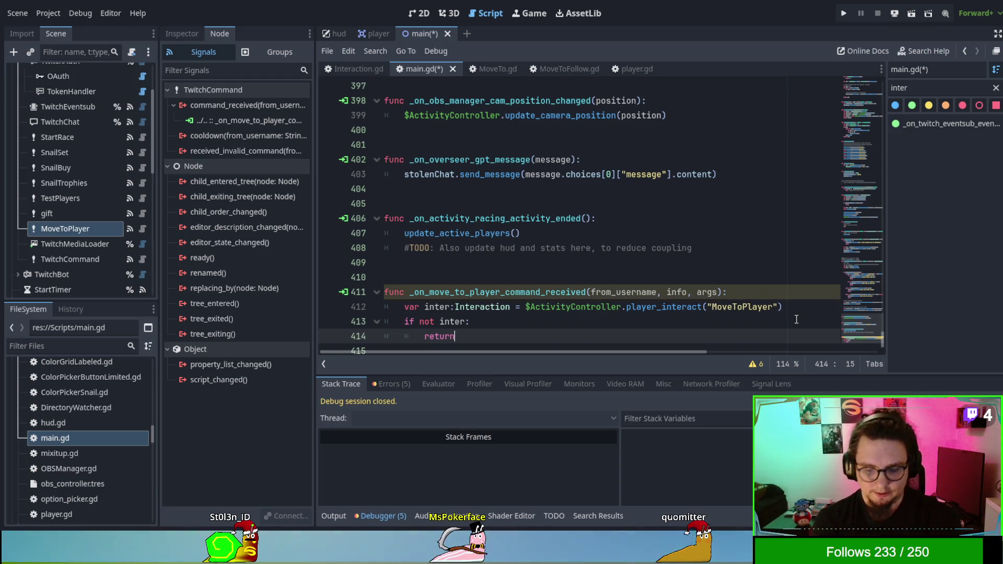
pyautogui.press('Return')
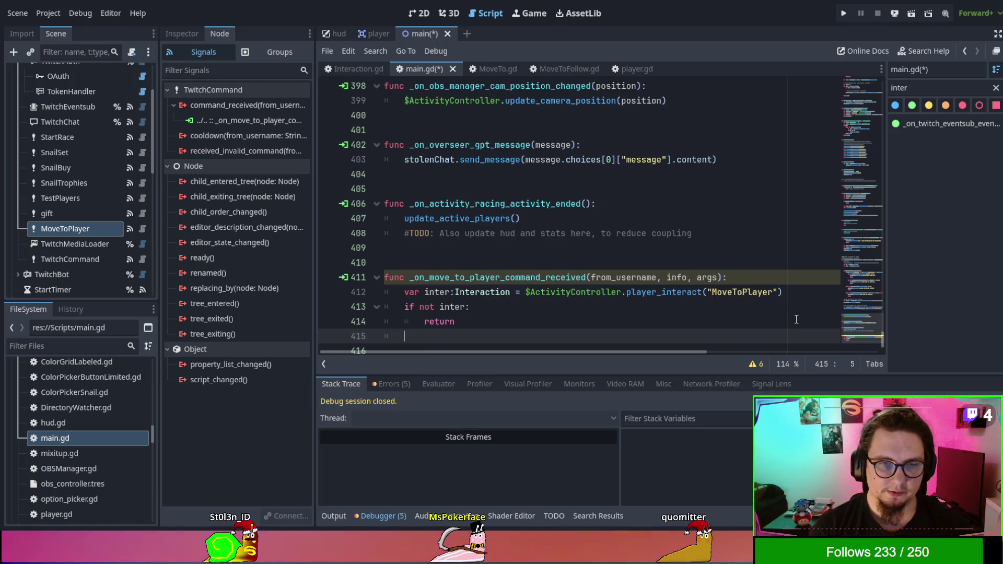
pyautogui.press('Return')
pyautogui.press('Up')
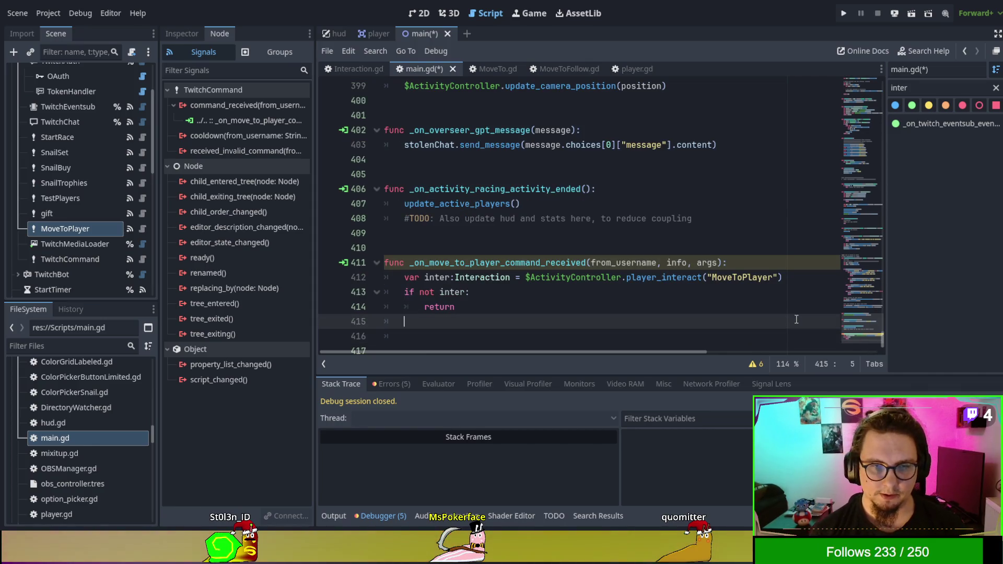
pyautogui.press('Home')
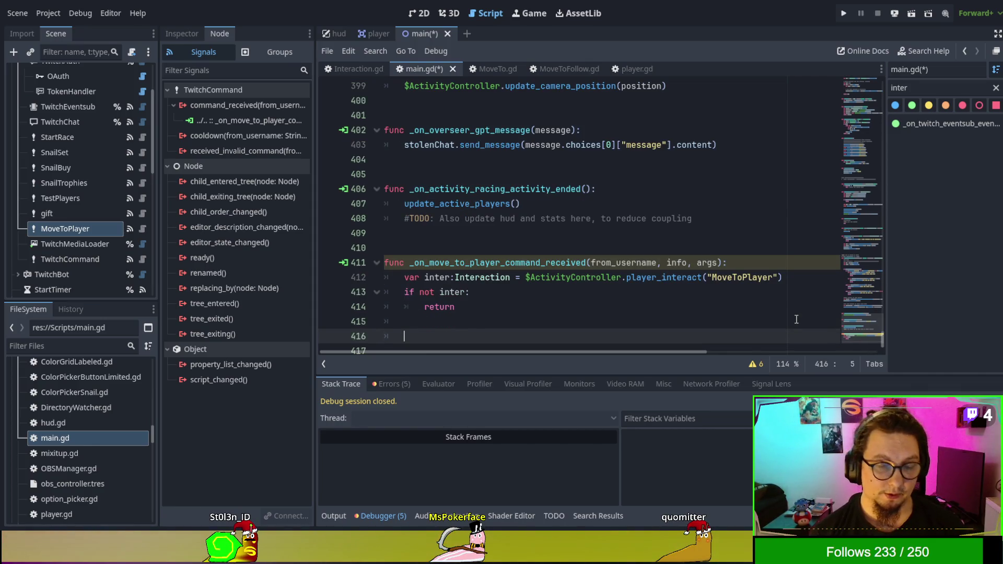
# Declare 'var player:Player' on line 416, dropping the unfinished get_ call
pyautogui.press('Down')
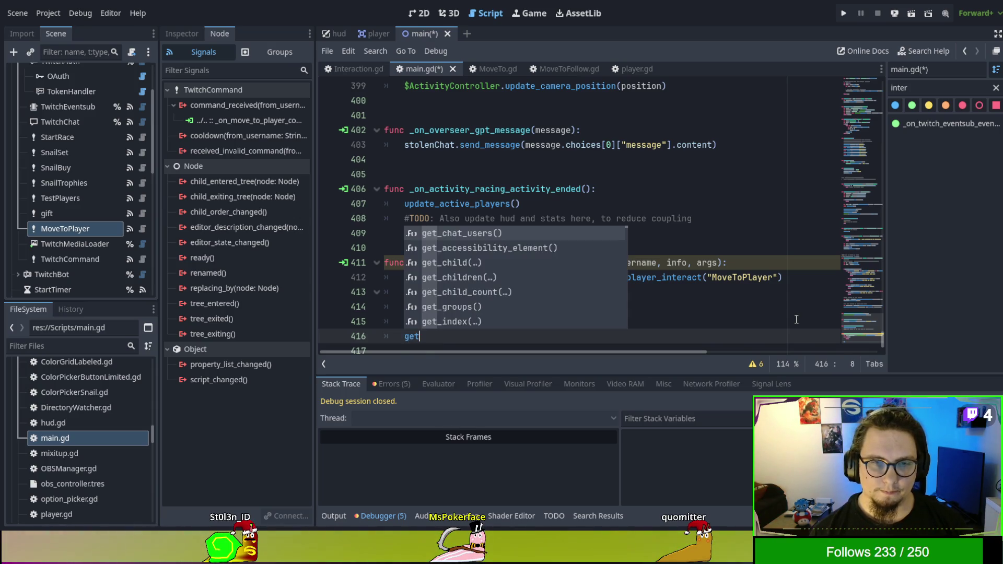
pyautogui.press('BackSpace')
pyautogui.write('var player:Player')
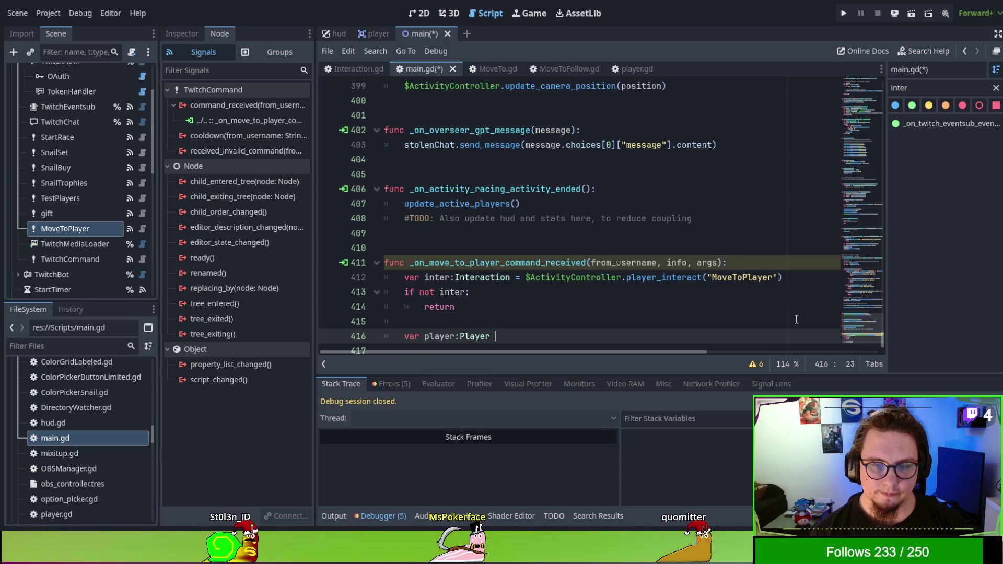
pyautogui.write(' get')
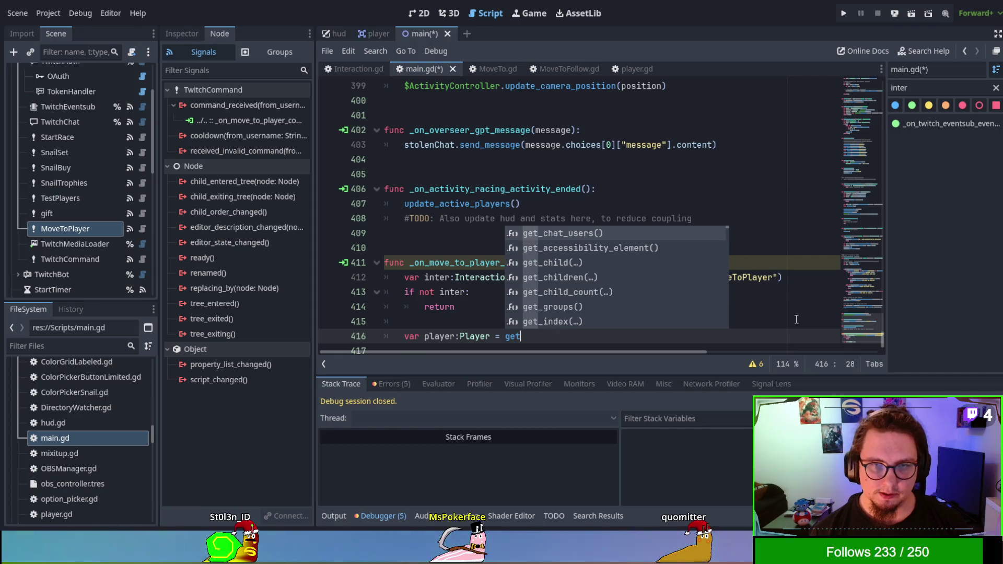
pyautogui.write('_')
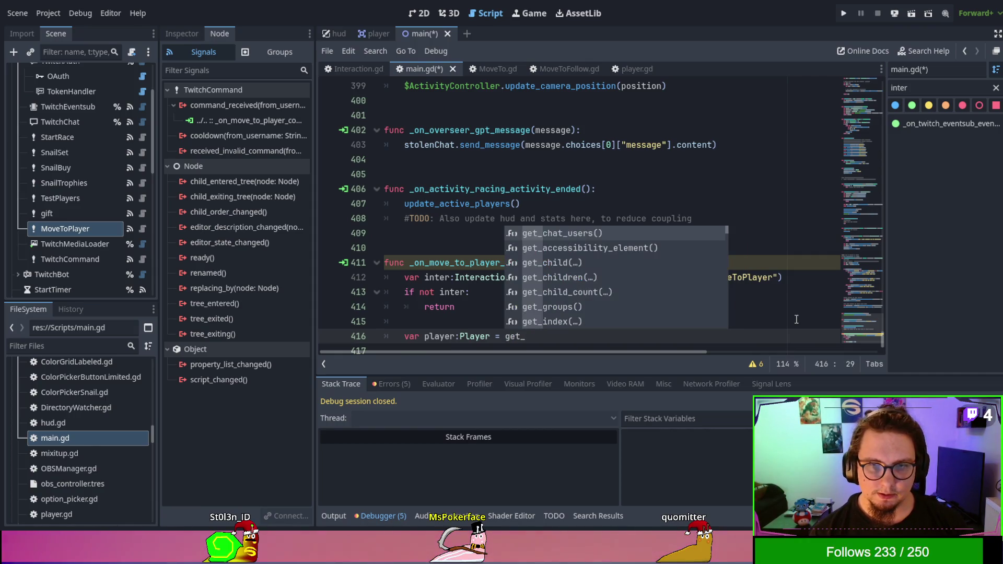
pyautogui.write('pl')
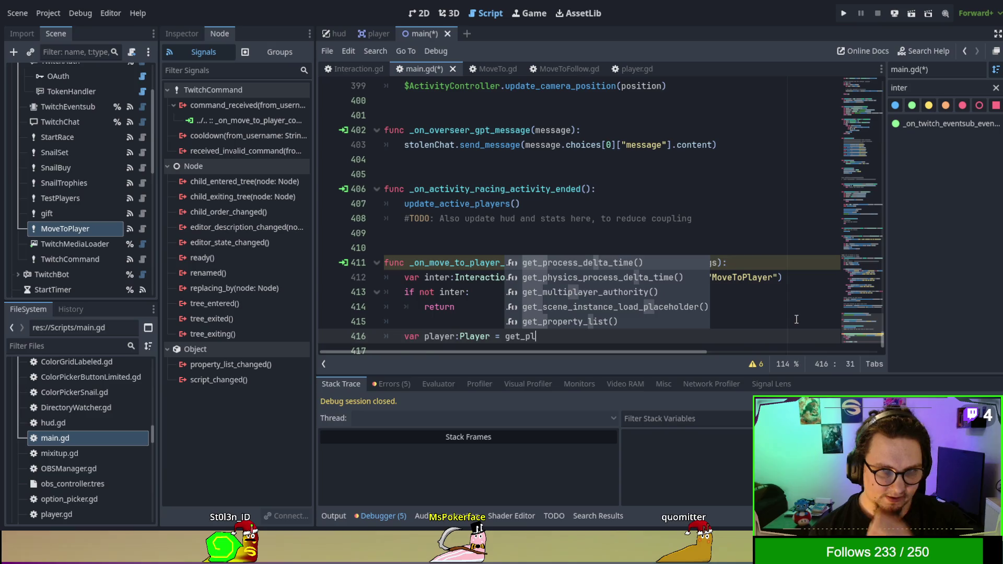
pyautogui.press('BackSpace')
pyautogui.press('BackSpace')
pyautogui.press('BackSpace')
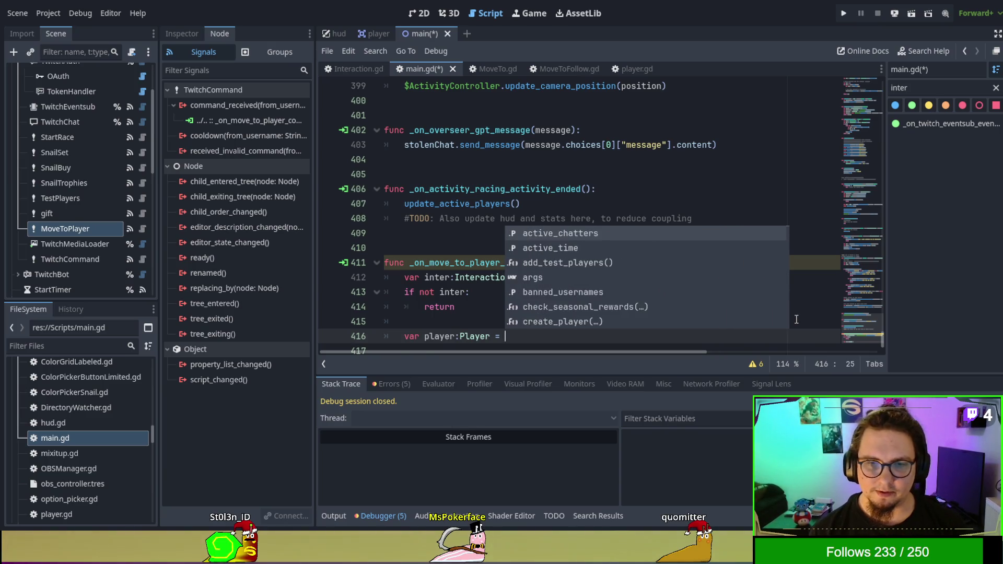
pyautogui.doubleClick(919, 88)
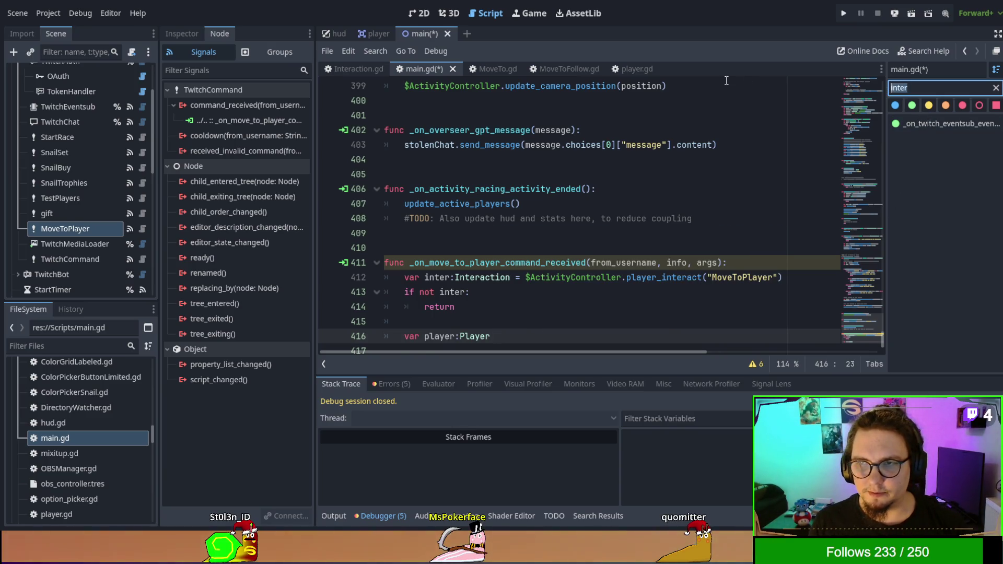
# Filter main.gd's methods by 'player' and search for uses of create_player
pyautogui.write('get_')
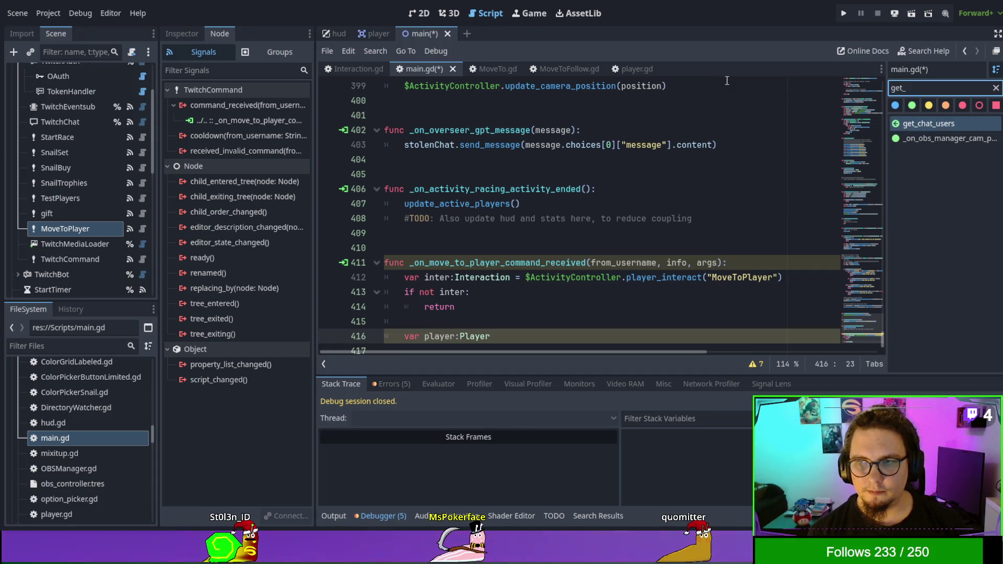
pyautogui.press('BackSpace')
pyautogui.press('BackSpace')
pyautogui.press('BackSpace')
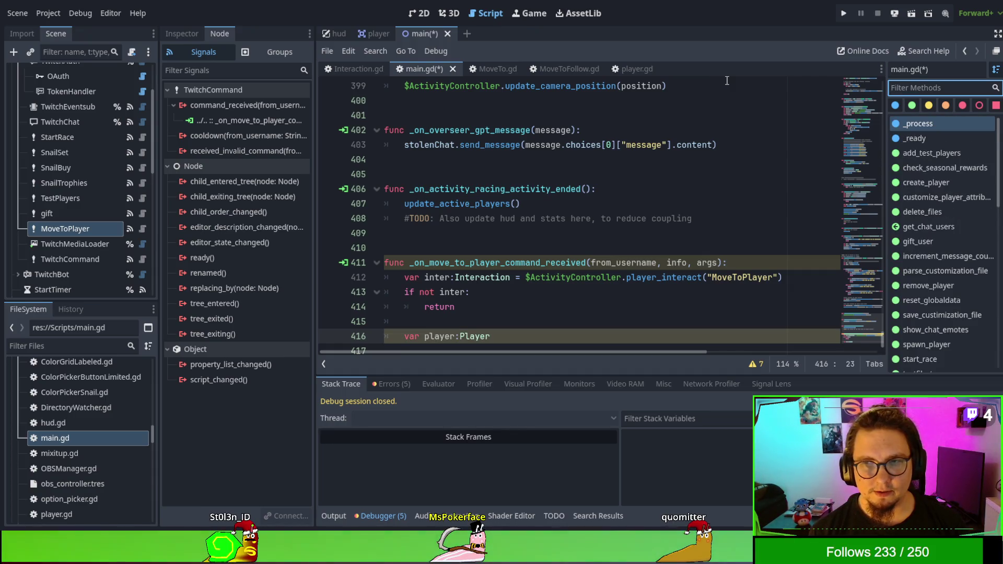
pyautogui.write('player')
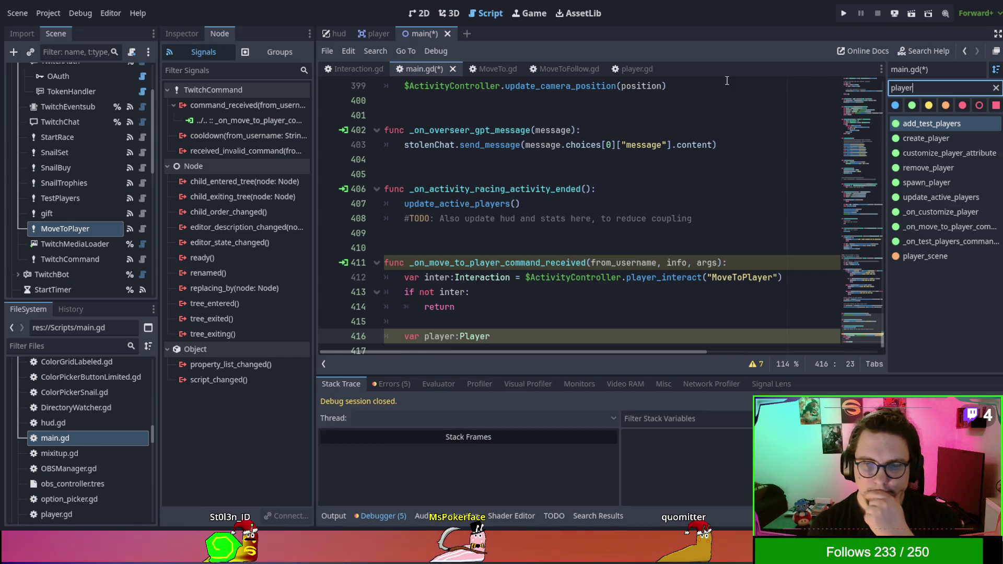
pyautogui.scroll(1, 707, 100)
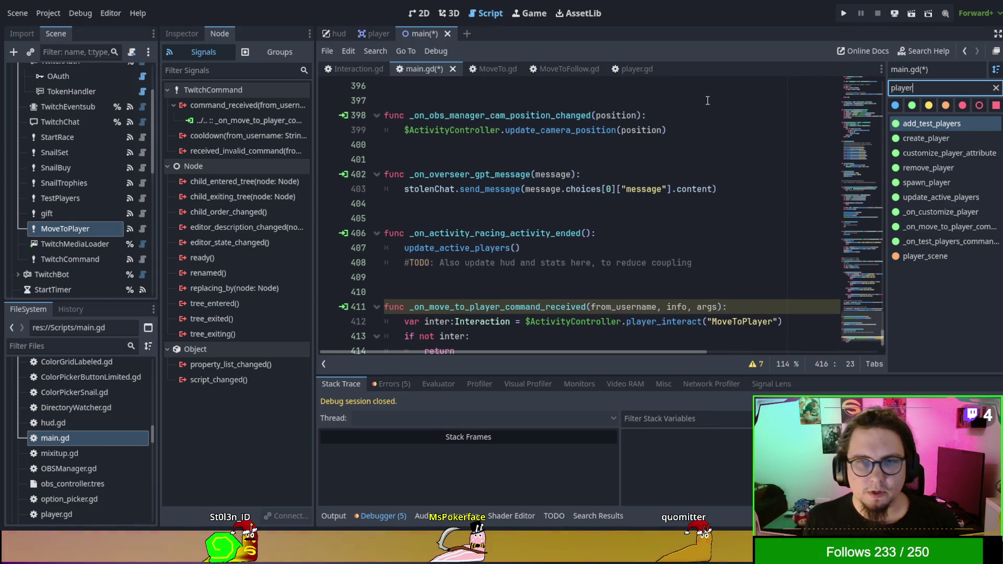
pyautogui.click(925, 138)
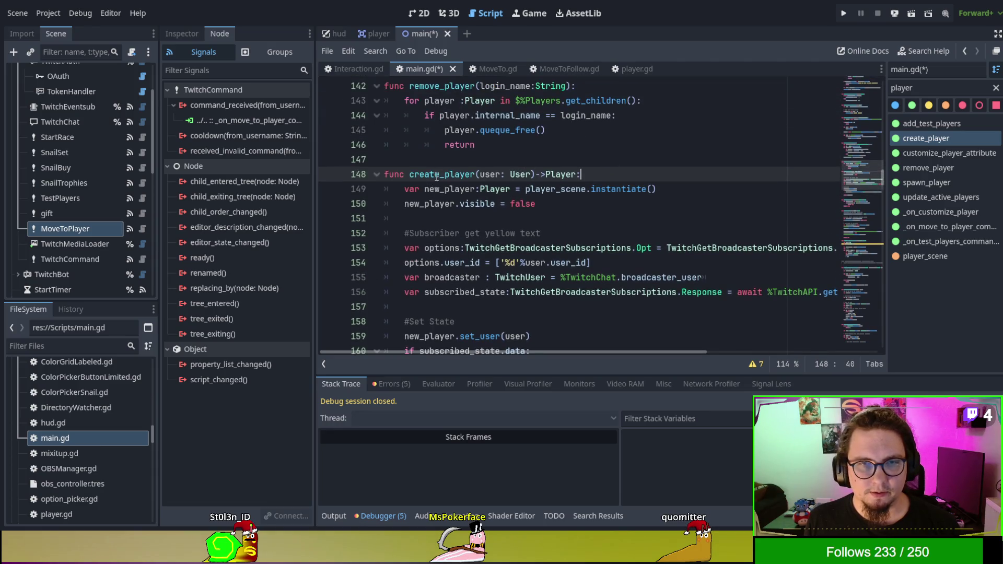
pyautogui.doubleClick(437, 174)
pyautogui.hotkey('ctrl', 'f')
pyautogui.click(732, 364)
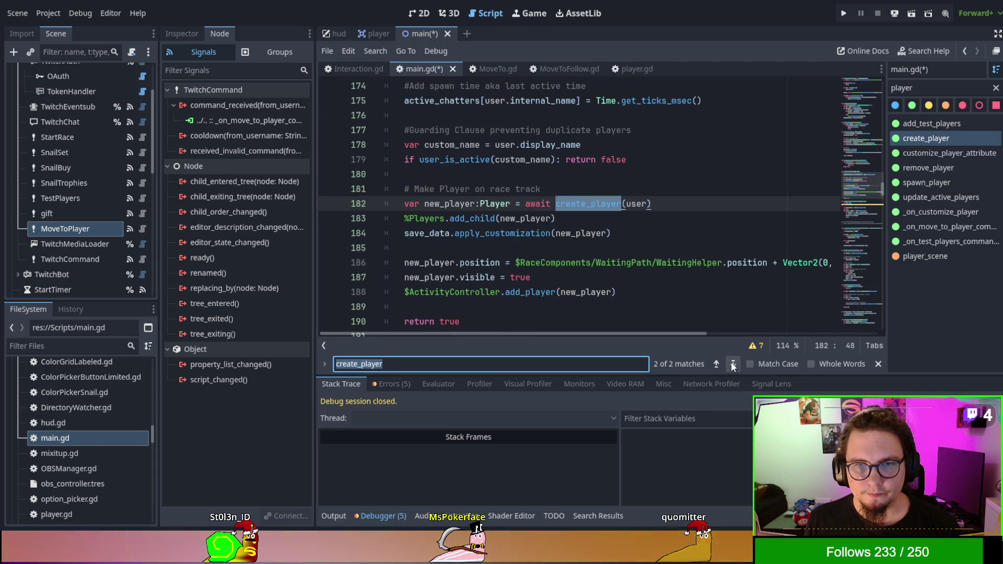
pyautogui.scroll(5, 698, 237)
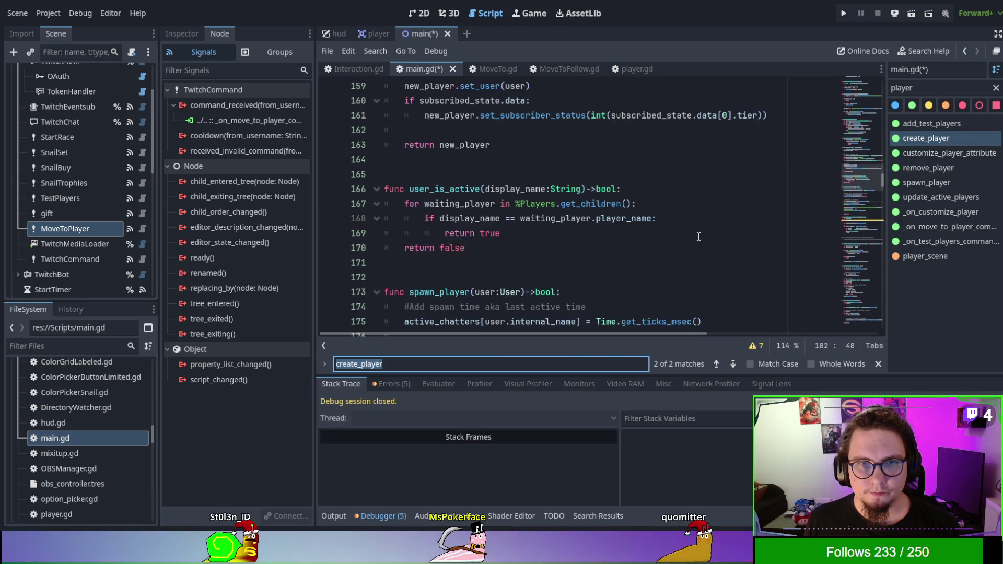
pyautogui.scroll(-2, 698, 236)
# Step through the spawn_player matches to its definition at line 173
pyautogui.doubleClick(440, 204)
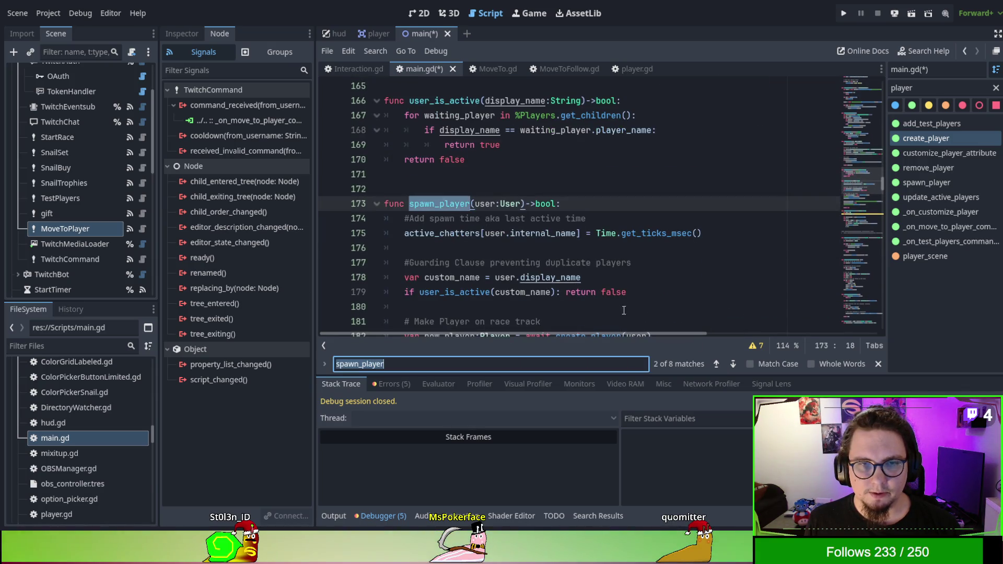
pyautogui.click(732, 364)
pyautogui.click(732, 364)
pyautogui.click(733, 364)
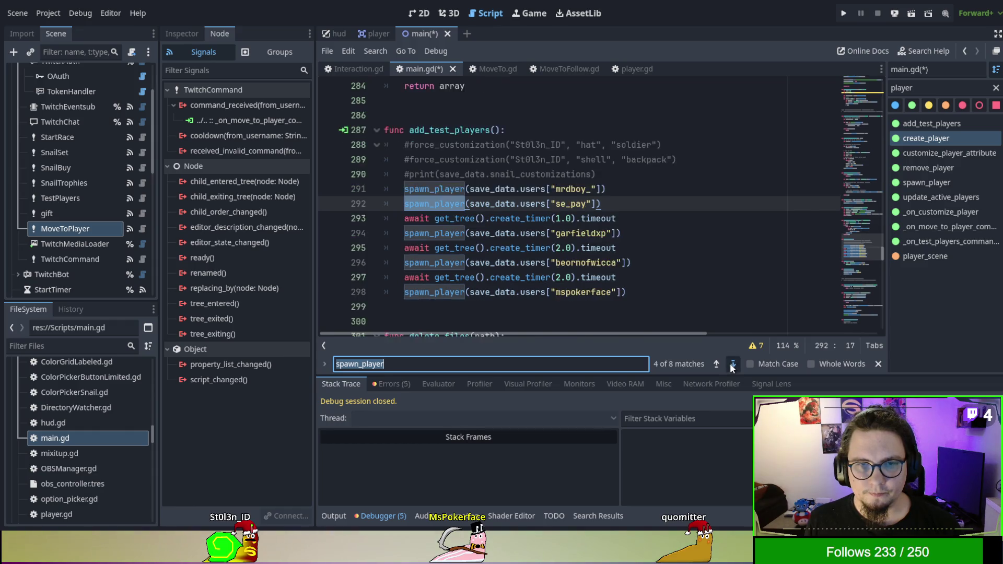
pyautogui.click(732, 364)
pyautogui.click(732, 364)
pyautogui.click(732, 364)
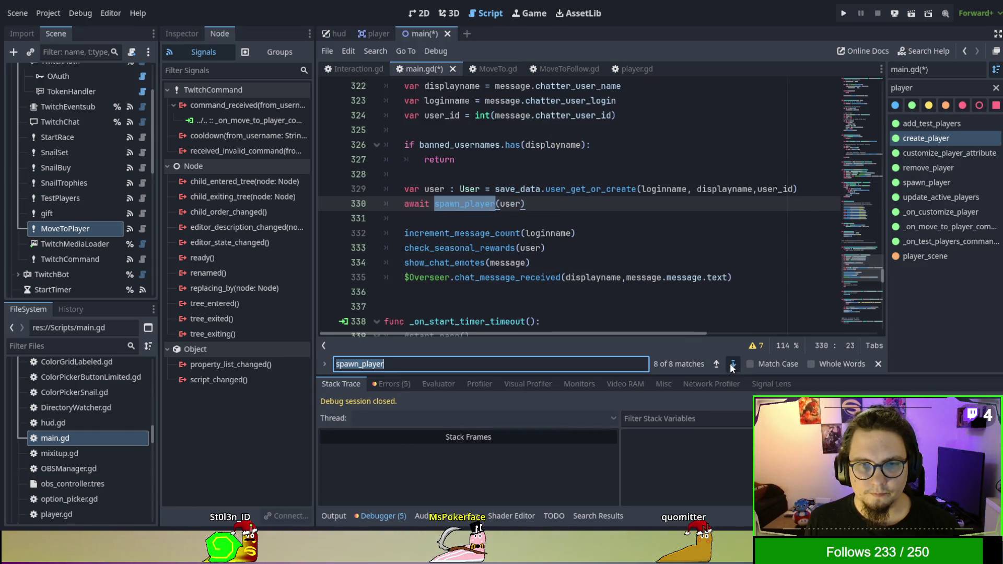
pyautogui.click(732, 364)
pyautogui.scroll(3, 721, 285)
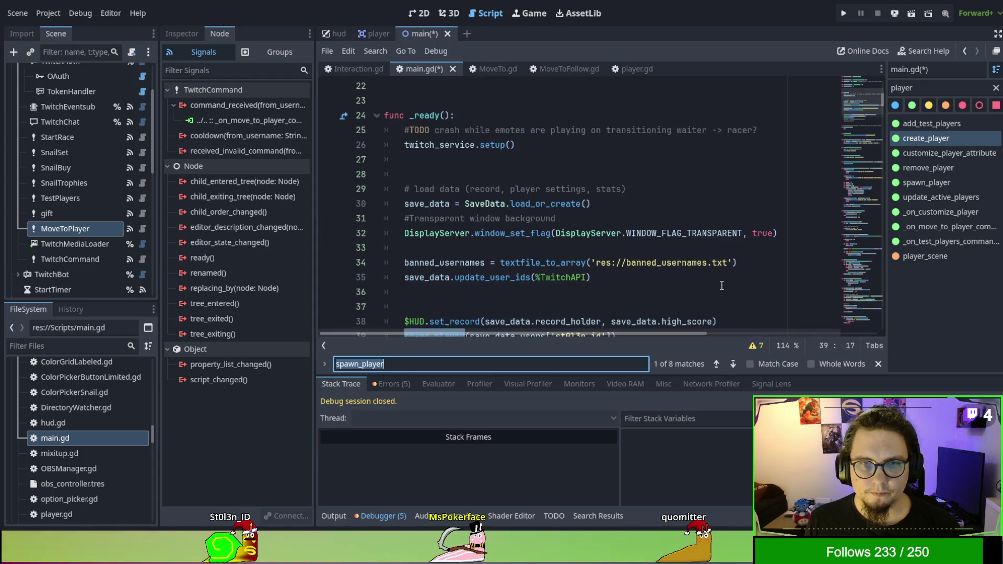
pyautogui.scroll(-2, 721, 286)
pyautogui.click(733, 364)
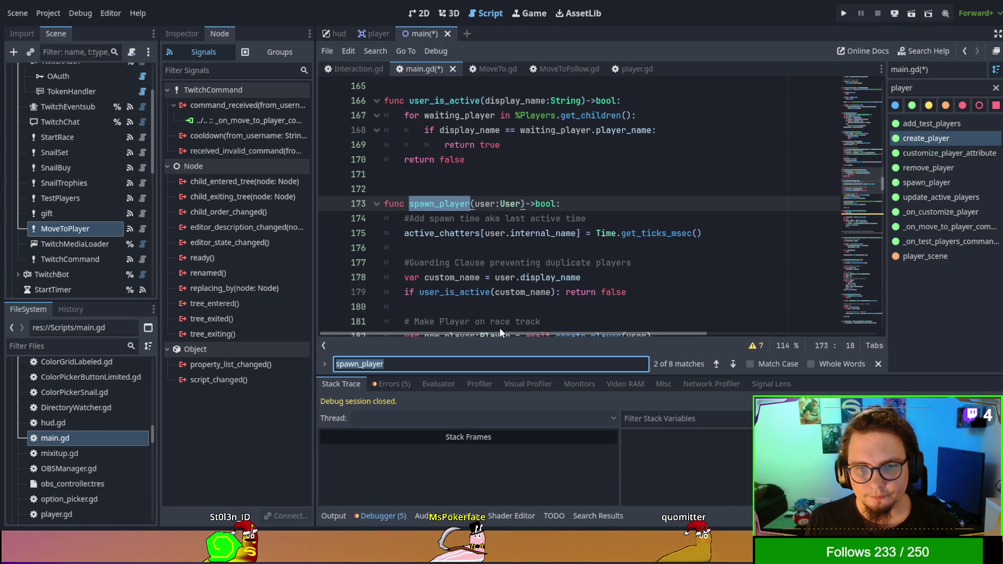
# List all 8 spawn_player matches in main.gd in the Search Results panel
pyautogui.hotkey('ctrl', 'shift', 'f')
pyautogui.press('Return')
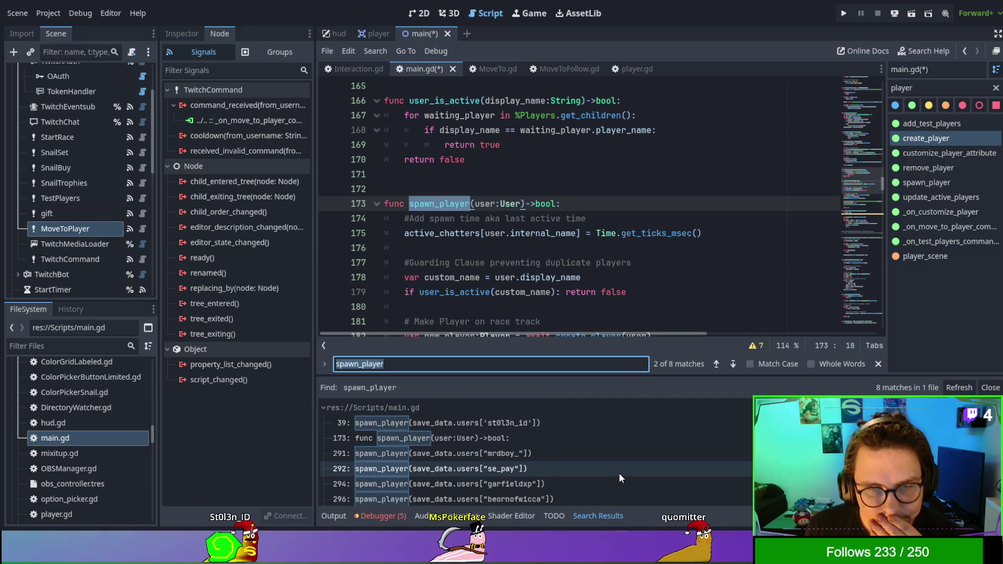
pyautogui.scroll(1, 620, 438)
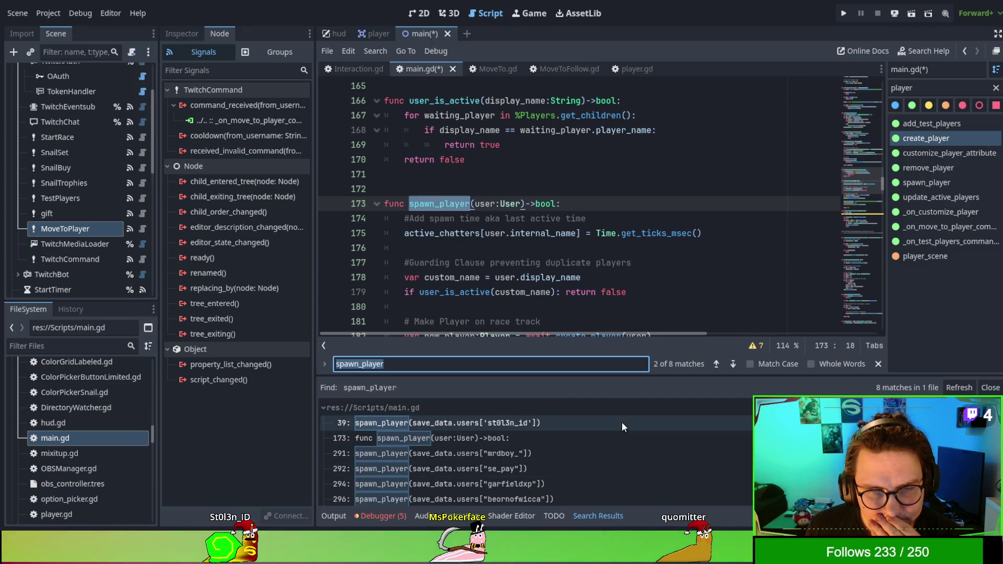
pyautogui.scroll(-1, 622, 427)
# Jump to the line 330 spawn_player call, then scroll back to the move-to-player handler
pyautogui.click(612, 493)
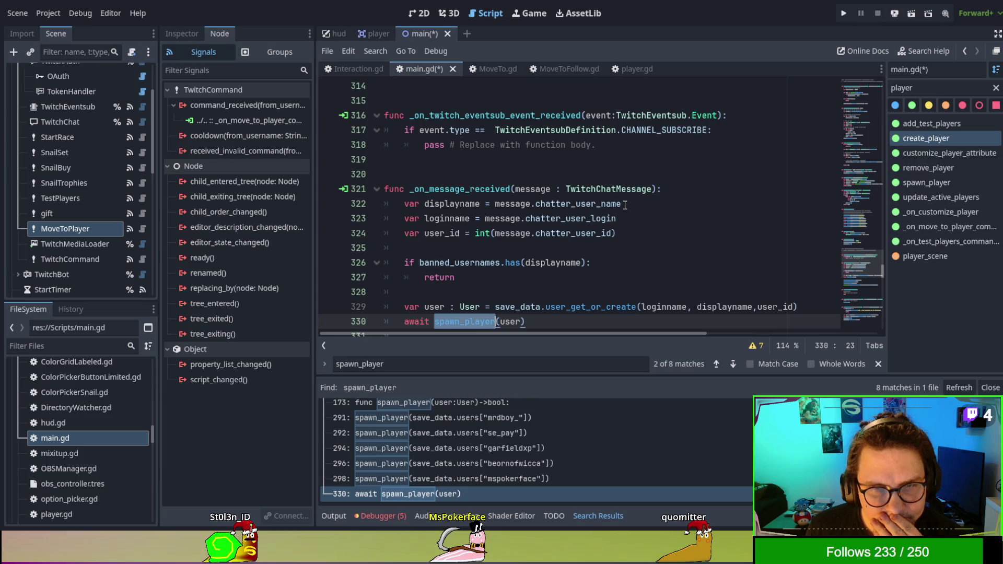
pyautogui.doubleClick(459, 191)
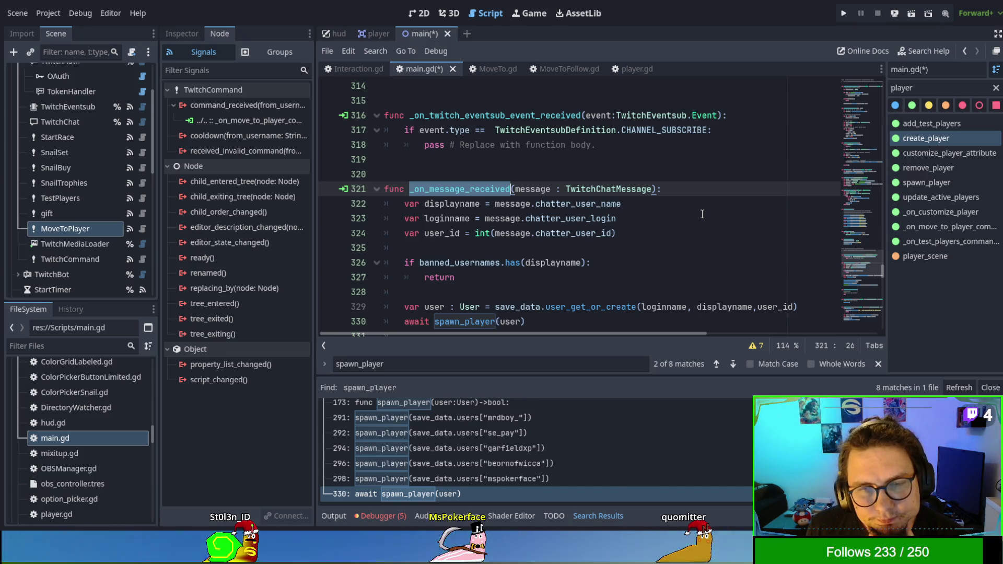
pyautogui.scroll(-1, 702, 213)
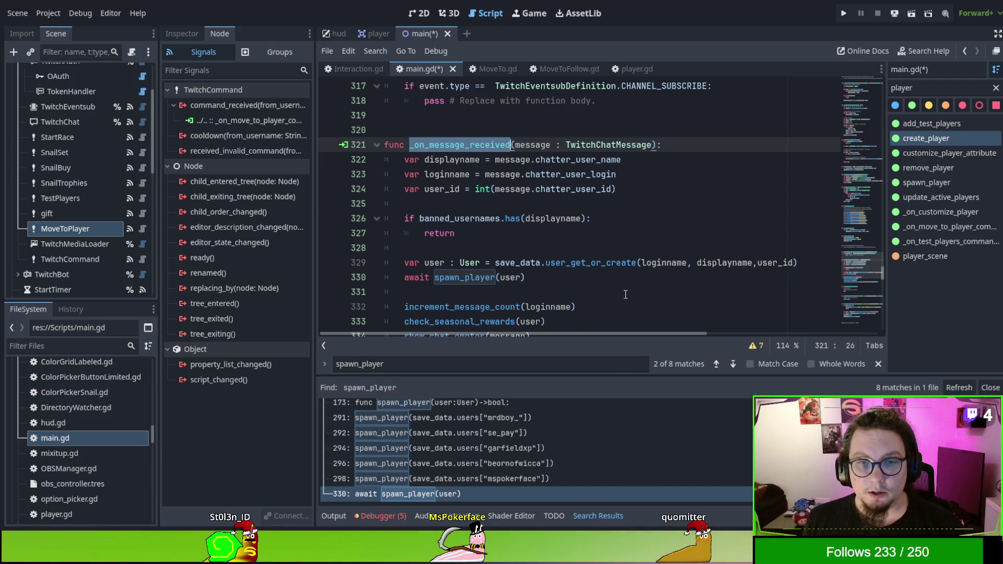
pyautogui.moveTo(882, 273); pyautogui.dragTo(889, 349)
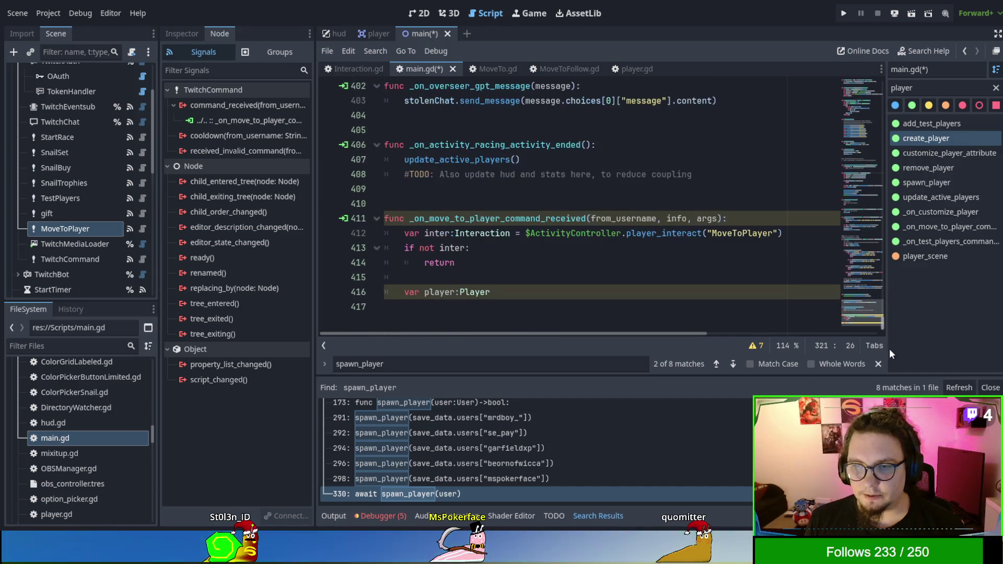
# Add a new get_player_by_name(player_name) function below the MoveToPlayer handler
pyautogui.click(508, 306)
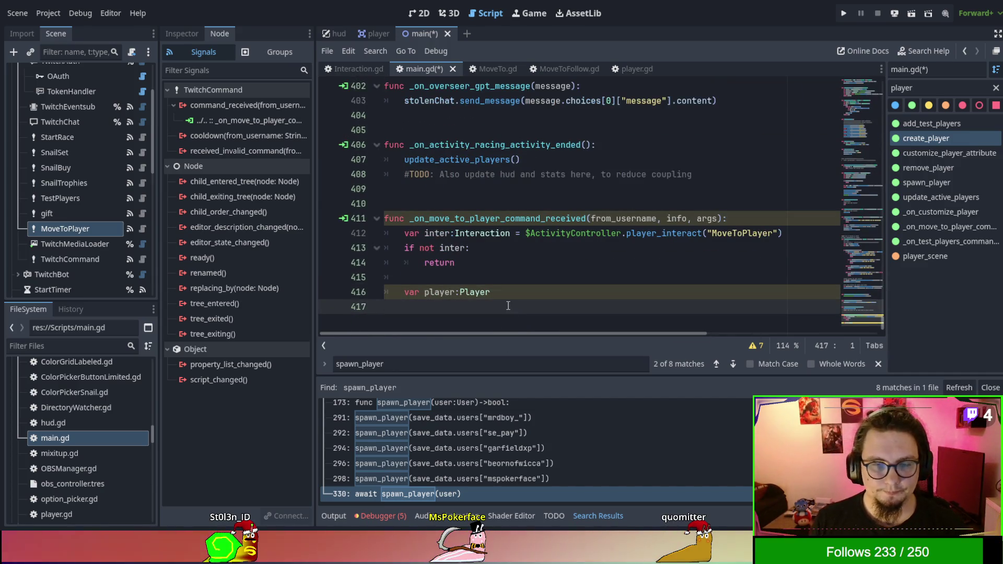
pyautogui.press('Return')
pyautogui.press('Return')
pyautogui.write('func get_')
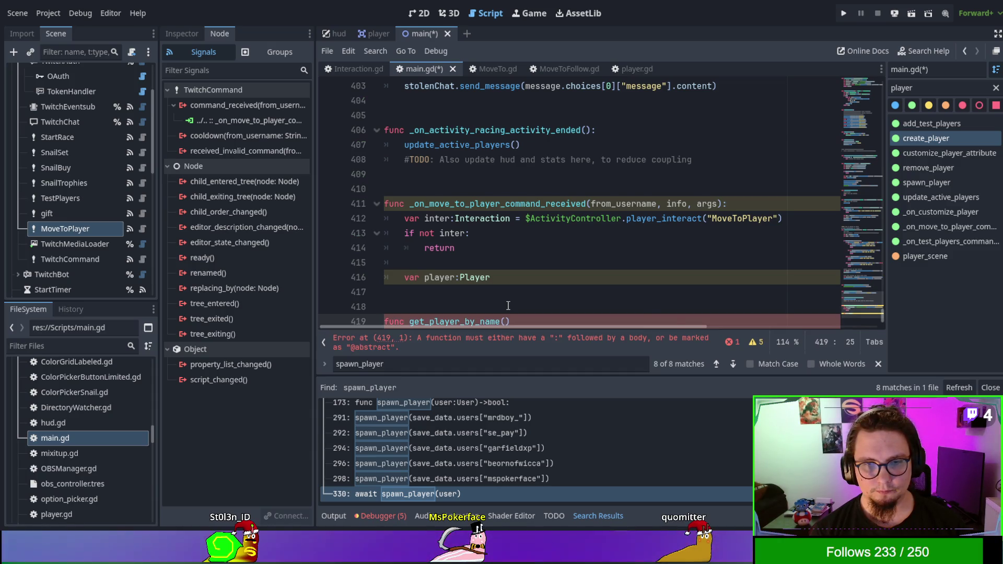
pyautogui.write('player_name')
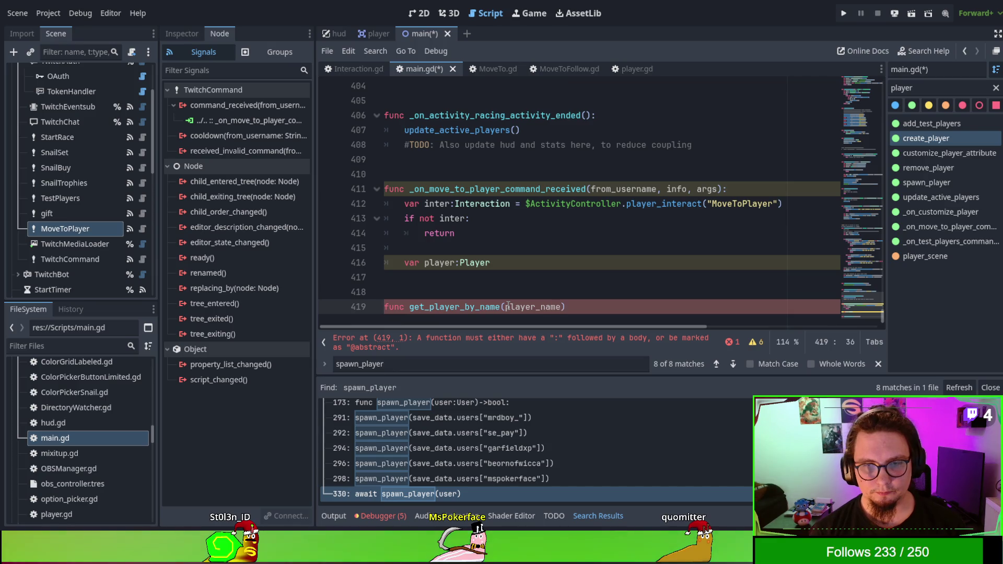
pyautogui.write(':')
pyautogui.press('Return')
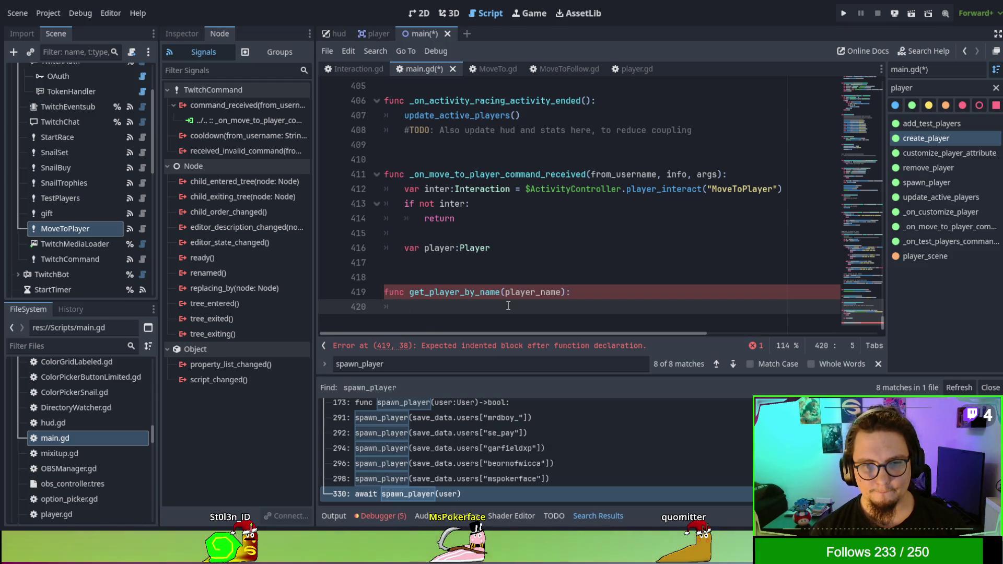
# Start a for loop over %Players.get_children() in the new function
pyautogui.write('for player in play')
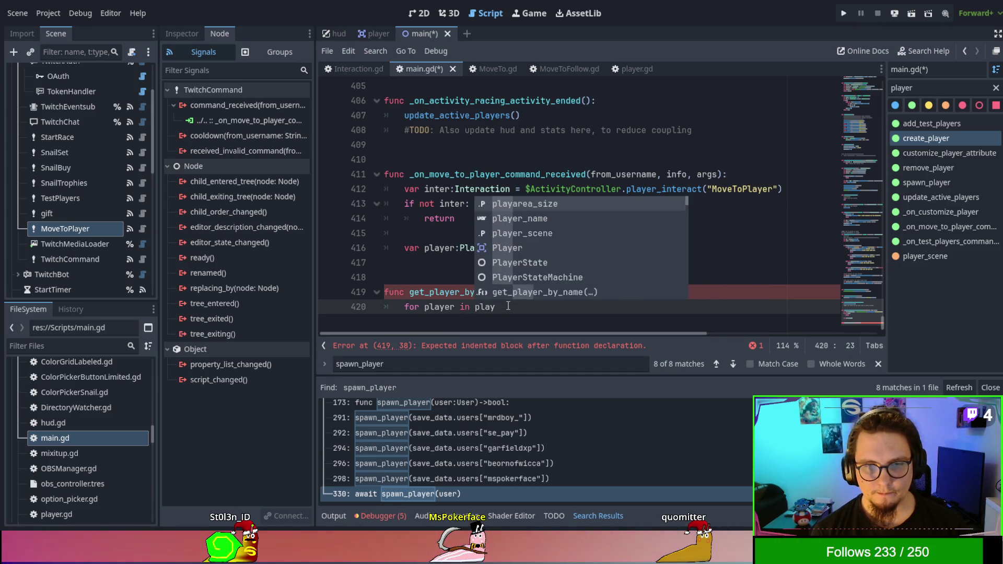
pyautogui.press('BackSpace')
pyautogui.press('BackSpace')
pyautogui.press('BackSpace')
pyautogui.press('BackSpace')
pyautogui.write('$PYAl')
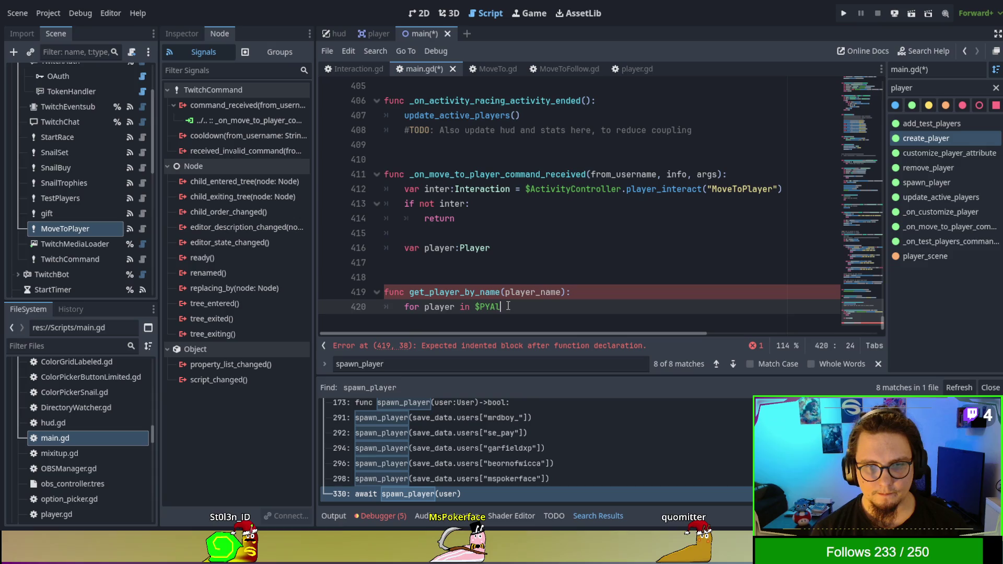
pyautogui.press('BackSpace')
pyautogui.press('BackSpace')
pyautogui.press('BackSpace')
pyautogui.press('BackSpace')
pyautogui.press('BackSpace')
pyautogui.write('%Pla')
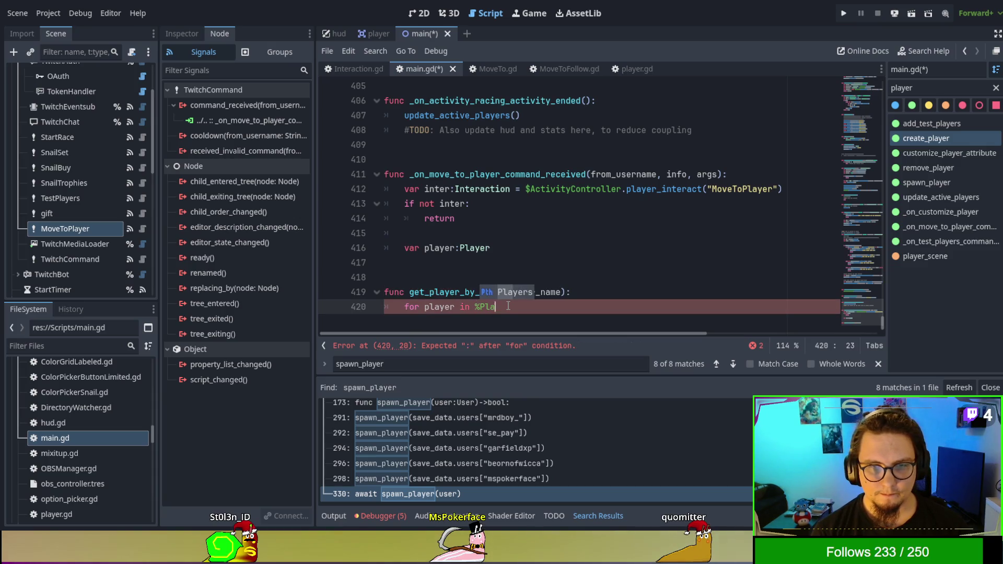
pyautogui.write('yers:')
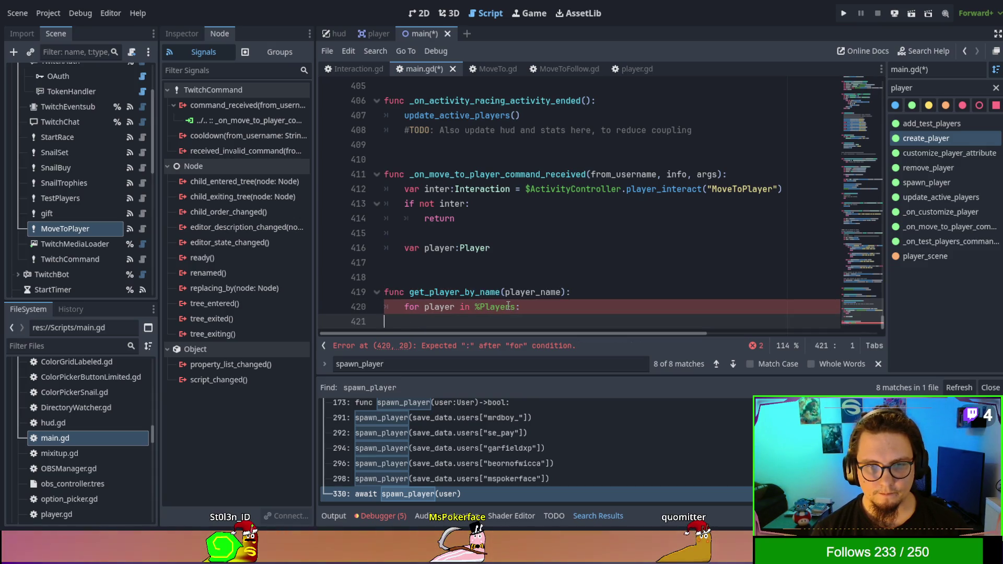
pyautogui.press('BackSpace')
pyautogui.write('.get')
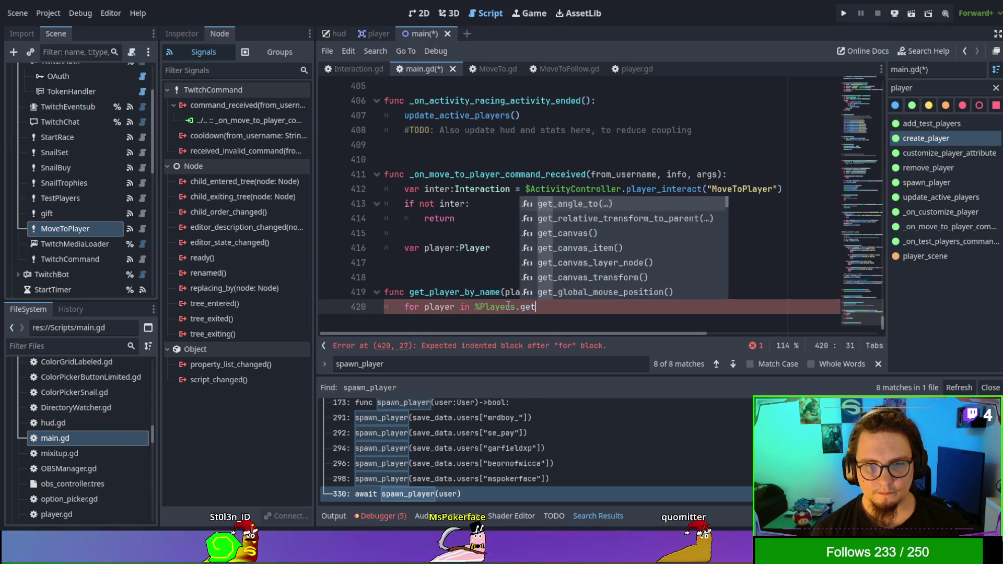
pyautogui.write('_ch')
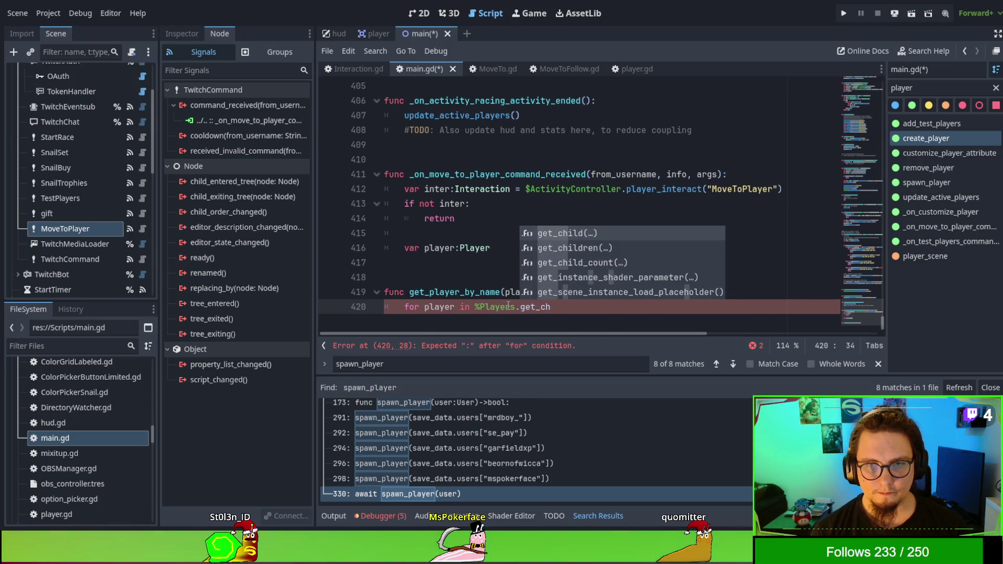
pyautogui.press('Return')
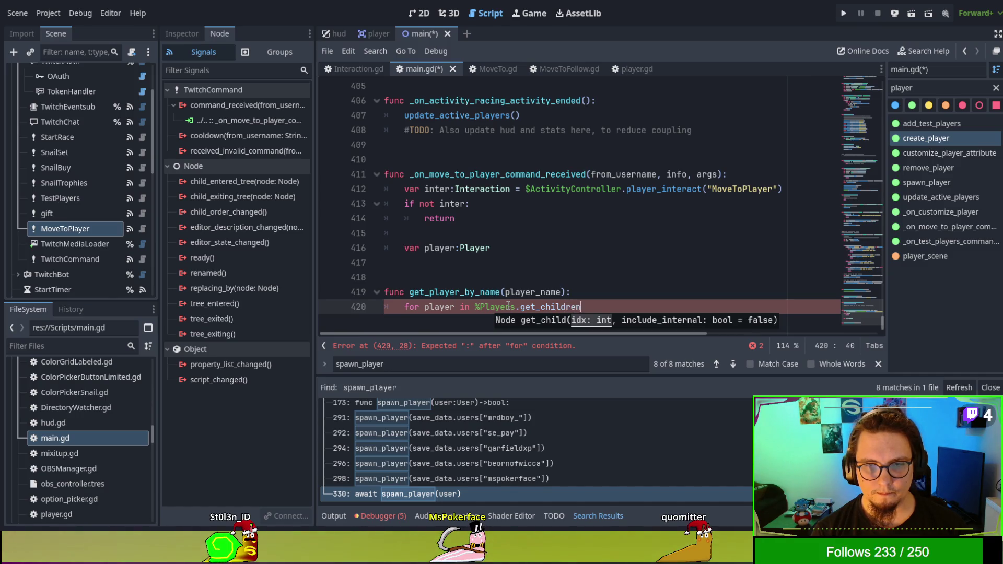
pyautogui.write('():')
pyautogui.press('Return')
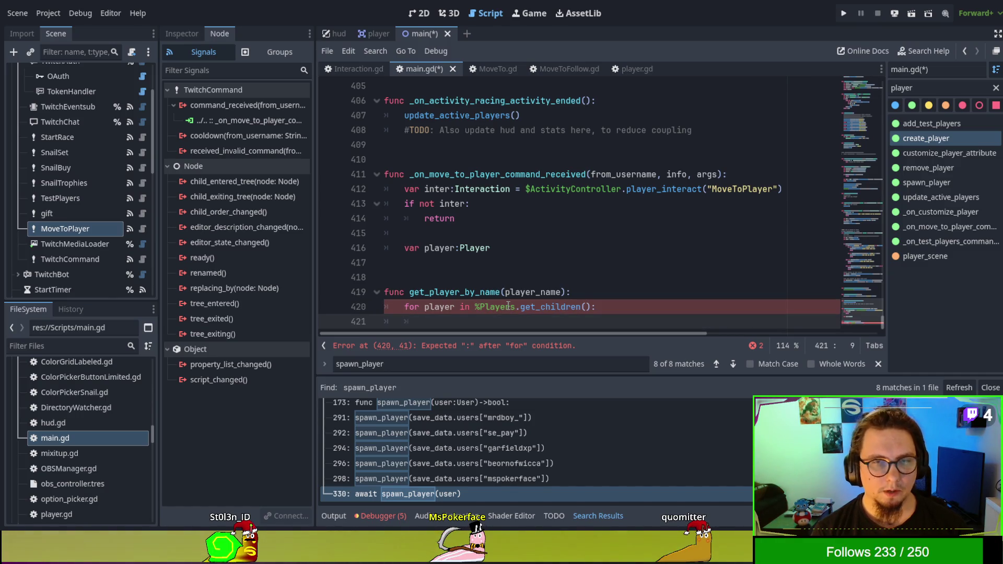
pyautogui.write('playre')
# Fix the loop variable's spelling and begin an if check on player in the body
pyautogui.press('BackSpace')
pyautogui.press('BackSpace')
pyautogui.write('er')
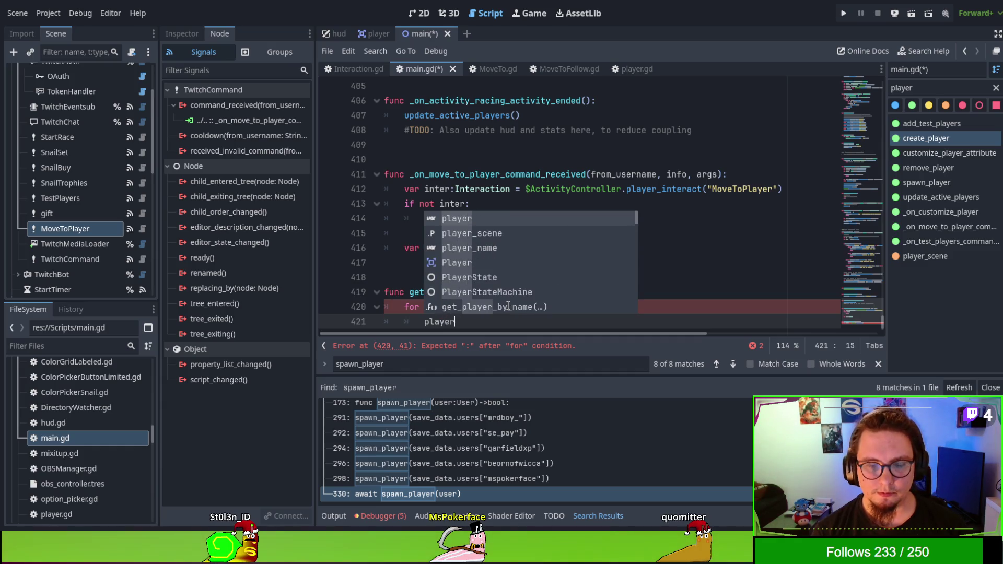
pyautogui.press('BackSpace')
pyautogui.press('BackSpace')
pyautogui.press('BackSpace')
pyautogui.write('if play')
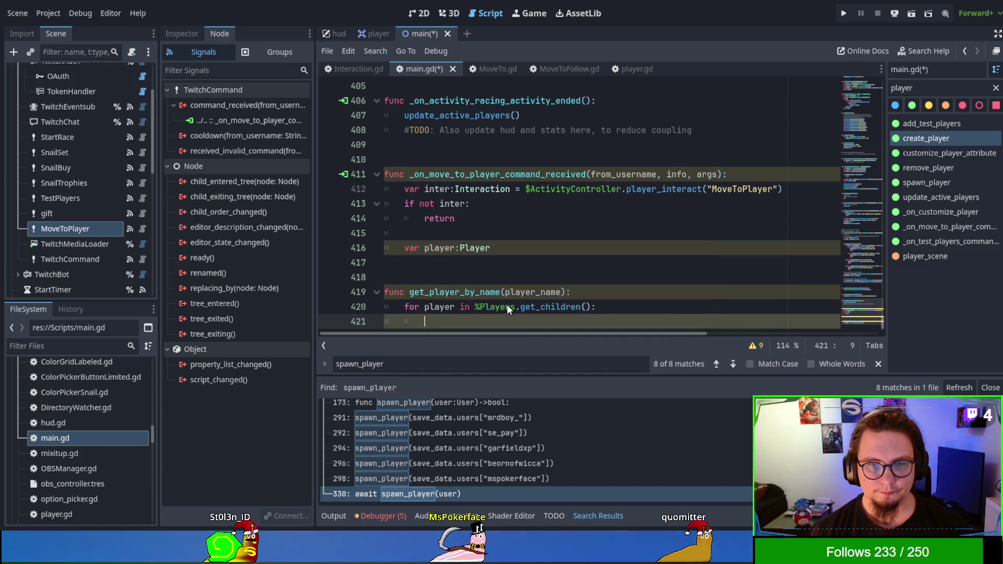
pyautogui.write('er.inter')
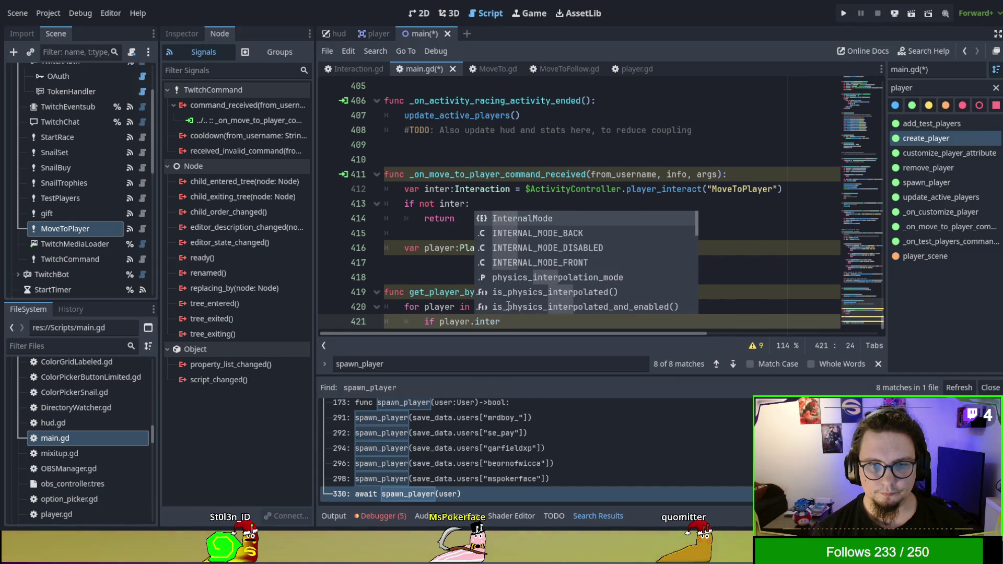
pyautogui.write('nal')
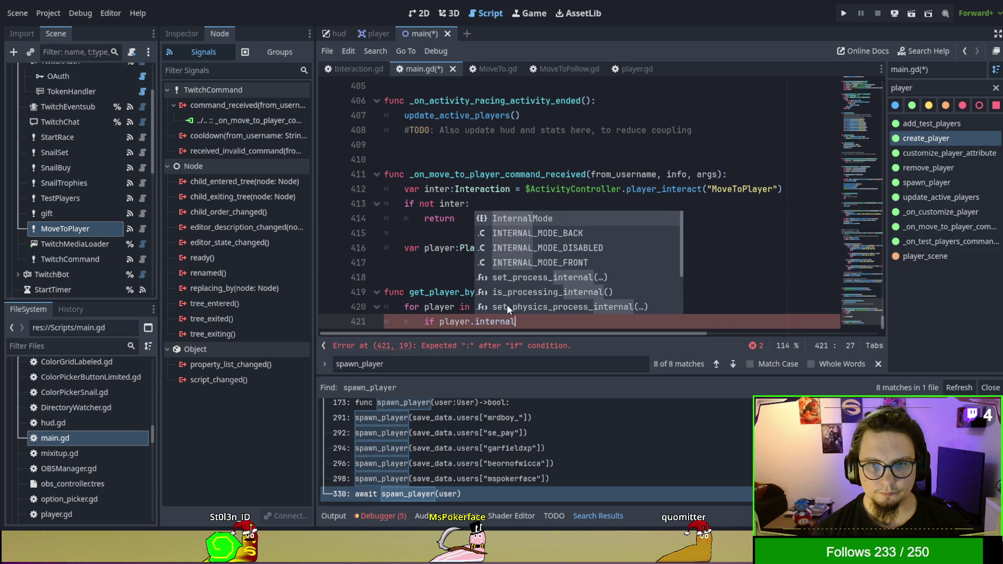
# Replace the wrong InternalMode word on line 421 with a display property attempt
pyautogui.press('Return')
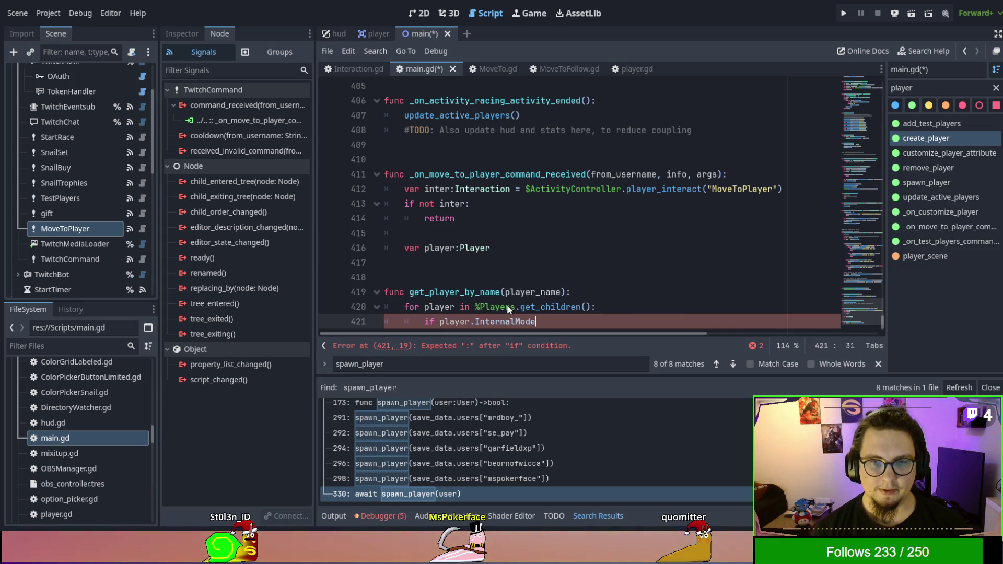
pyautogui.click(613, 174)
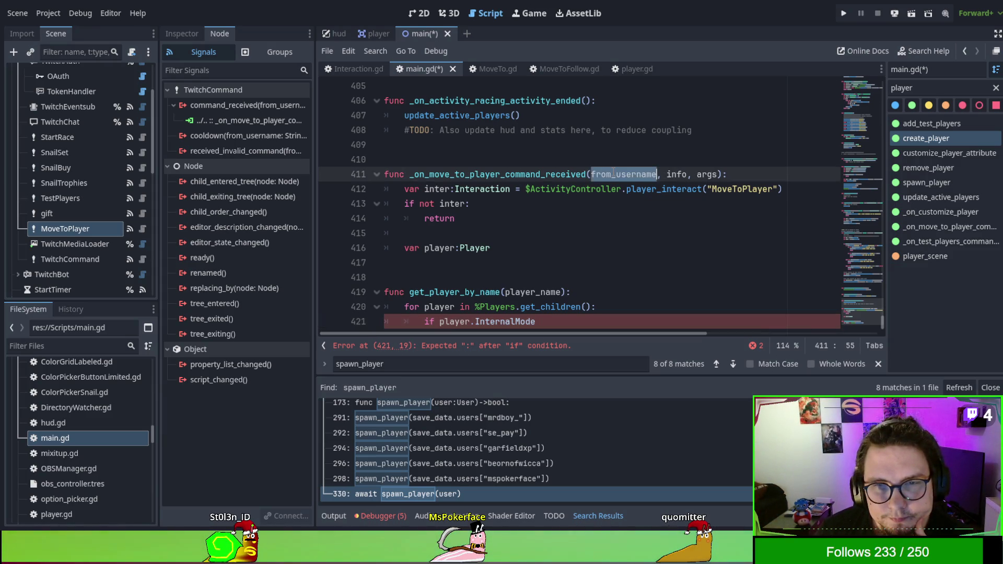
pyautogui.scroll(-1, 613, 174)
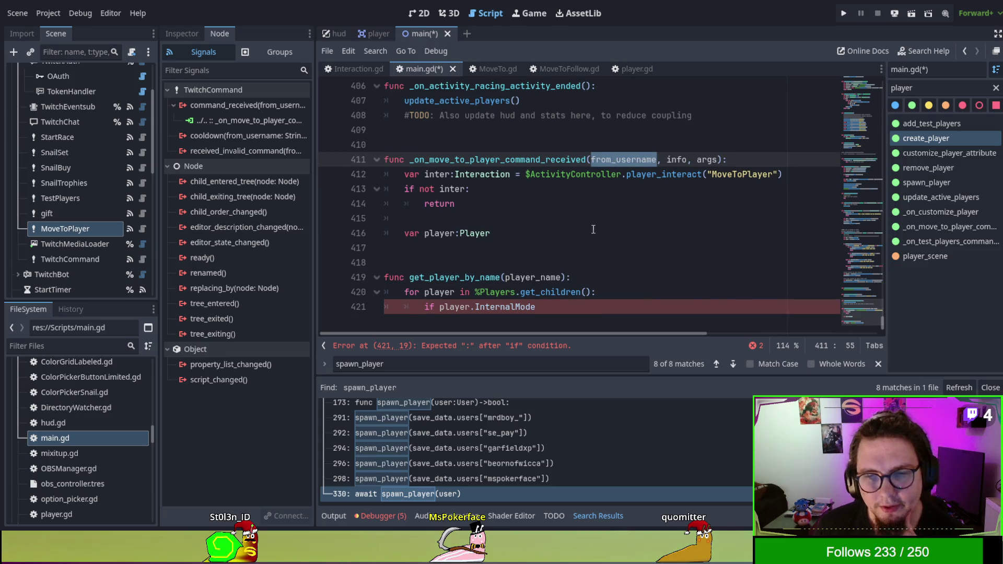
pyautogui.doubleClick(510, 307)
pyautogui.press('BackSpace')
pyautogui.write('disp')
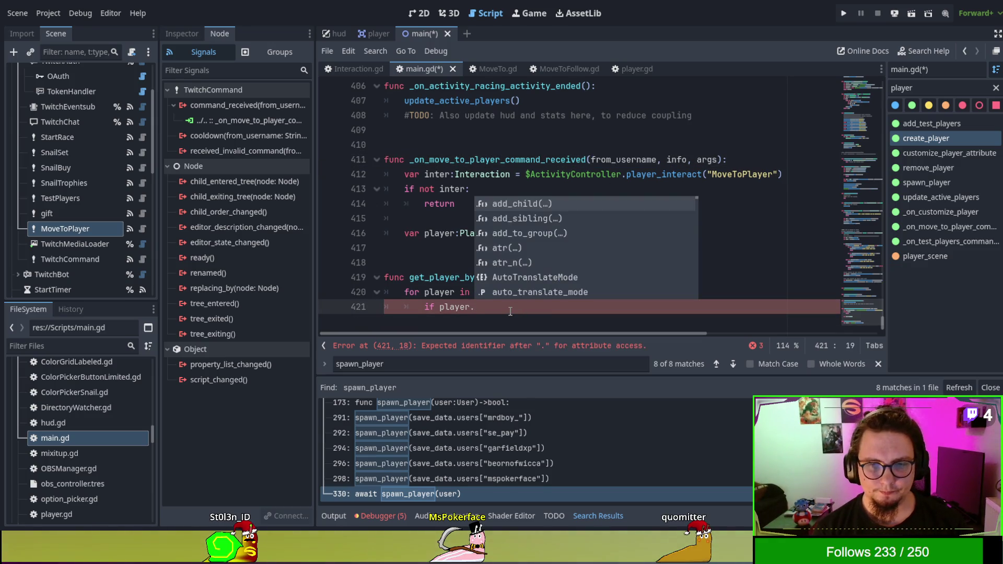
pyautogui.press('BackSpace')
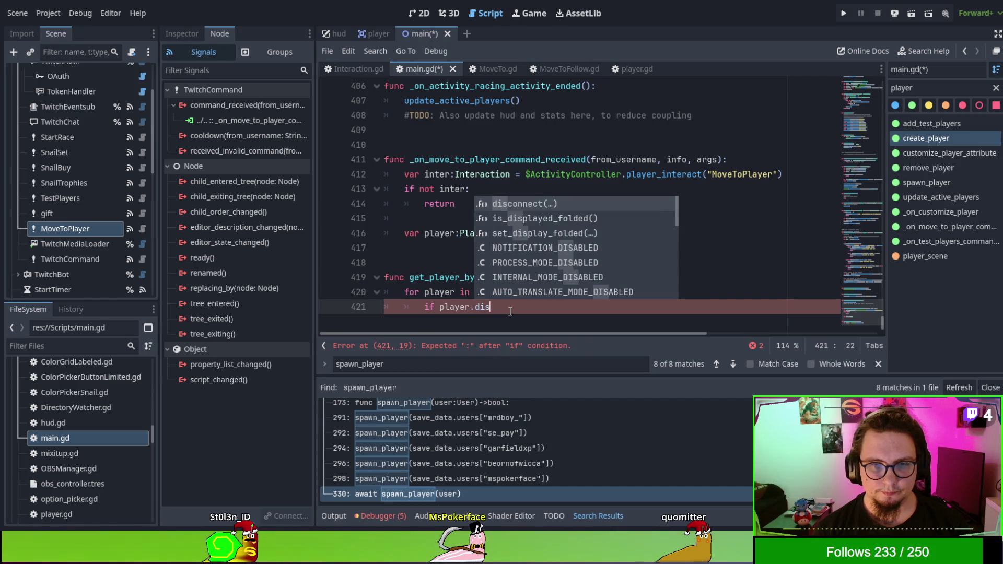
# Type the loop variable on line 420 as Player
pyautogui.scroll(2, 510, 311)
pyautogui.press('Escape')
pyautogui.press('Up')
pyautogui.press('Left')
pyautogui.press('Left')
pyautogui.press('Left')
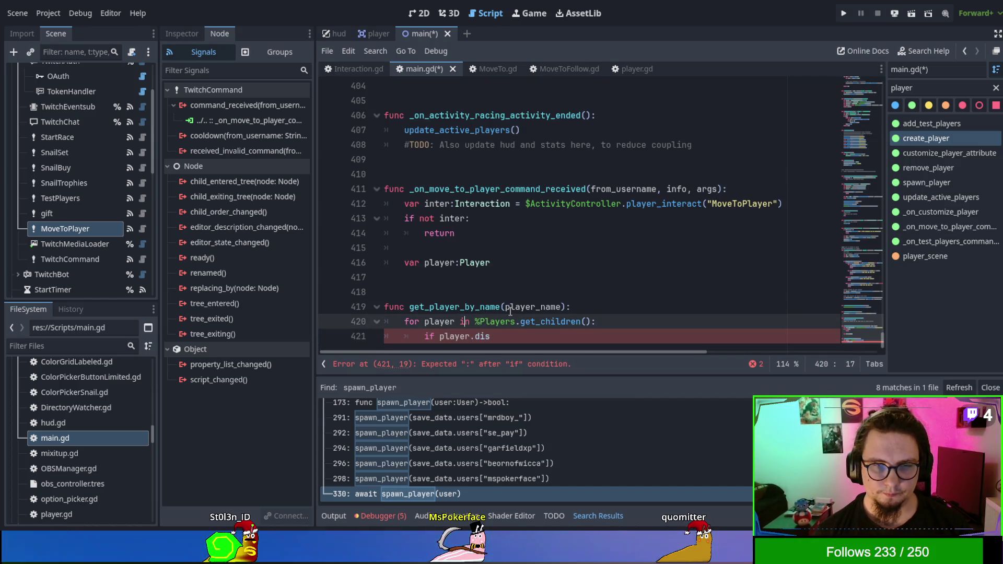
pyautogui.write(':')
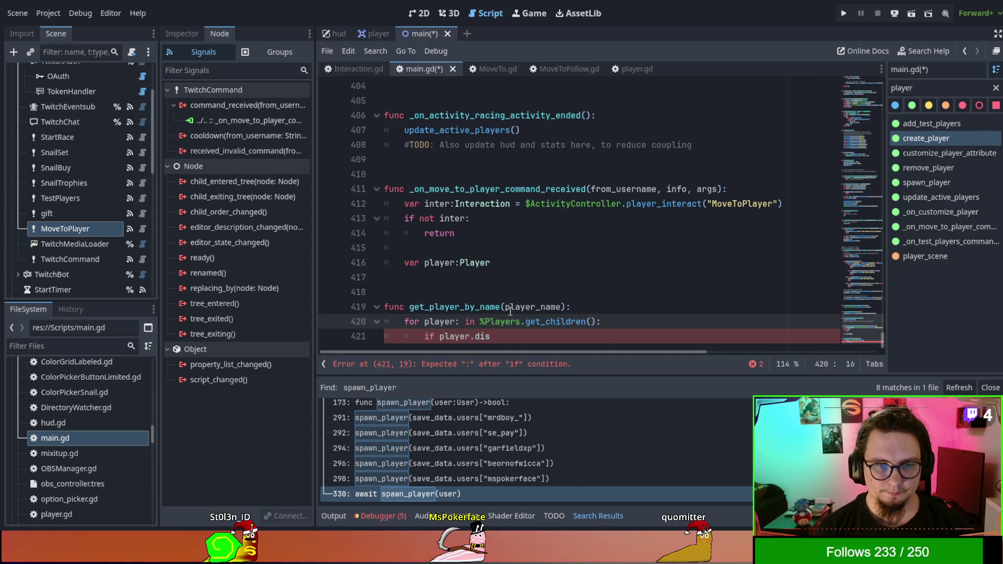
pyautogui.write('Player')
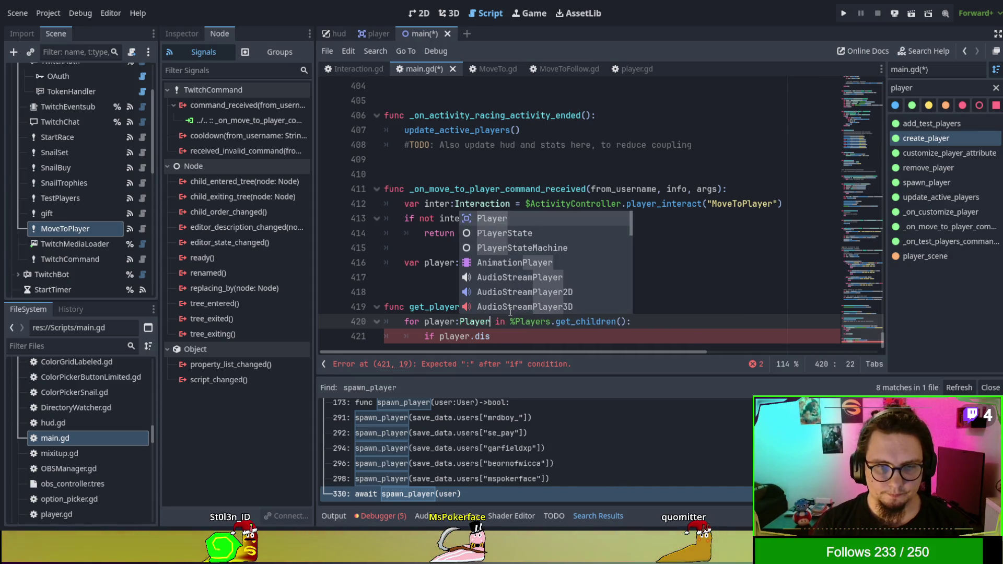
pyautogui.press('Return')
# Clear the unfinished if line and put a placeholder pass in the loop body
pyautogui.press('Down')
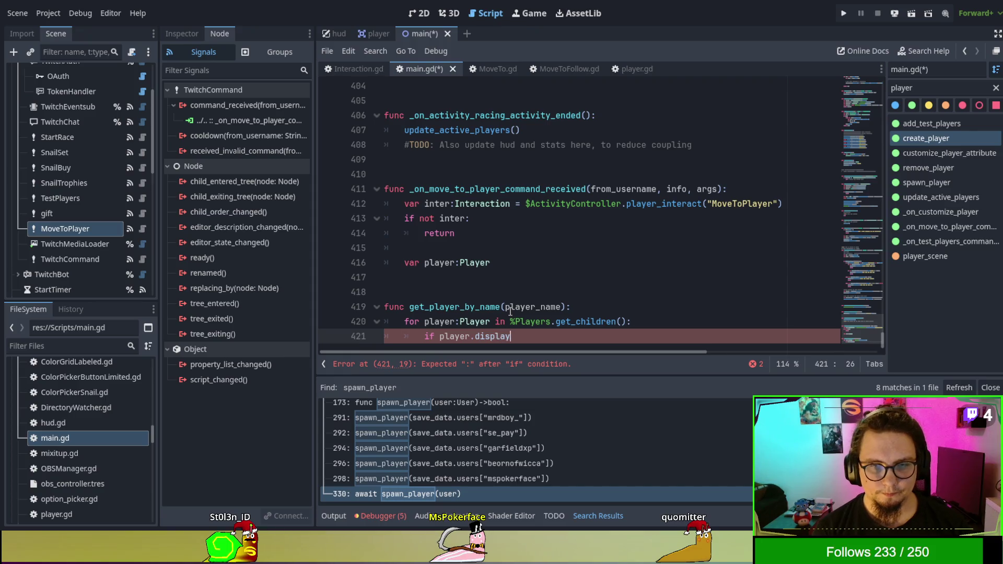
pyautogui.write('_name')
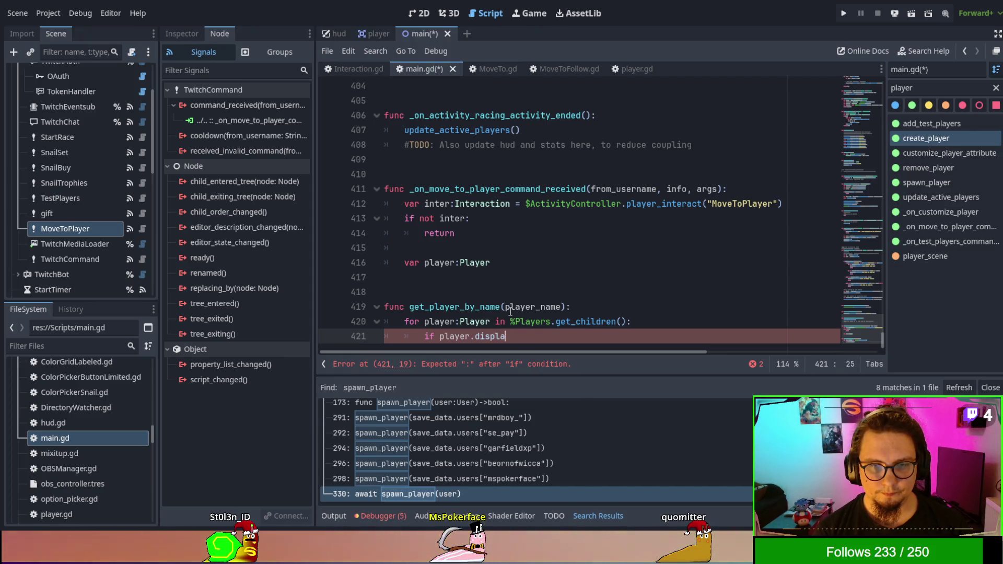
pyautogui.hotkey('ctrl', 'BackSpace')
pyautogui.write('di')
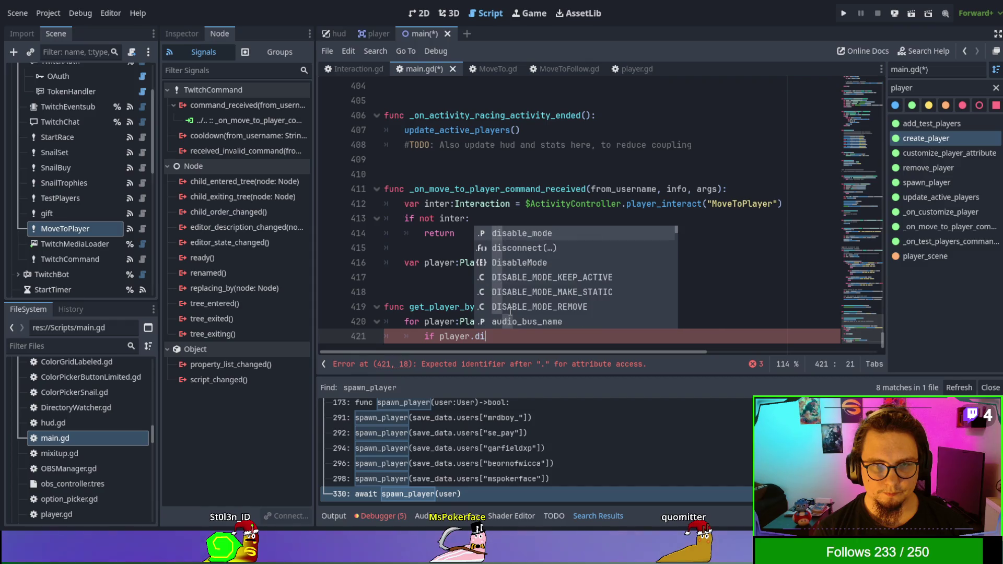
pyautogui.write('splay')
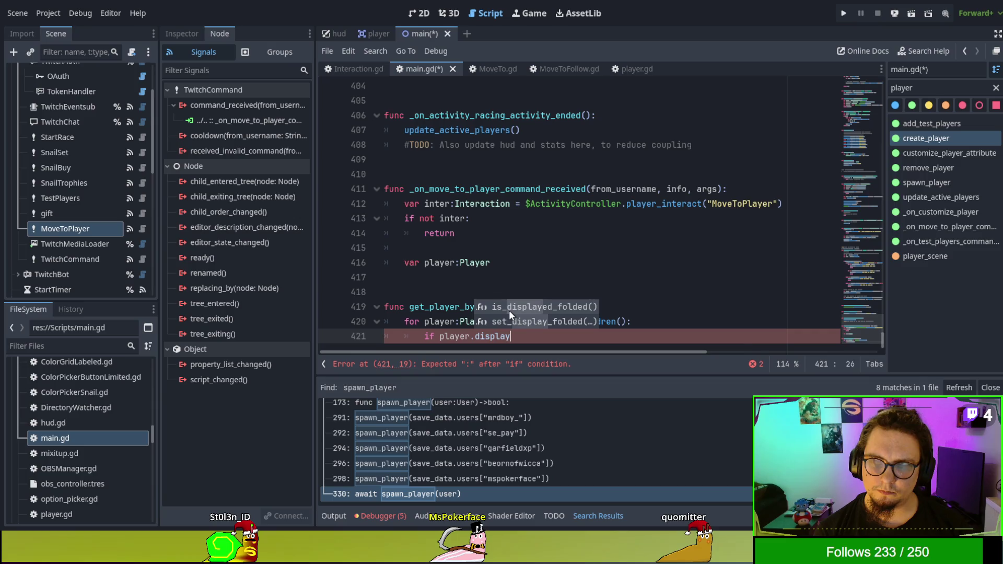
pyautogui.hotkey('ctrl', 'BackSpace')
pyautogui.hotkey('ctrl', 'BackSpace')
pyautogui.press('BackSpace')
pyautogui.press('BackSpace')
pyautogui.press('BackSpace')
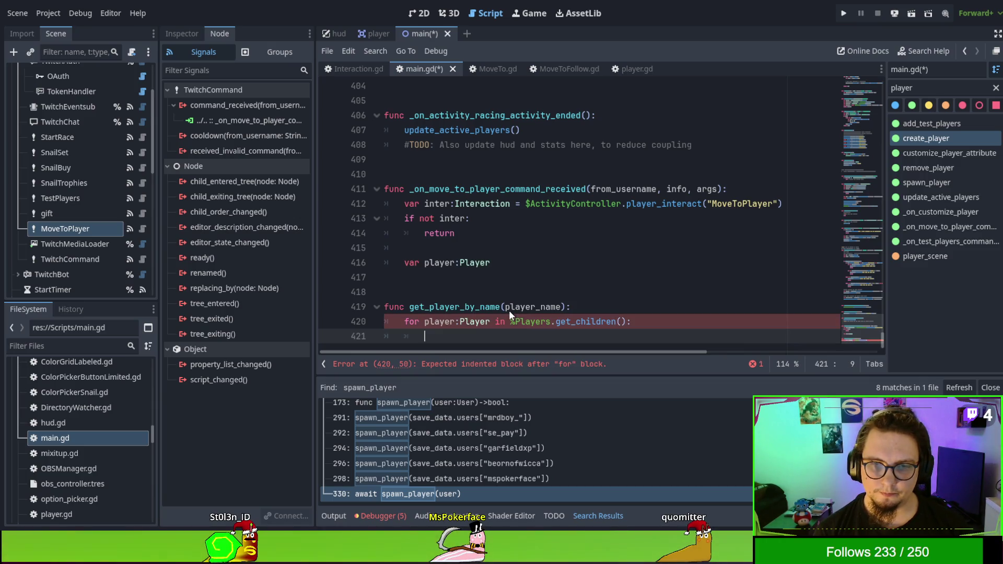
pyautogui.write('pass')
pyautogui.press('BackSpace')
pyautogui.press('BackSpace')
pyautogui.press('BackSpace')
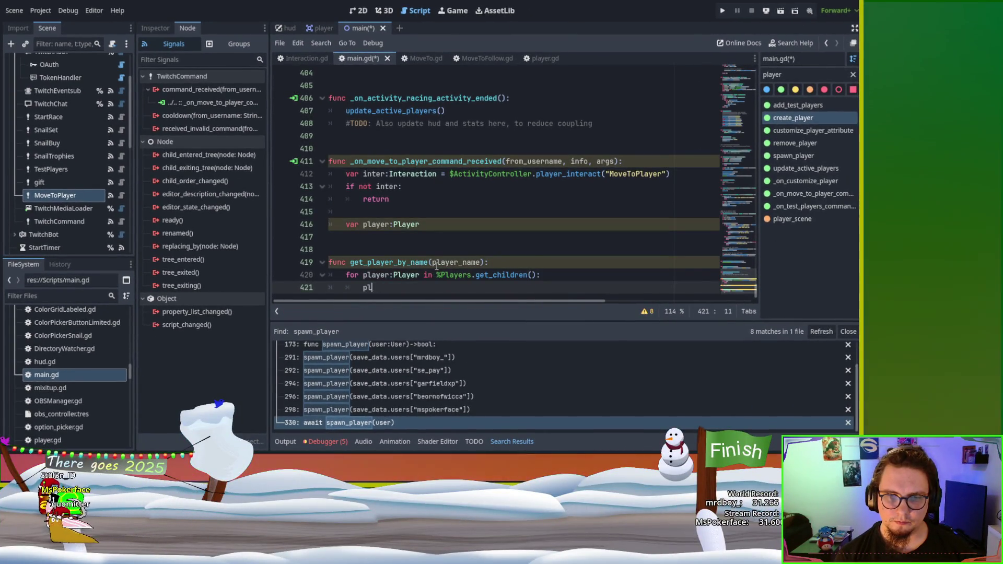
# Type player.display_name on line 421 inside the loop
pyautogui.write('layer.ddispl')
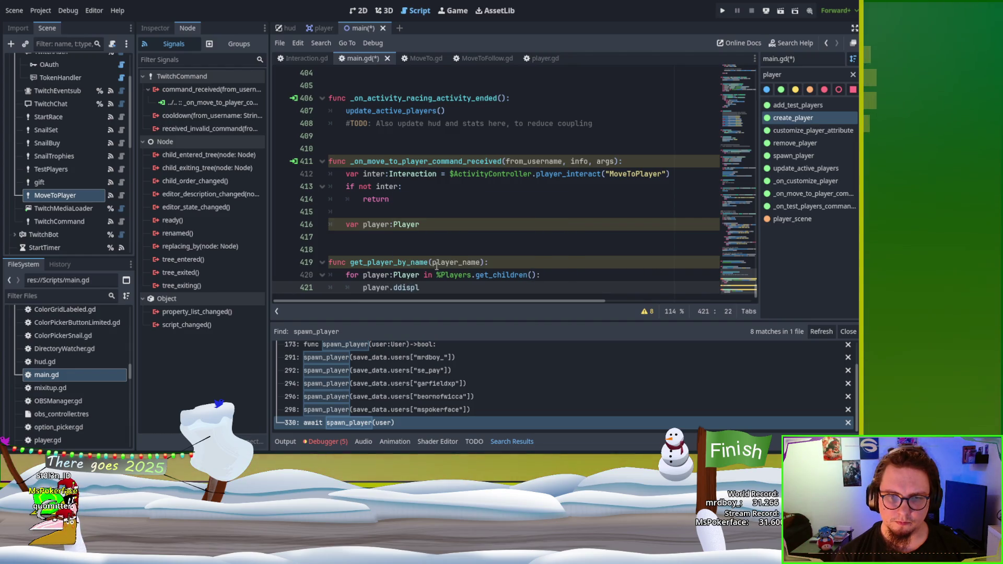
pyautogui.press('BackSpace')
pyautogui.press('BackSpace')
pyautogui.press('BackSpace')
pyautogui.press('BackSpace')
pyautogui.press('BackSpace')
pyautogui.write('is')
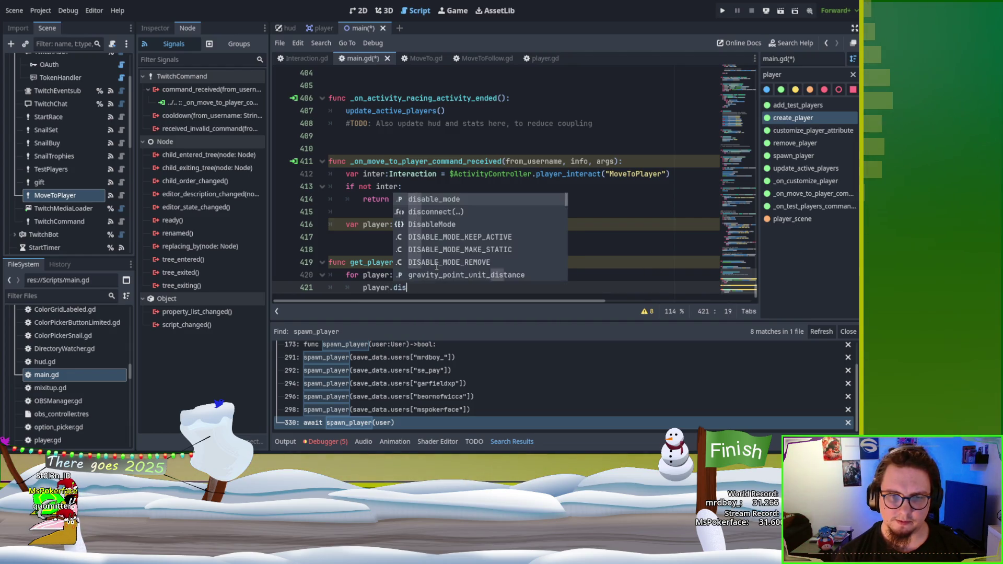
pyautogui.write('play')
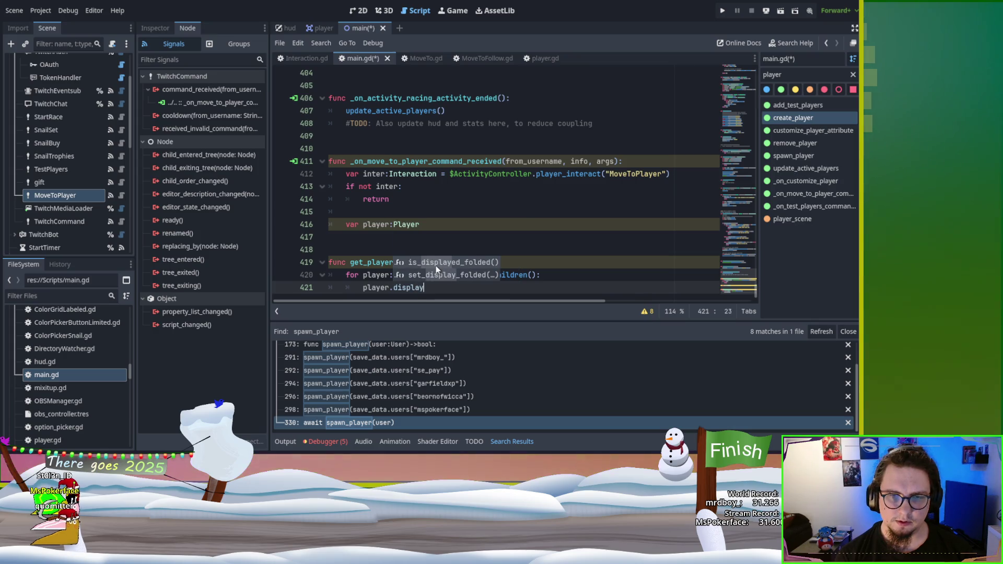
pyautogui.write('_name')
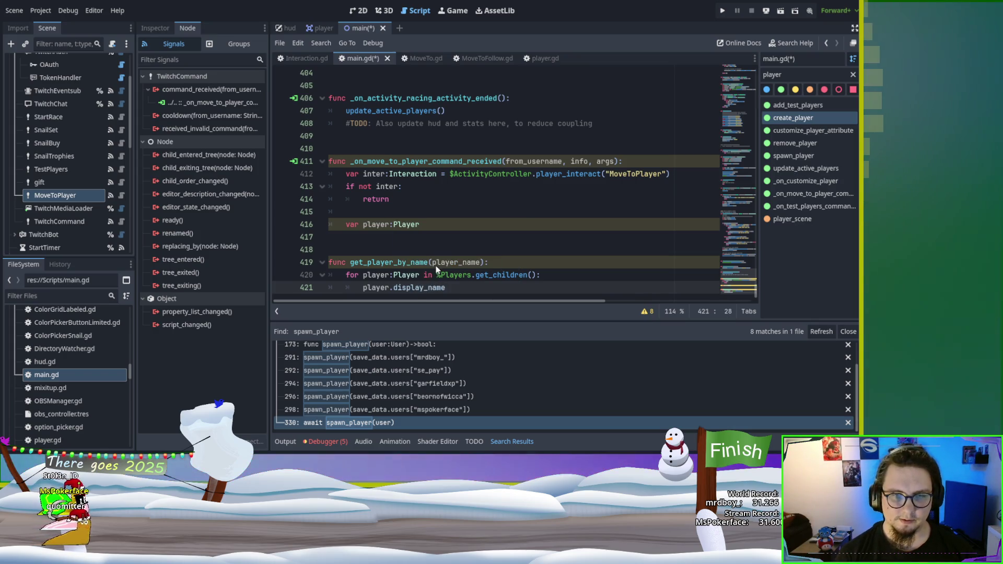
# Check the name properties in player.gd, then return to main.gd
pyautogui.click(436, 265)
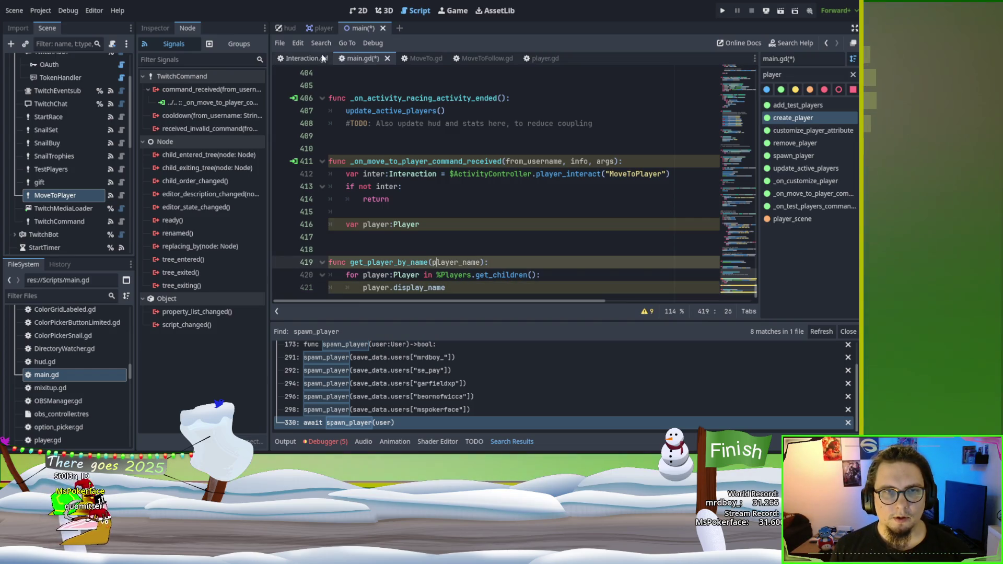
pyautogui.click(543, 58)
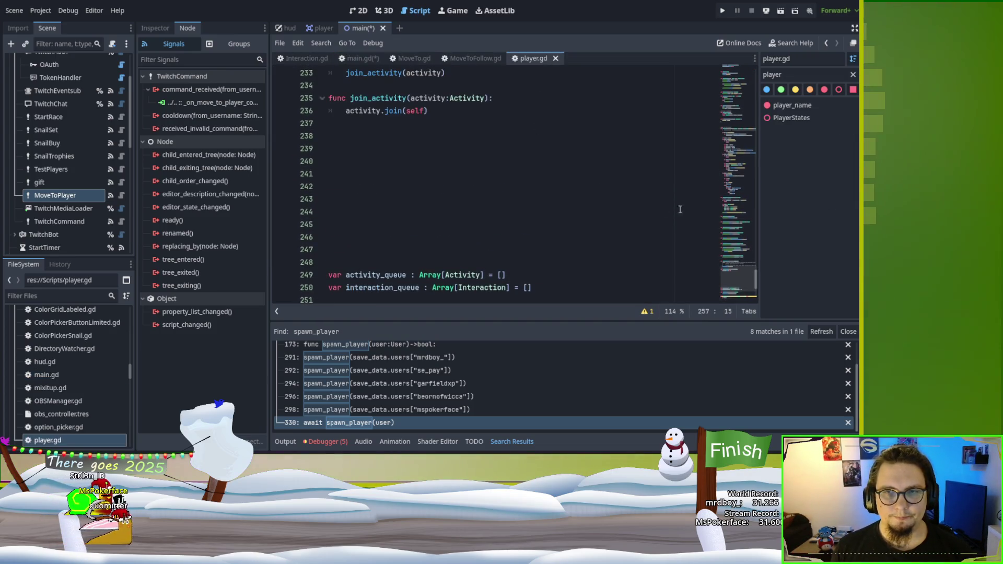
pyautogui.moveTo(755, 284); pyautogui.dragTo(773, 70)
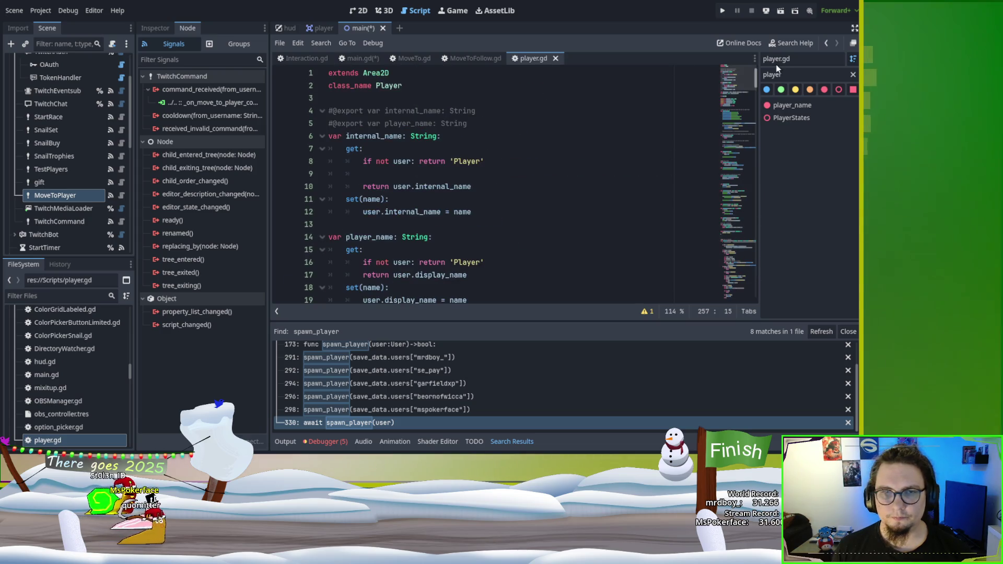
pyautogui.scroll(-1, 586, 146)
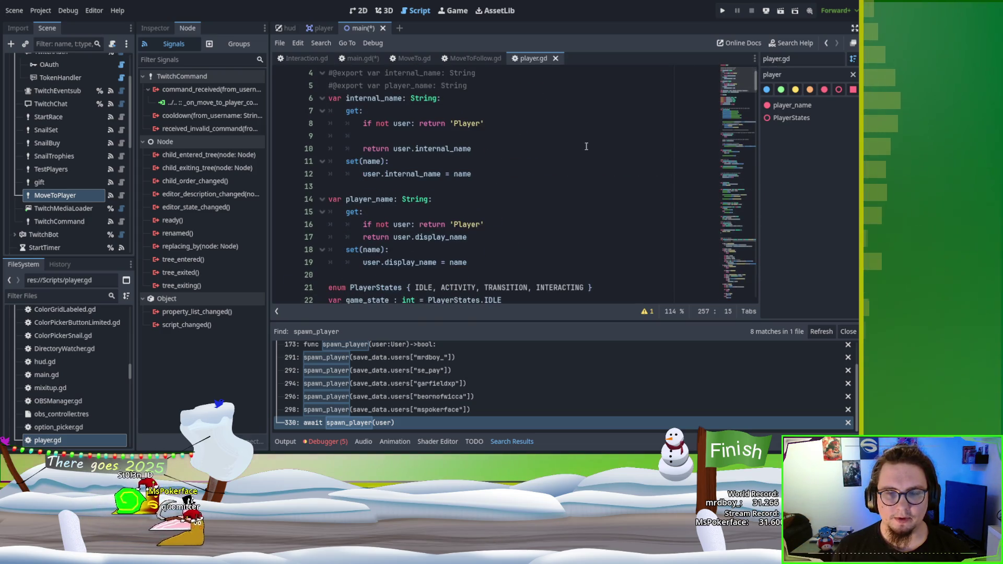
pyautogui.click(360, 58)
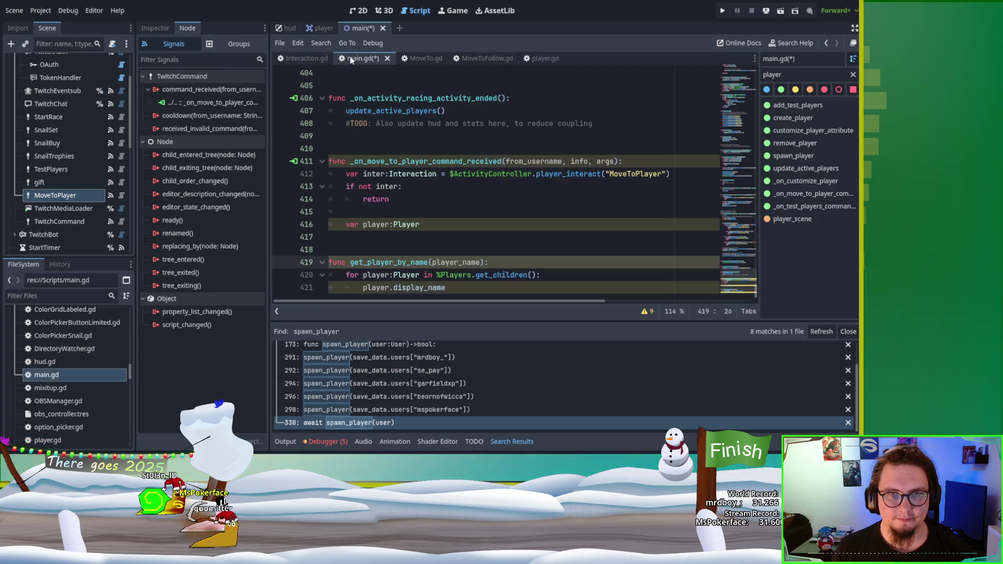
# Make line 421 'if player.player_name == player_name:' followed by 'return player'
pyautogui.doubleClick(429, 287)
pyautogui.press('BackSpace')
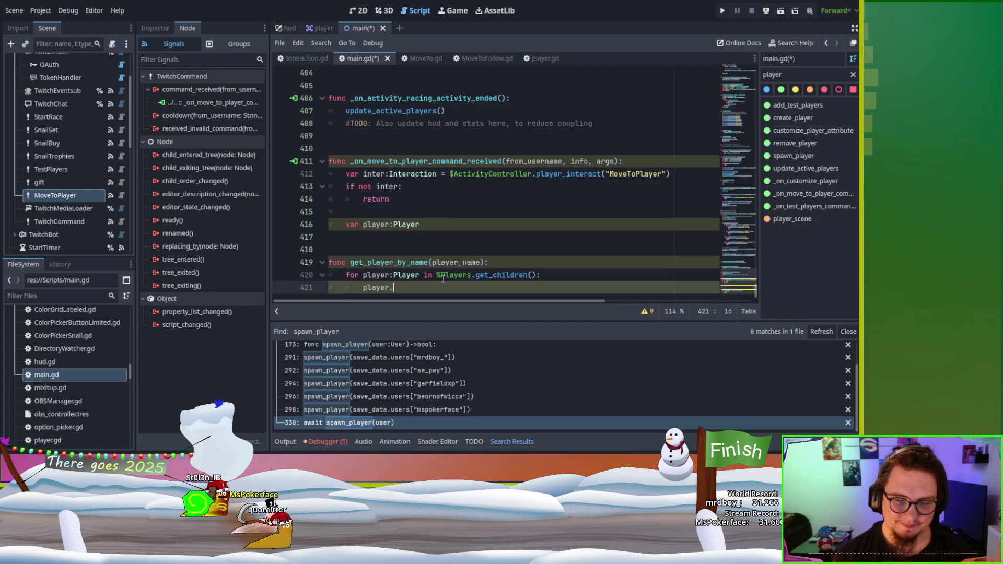
pyautogui.write('player_name')
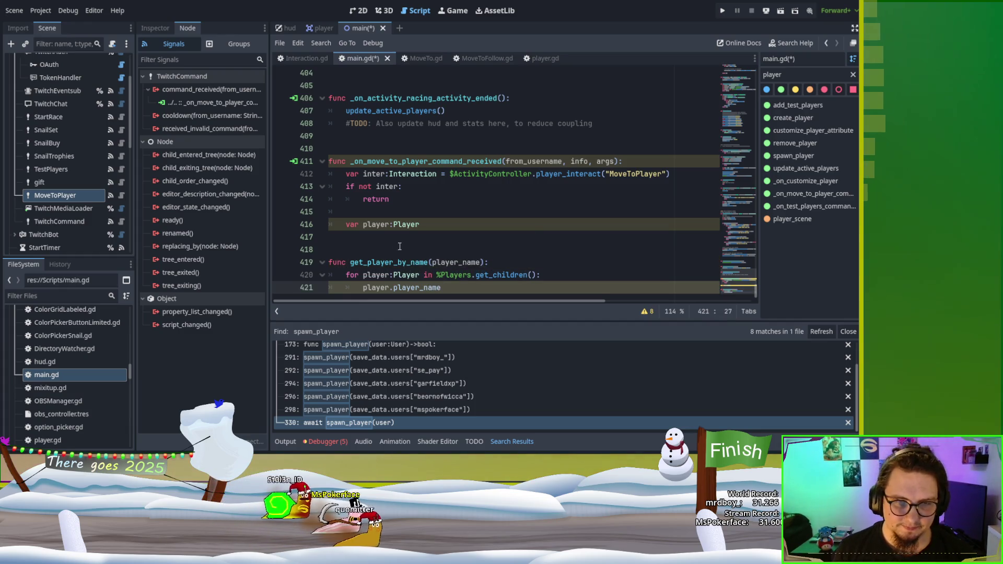
pyautogui.click(365, 287)
pyautogui.write('if')
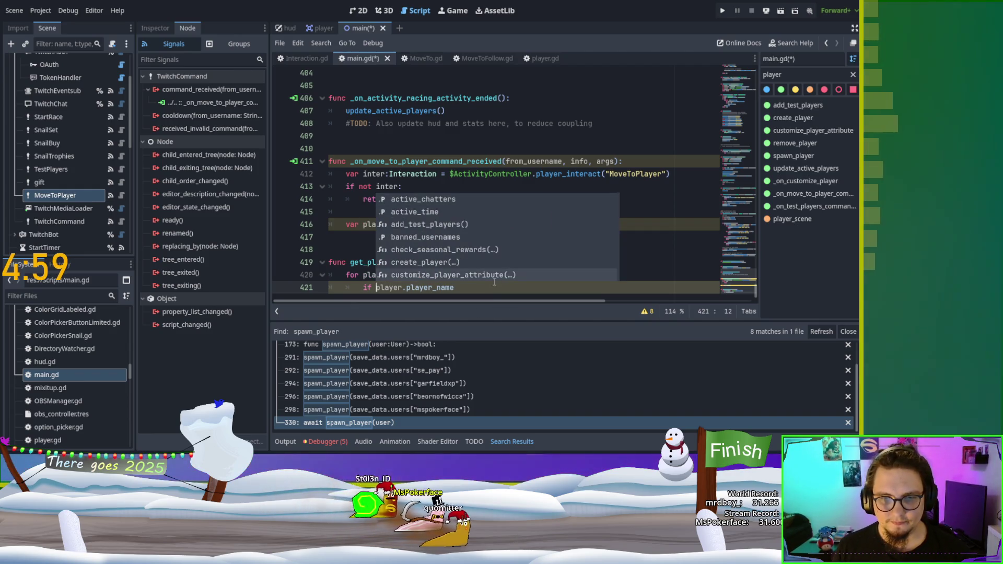
pyautogui.click(494, 282)
pyautogui.write('== ')
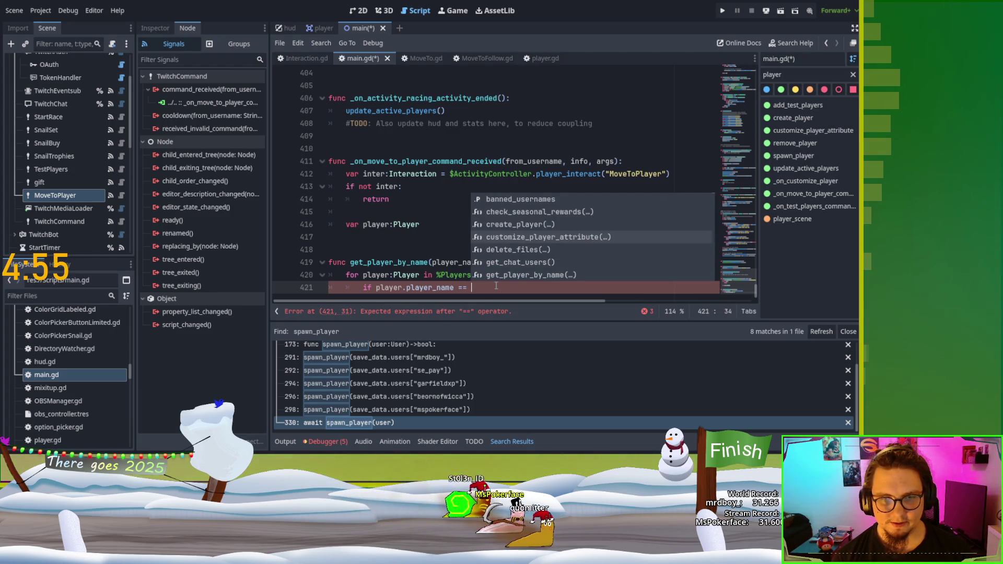
pyautogui.write('player_name')
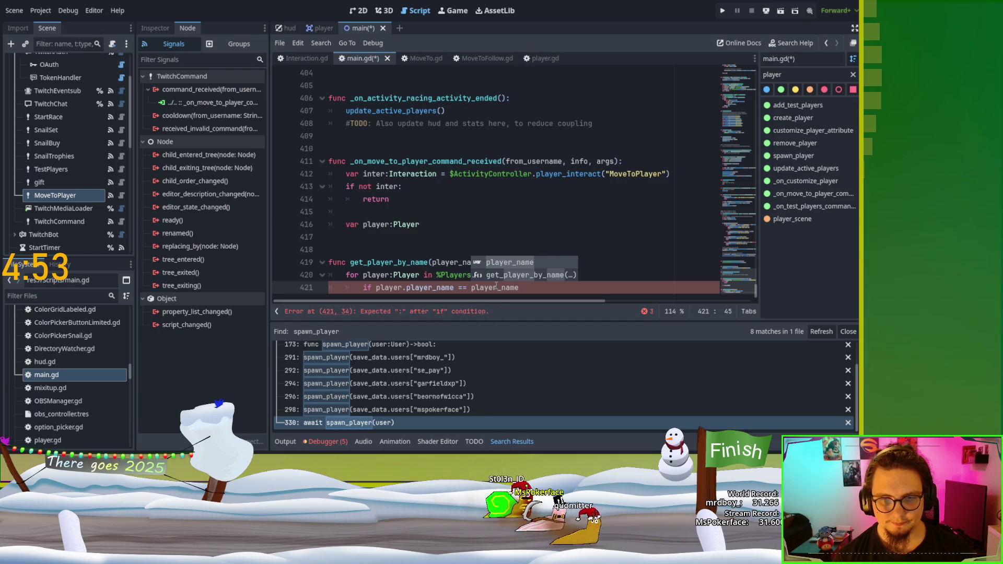
pyautogui.write(':')
pyautogui.press('Return')
pyautogui.write('return pla')
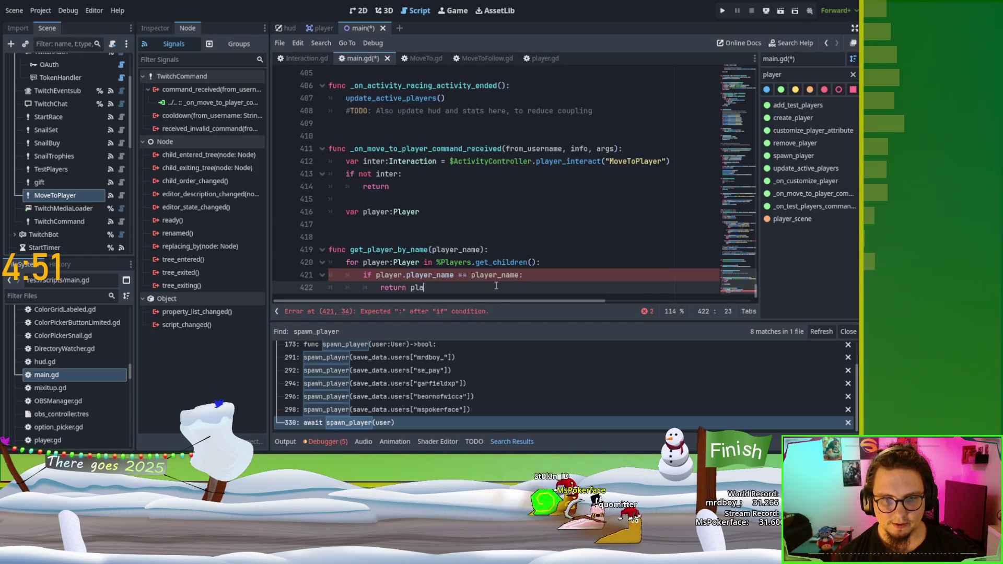
pyautogui.write('yer')
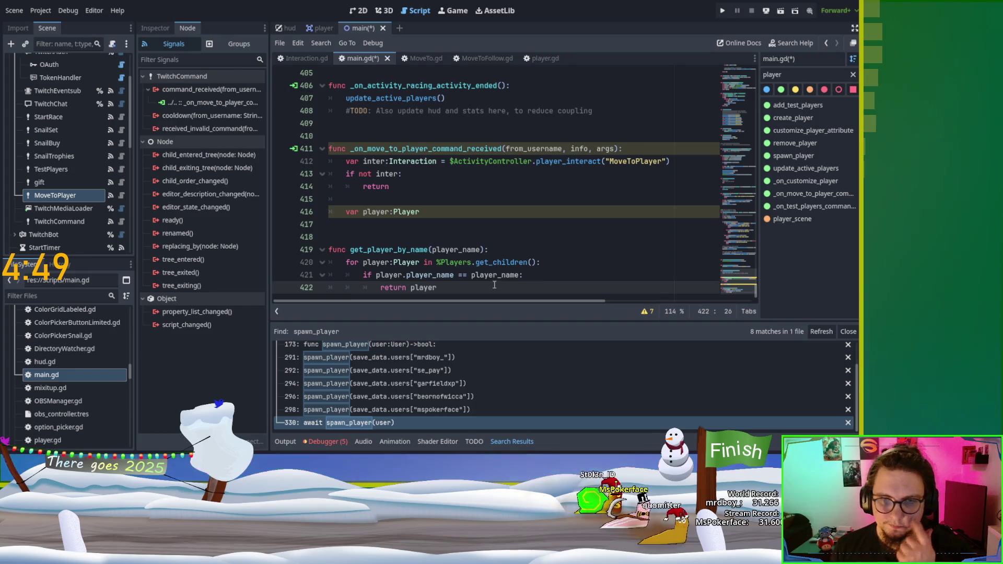
# Return to the empty line below var player in the MoveToPlayer handler
pyautogui.doubleClick(389, 249)
pyautogui.scroll(1, 412, 224)
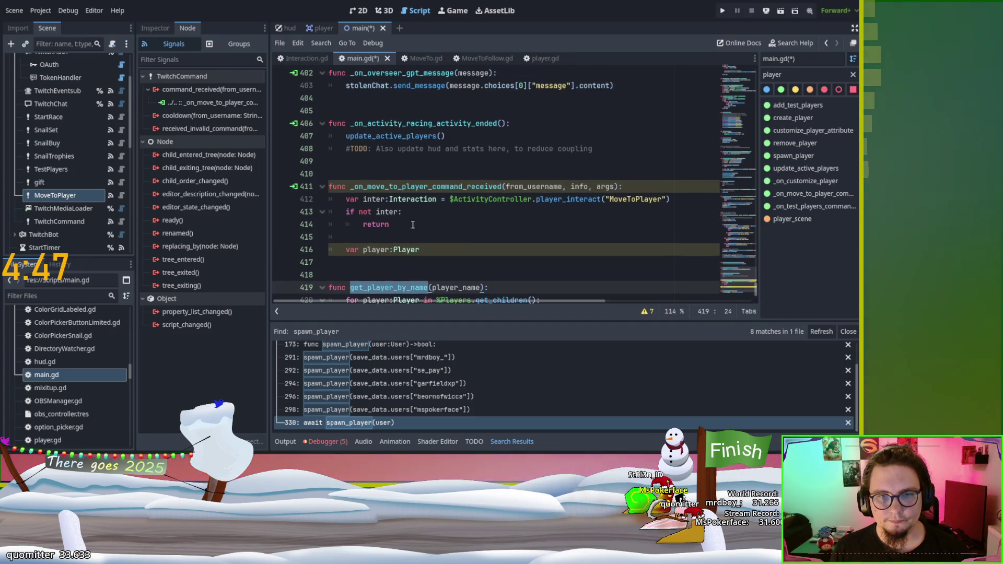
pyautogui.click(412, 225)
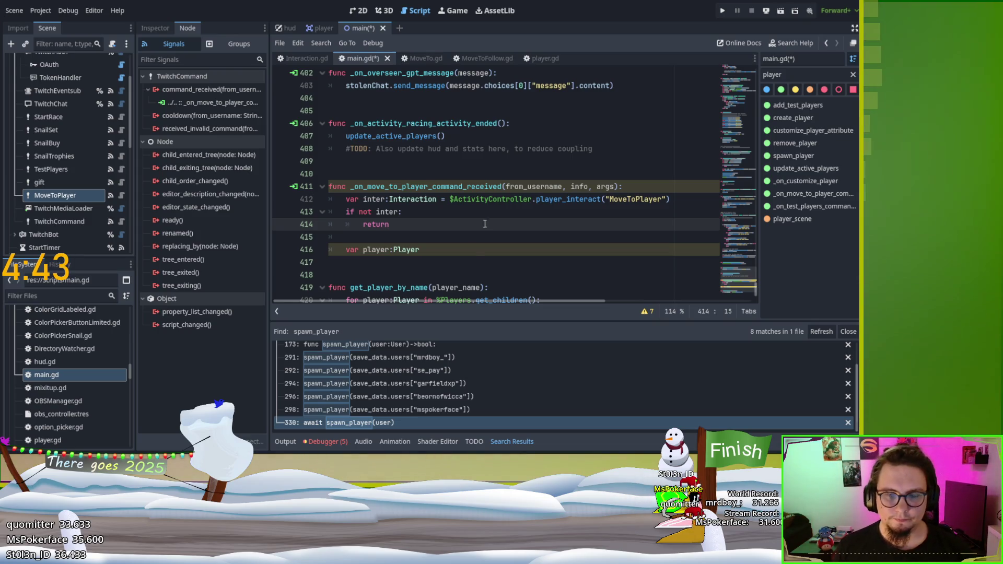
pyautogui.click(459, 261)
# Assign var player = get_player_by_name(from_username) on line 416
pyautogui.click(469, 250)
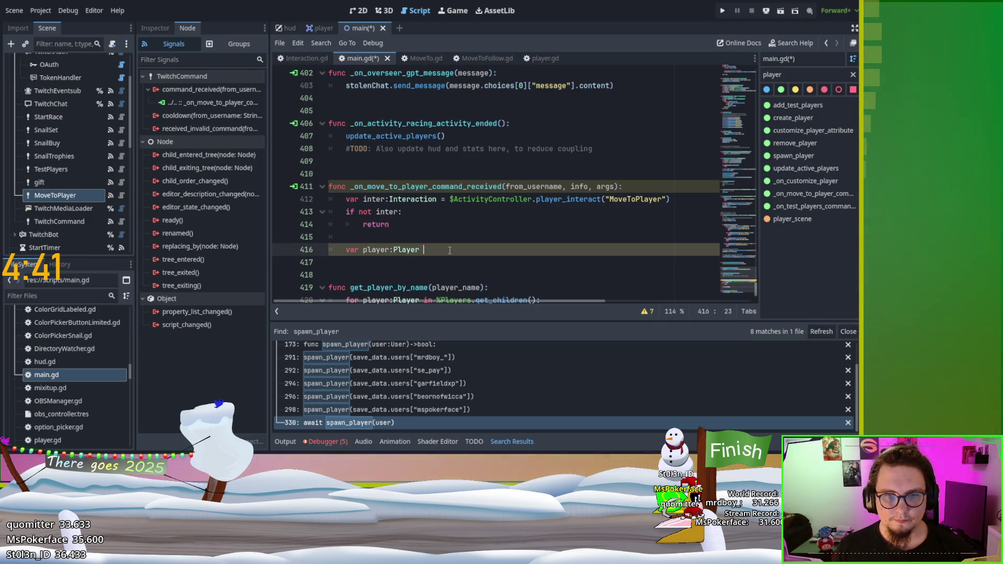
pyautogui.write('= get_player_by_name')
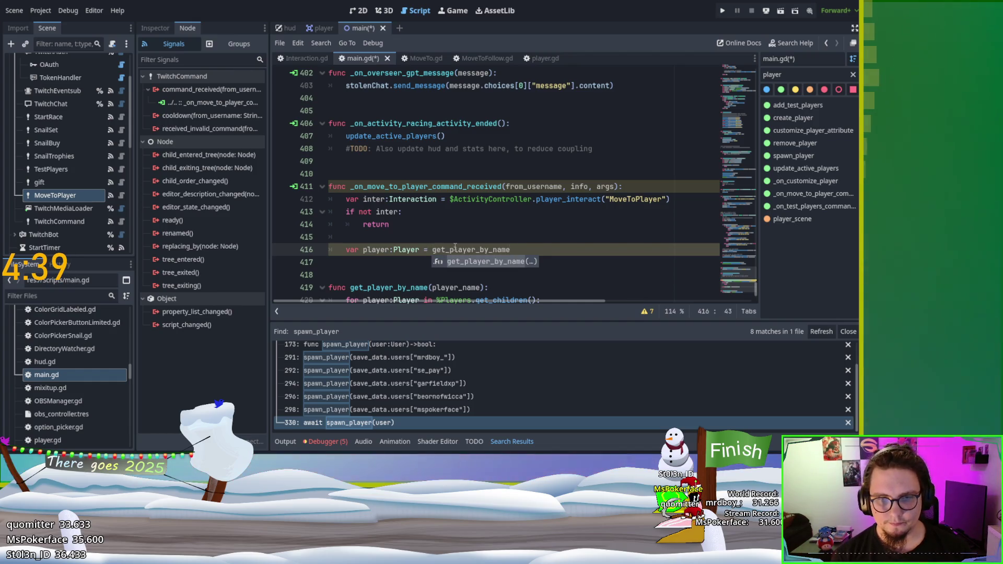
pyautogui.write('(from_')
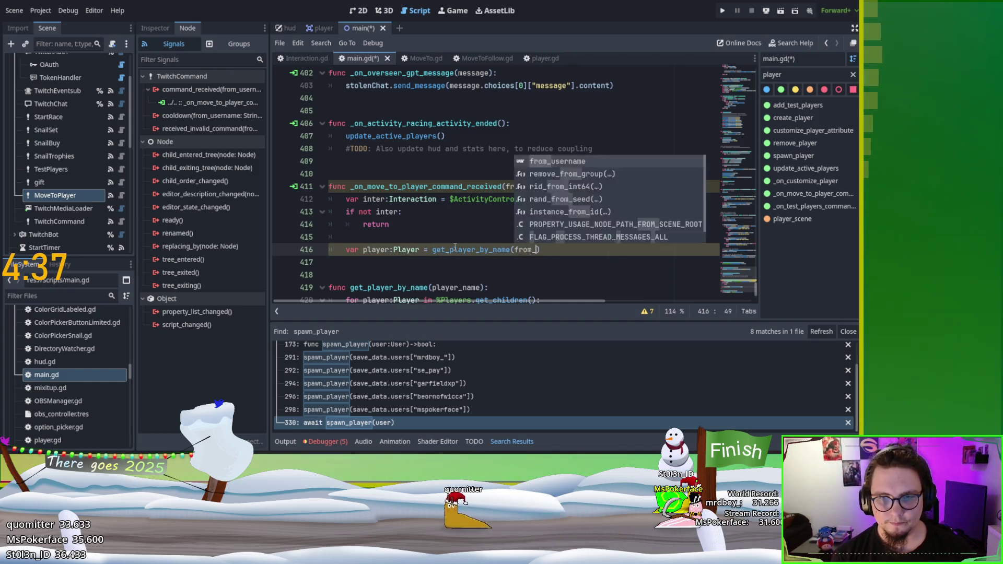
pyautogui.write('user')
pyautogui.press('Return')
pyautogui.press('Down')
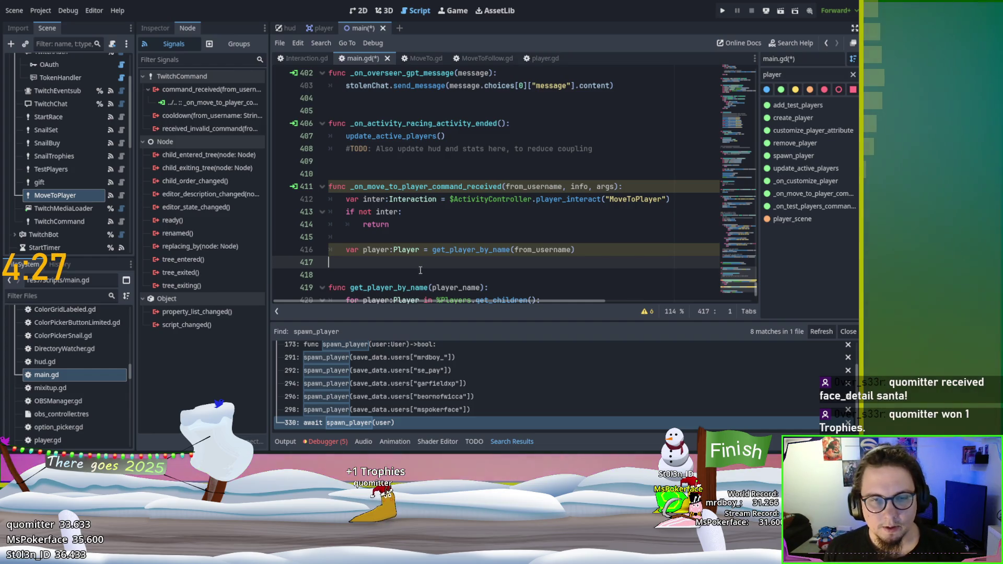
pyautogui.doubleClick(542, 250)
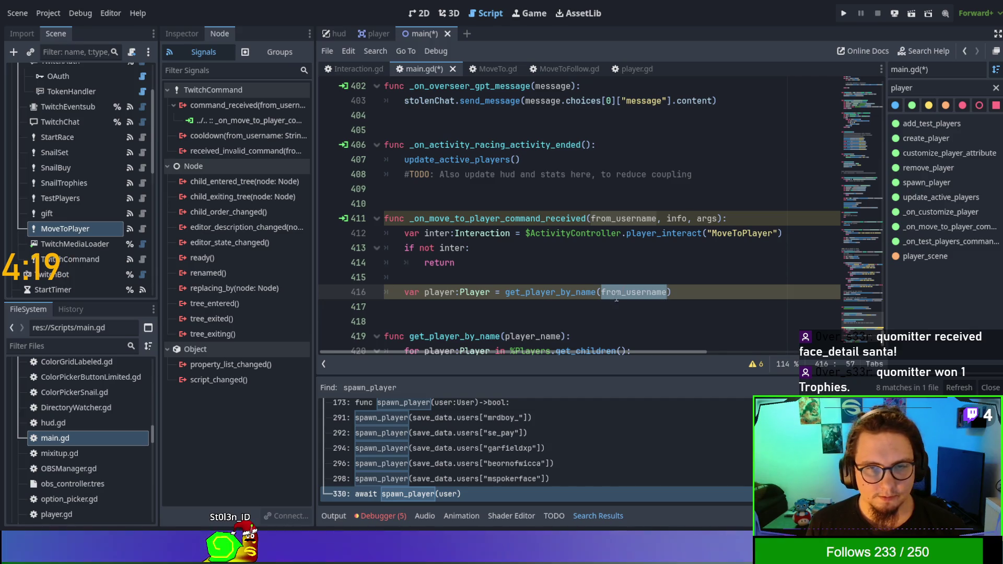
# Add a player.interact() call on a new line after the player lookup
pyautogui.click(696, 290)
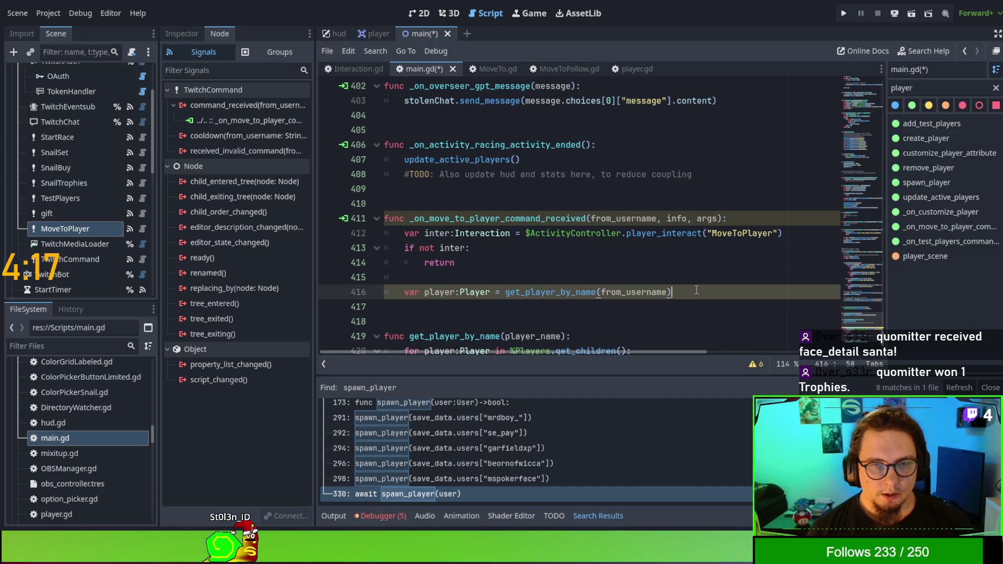
pyautogui.press('Return')
pyautogui.write('play')
pyautogui.press('BackSpace')
pyautogui.press('BackSpace')
pyautogui.press('BackSpace')
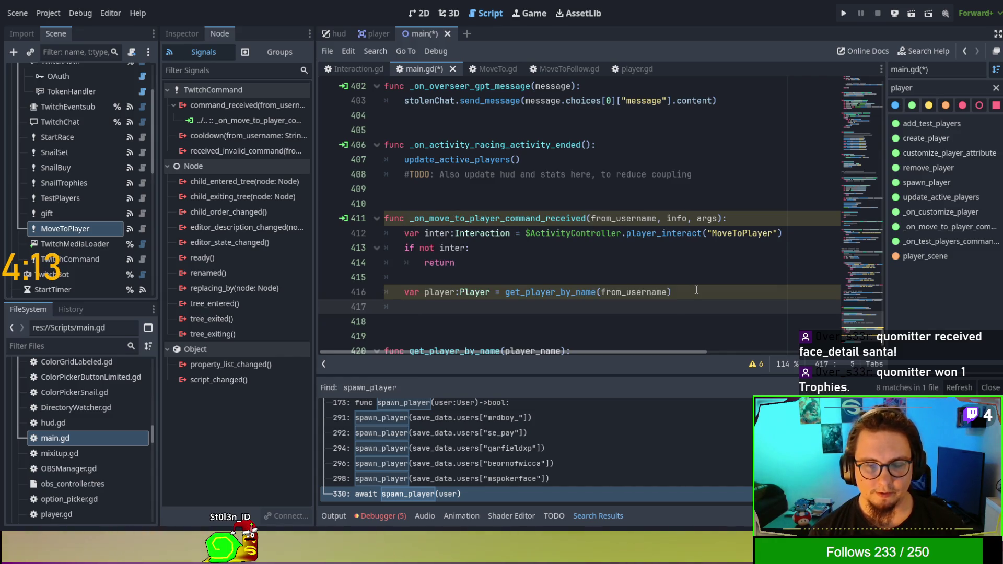
pyautogui.write('player.')
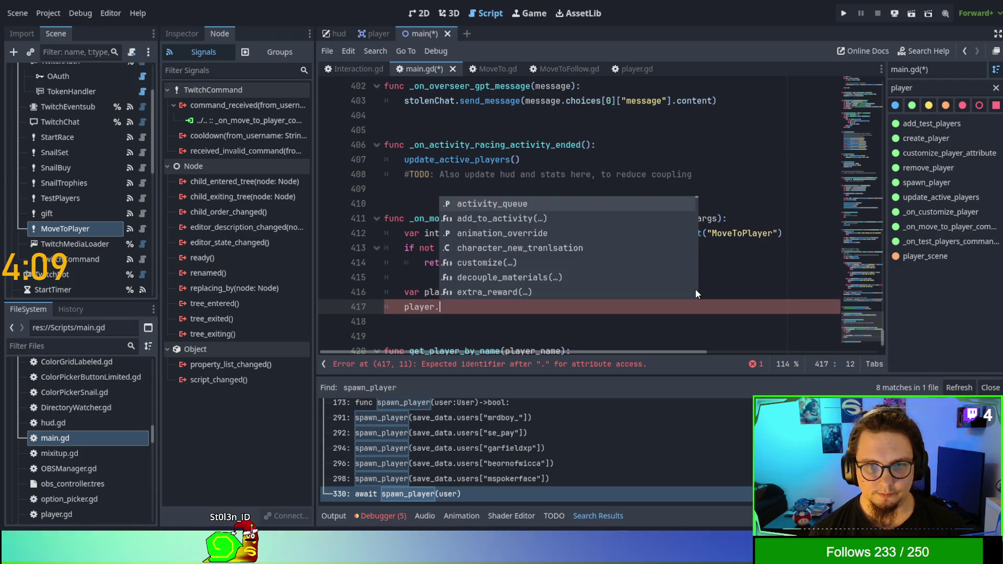
pyautogui.write('int')
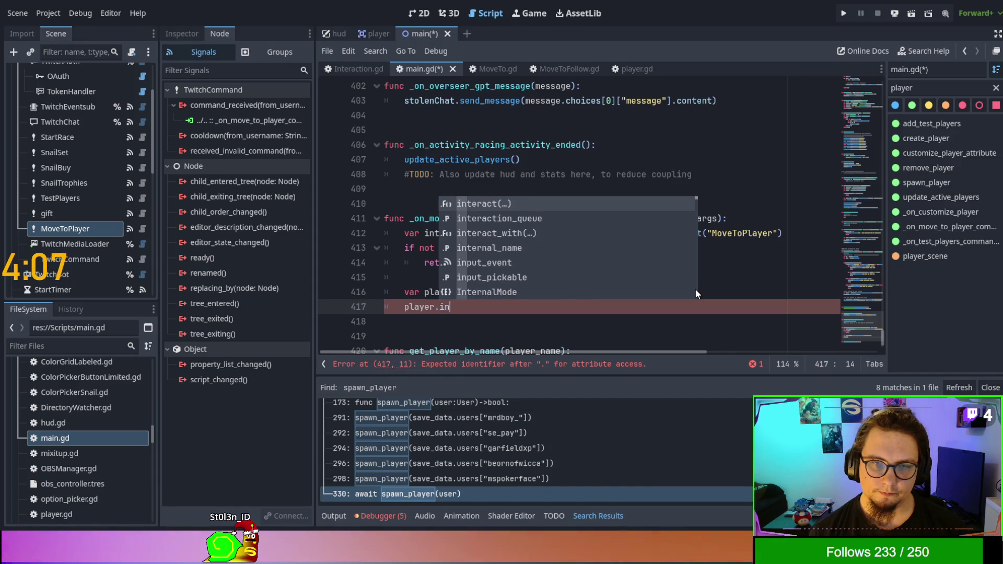
pyautogui.press('Return')
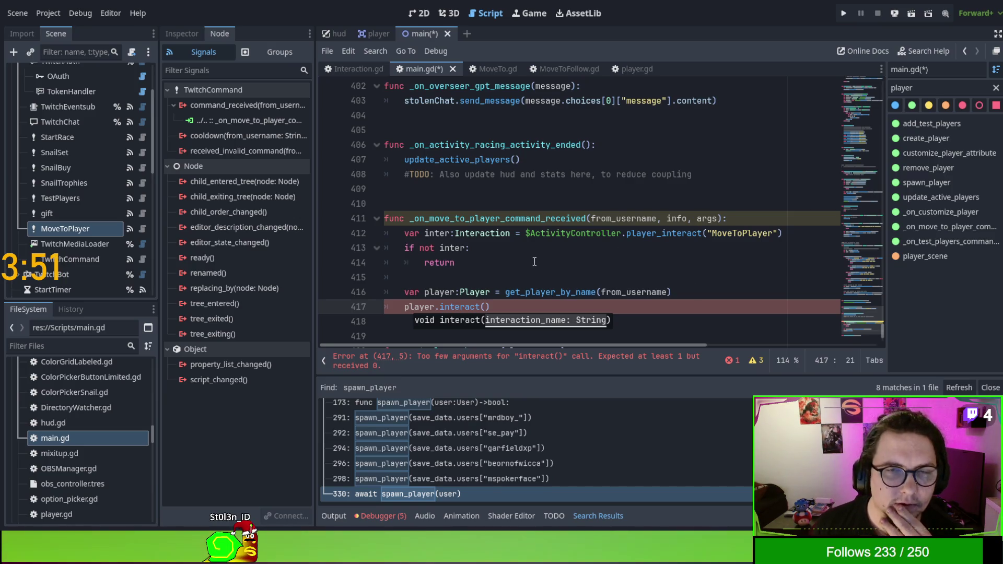
pyautogui.click(570, 245)
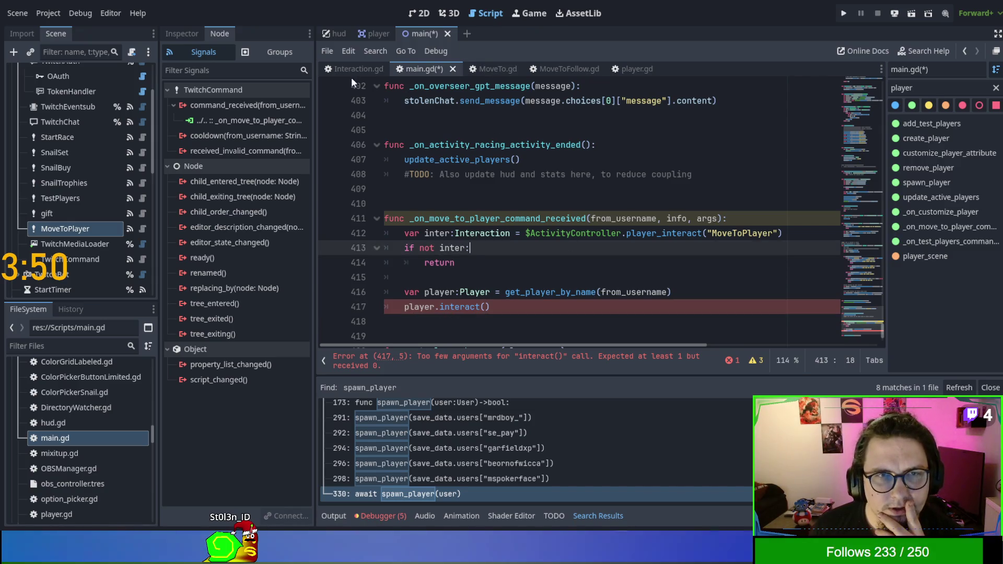
pyautogui.click(646, 67)
# Rename interact's parameter to interaction and type it as Interaction in player.gd
pyautogui.scroll(-6, 844, 143)
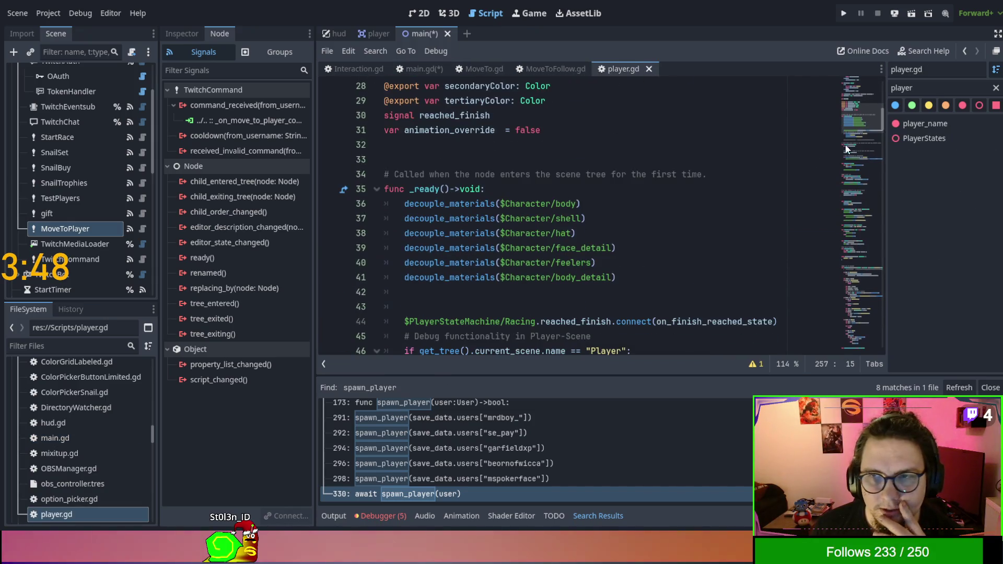
pyautogui.click(863, 340)
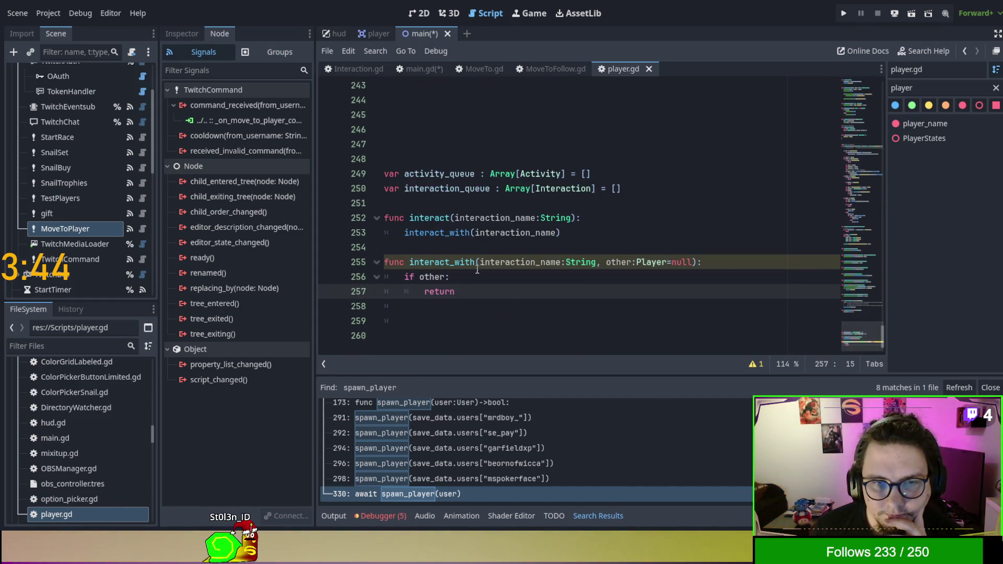
pyautogui.doubleClick(515, 219)
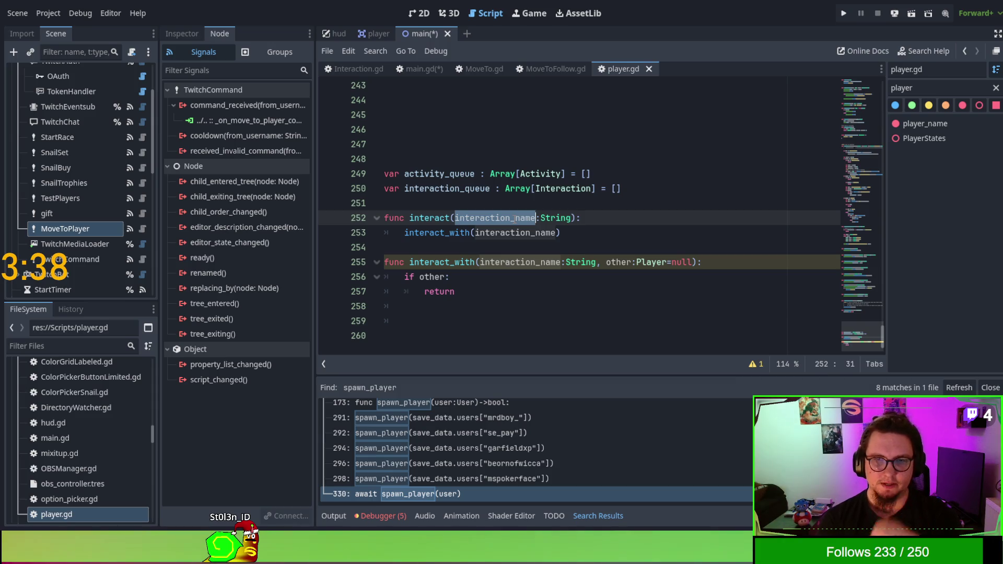
pyautogui.click(513, 219)
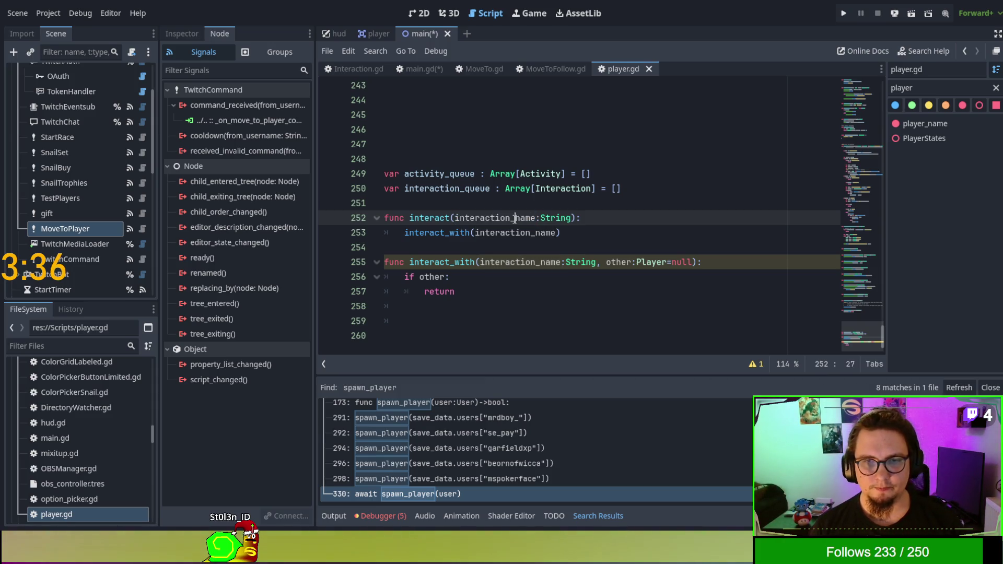
pyautogui.press('Delete')
pyautogui.press('Delete')
pyautogui.press('Delete')
pyautogui.press('Delete')
pyautogui.press('Delete')
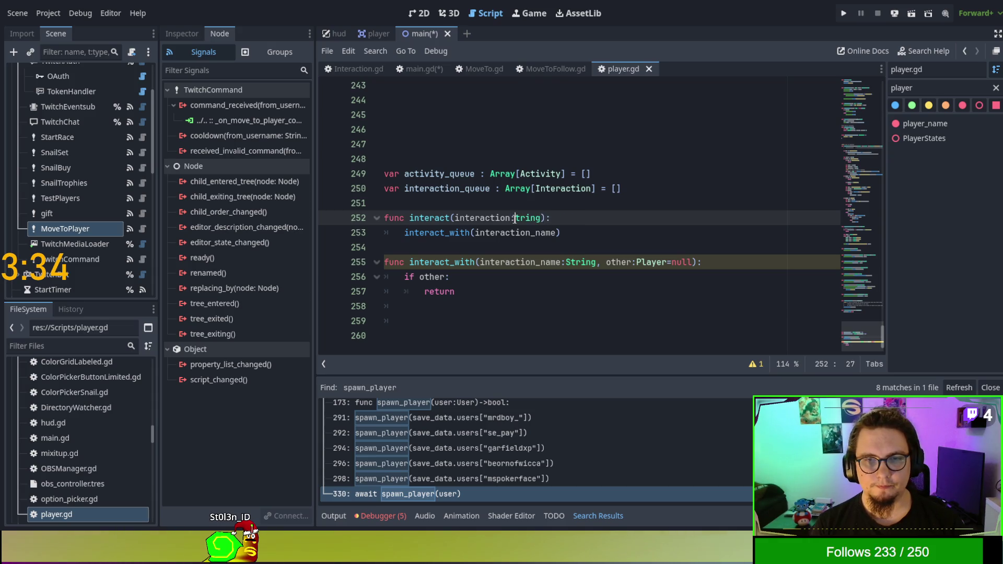
pyautogui.press('Delete')
pyautogui.press('Delete')
pyautogui.press('Delete')
pyautogui.write('Interactio')
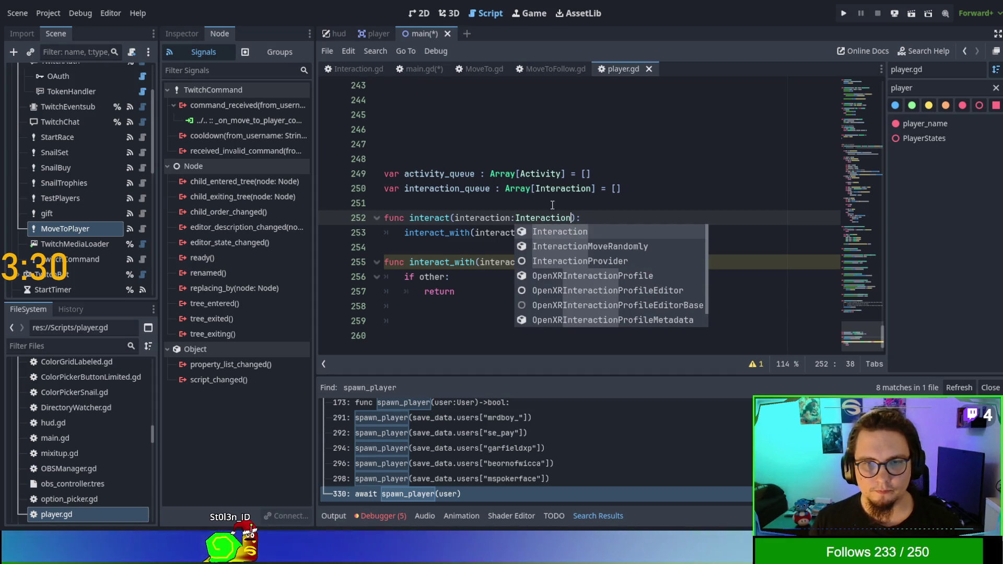
pyautogui.press('Return')
# Give interact_with an Interaction-typed interaction parameter, update its call, and save
pyautogui.doubleClick(579, 262)
pyautogui.write('Interaction')
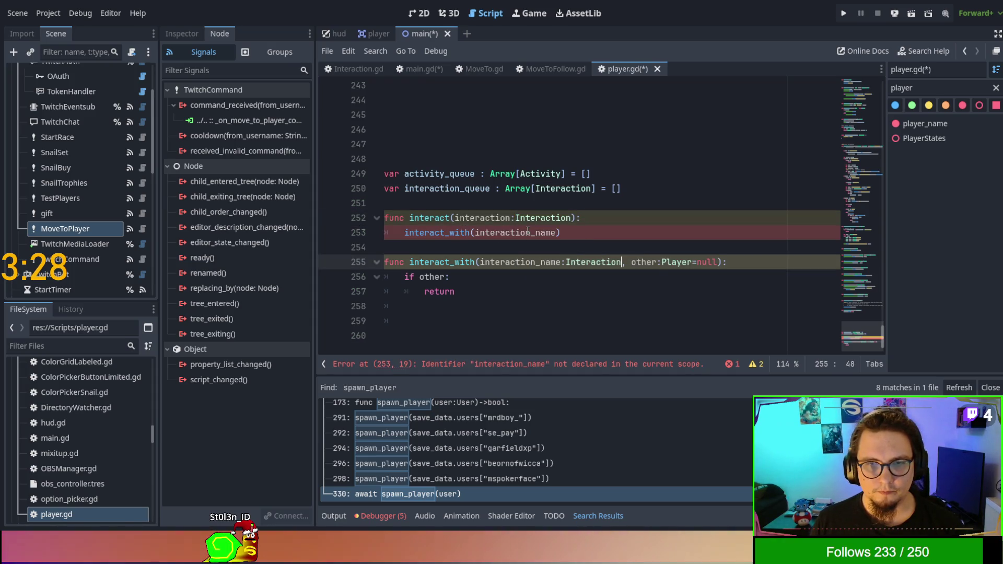
pyautogui.doubleClick(491, 218)
pyautogui.hotkey('ctrl', 'c')
pyautogui.doubleClick(513, 232)
pyautogui.hotkey('ctrl', 'v')
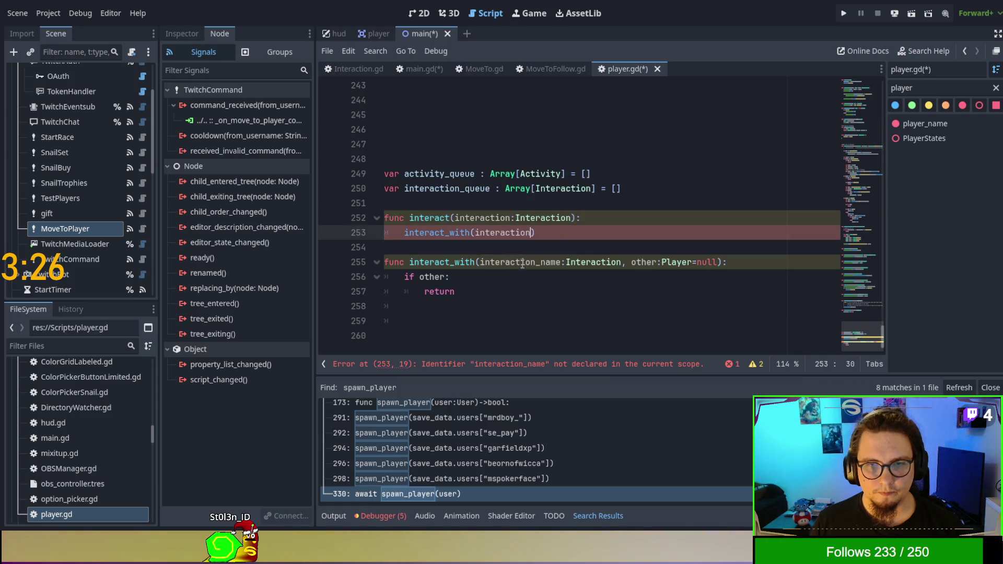
pyautogui.doubleClick(522, 263)
pyautogui.hotkey('ctrl', 'v')
pyautogui.click(591, 233)
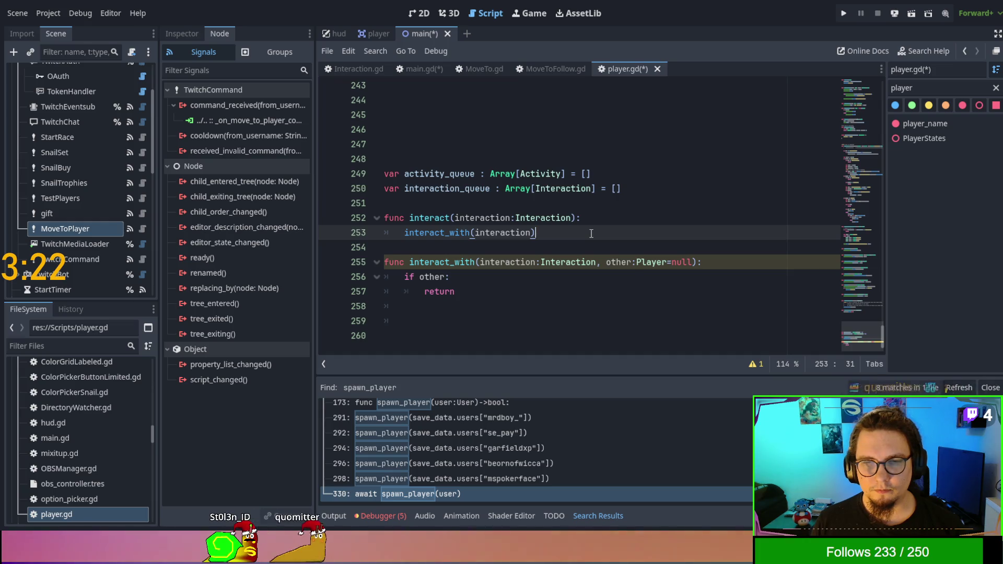
pyautogui.hotkey('ctrl', 's')
pyautogui.click(614, 224)
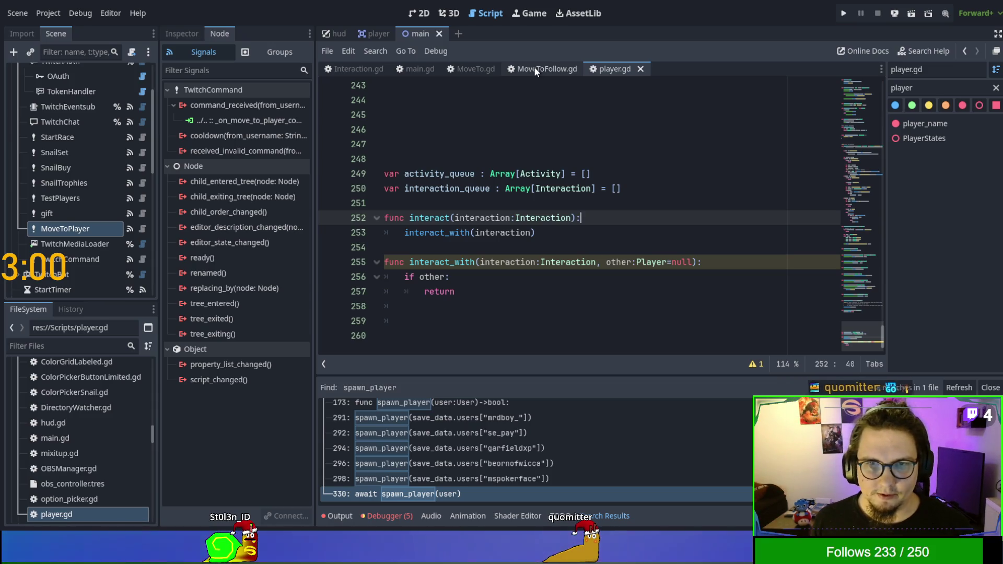
# Review the MoveTo.gd, player.gd and MoveToFollow.gd scripts
pyautogui.click(456, 68)
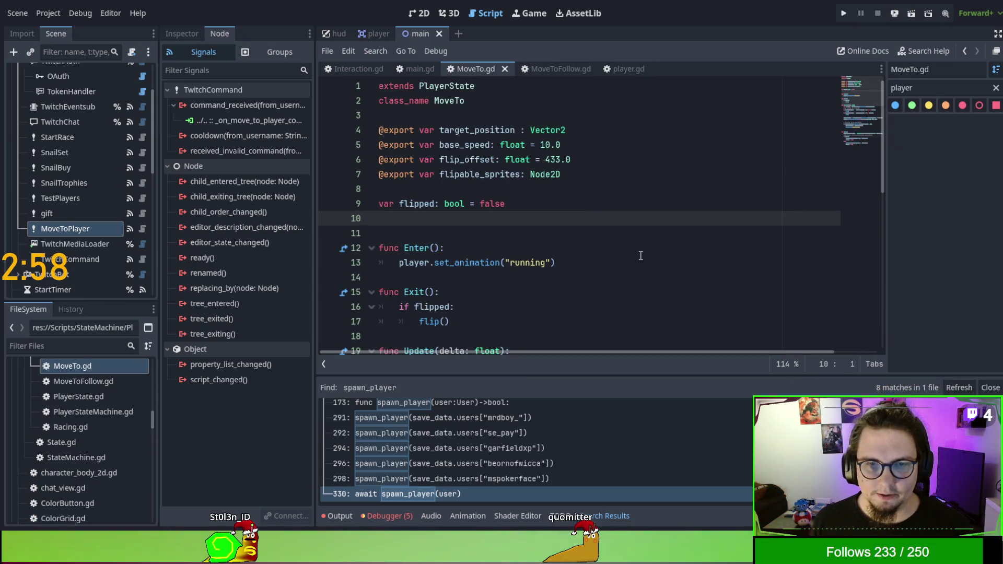
pyautogui.click(624, 70)
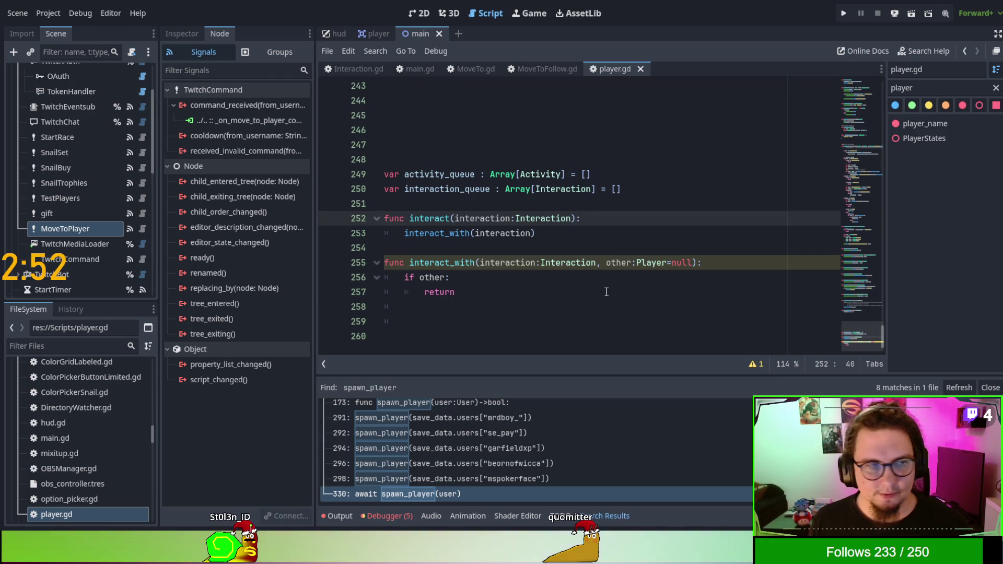
pyautogui.scroll(1, 606, 291)
pyautogui.scroll(-1, 606, 291)
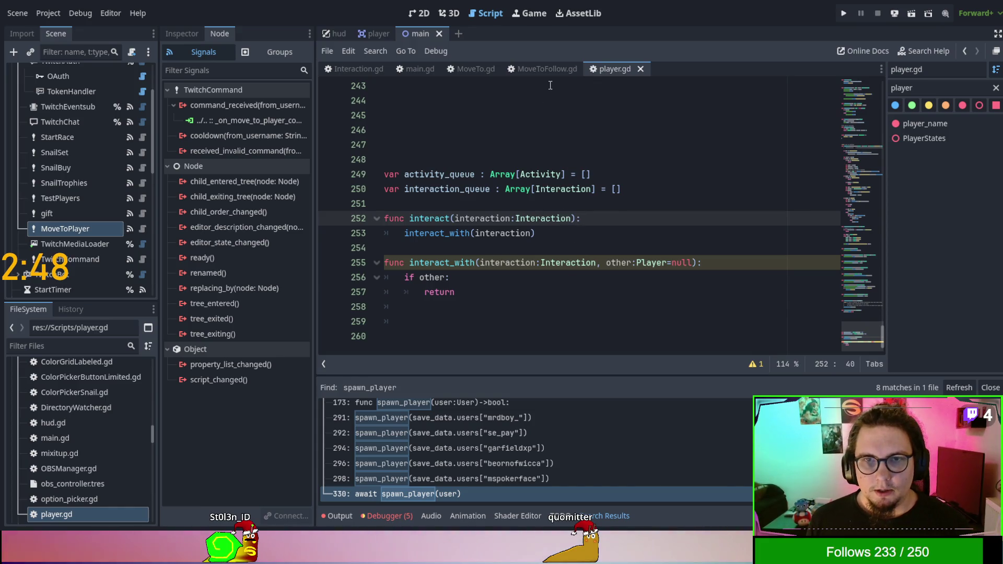
pyautogui.click(545, 69)
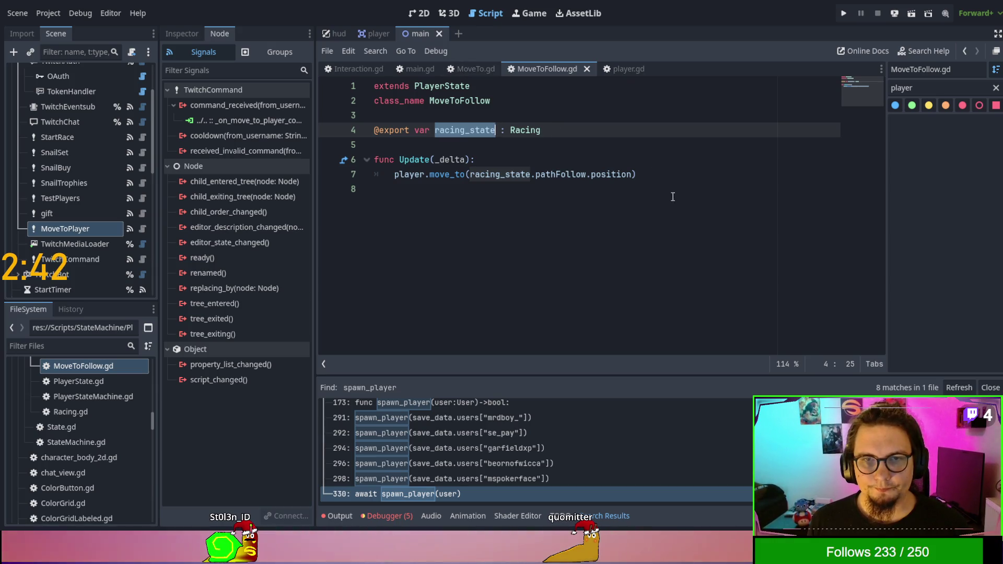
# Close the MoveToFollow.gd and MoveTo.gd tabs and switch back to main.gd
pyautogui.click(587, 70)
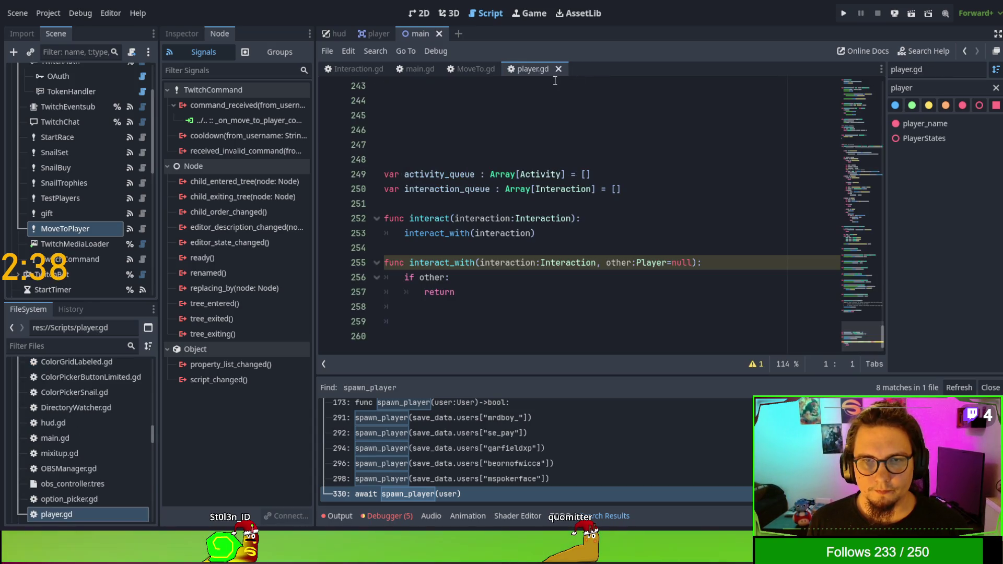
pyautogui.click(493, 70)
pyautogui.click(505, 70)
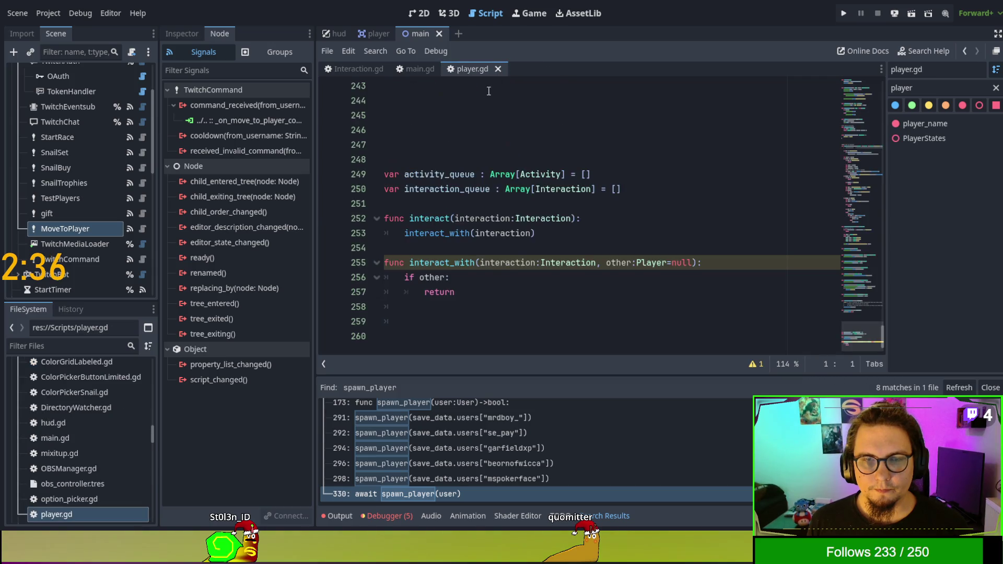
pyautogui.click(545, 296)
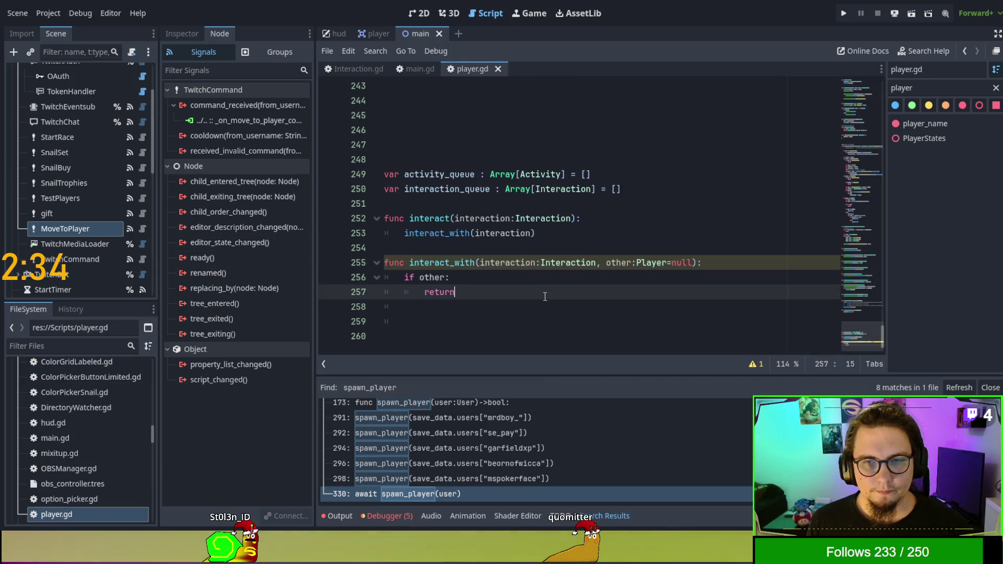
pyautogui.click(415, 68)
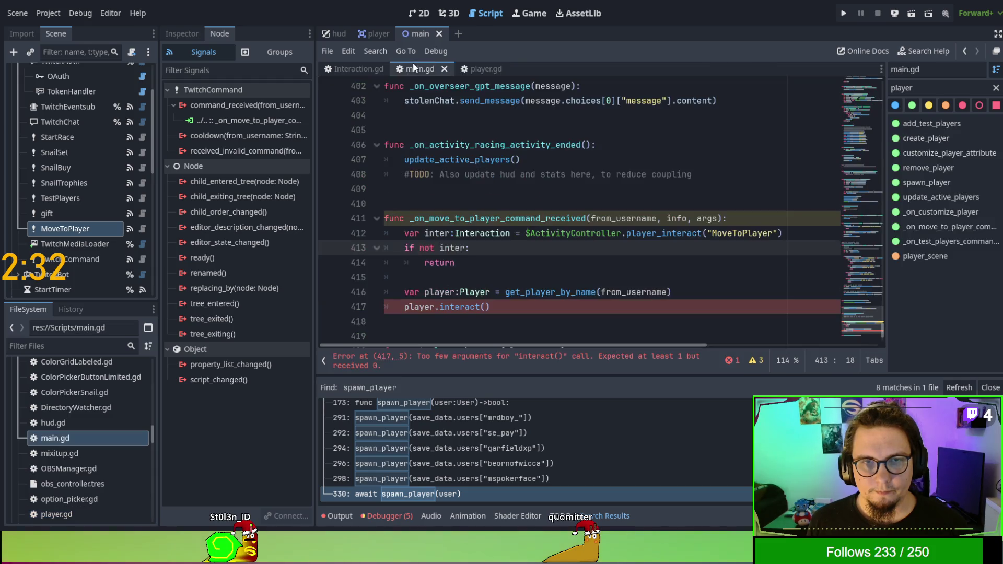
# Pass inter to player.interact() on line 417, save main.gd, and check Interaction.gd
pyautogui.click(485, 307)
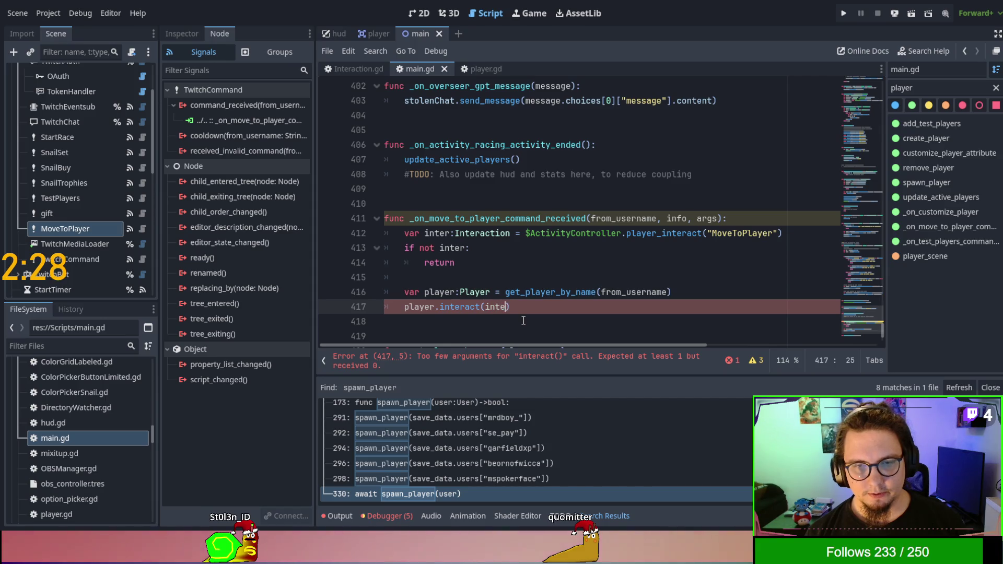
pyautogui.write('inter')
pyautogui.press('Escape')
pyautogui.scroll(-1, 523, 320)
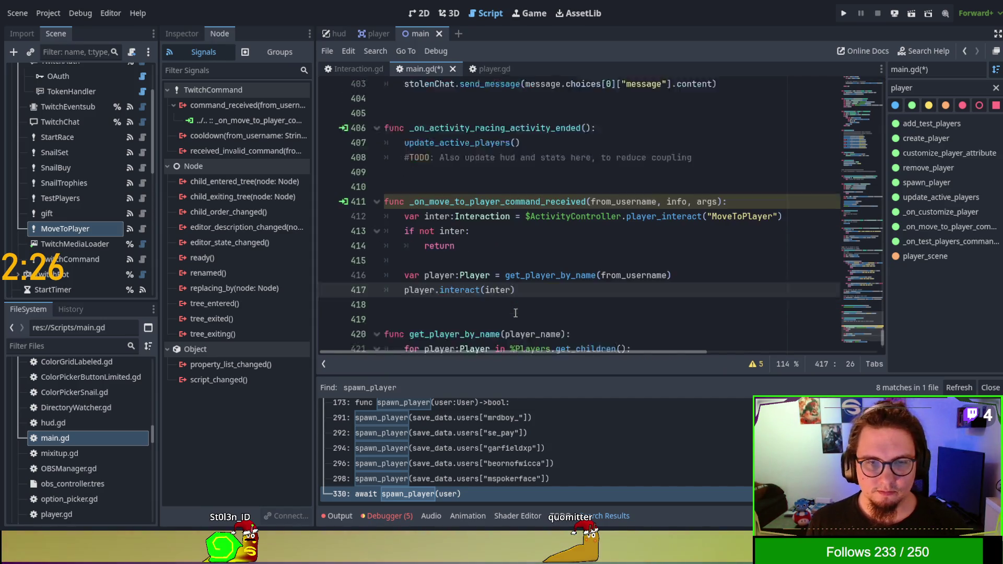
pyautogui.hotkey('ctrl', 's')
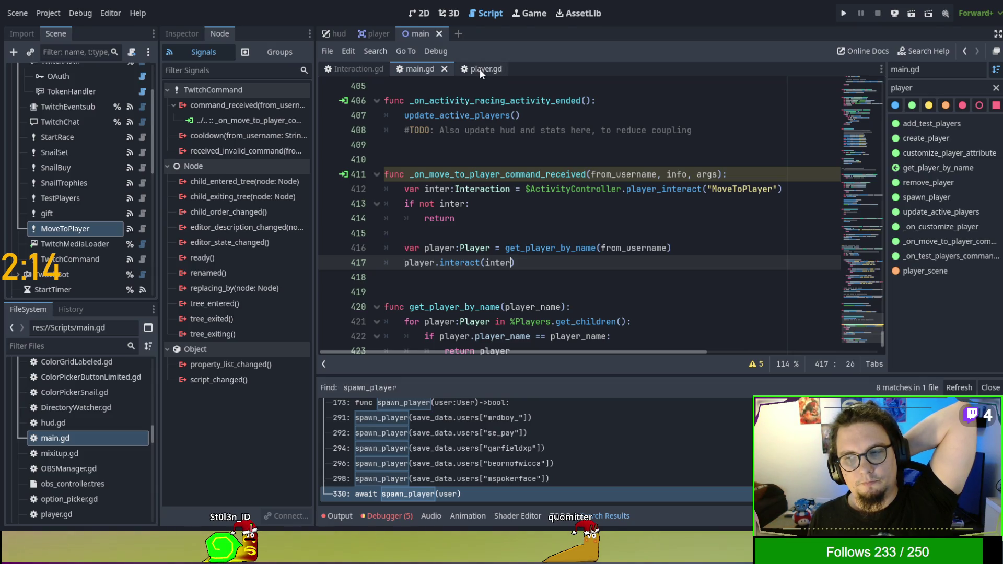
pyautogui.click(361, 68)
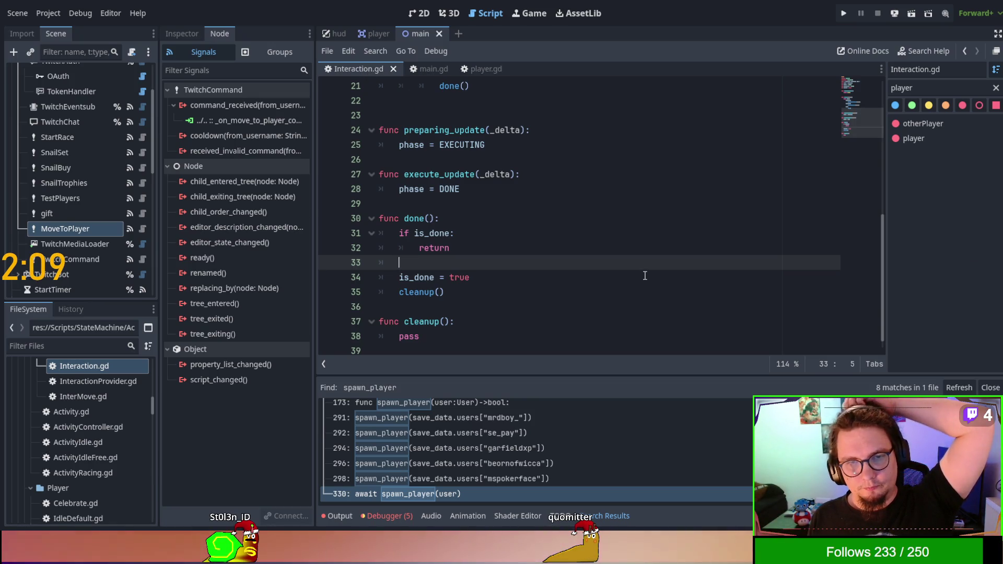
pyautogui.click(472, 69)
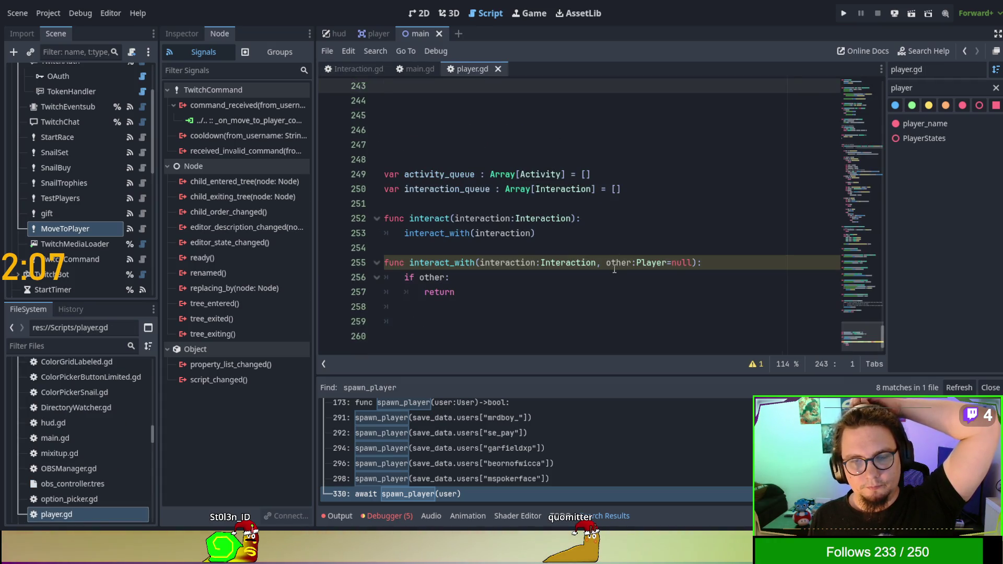